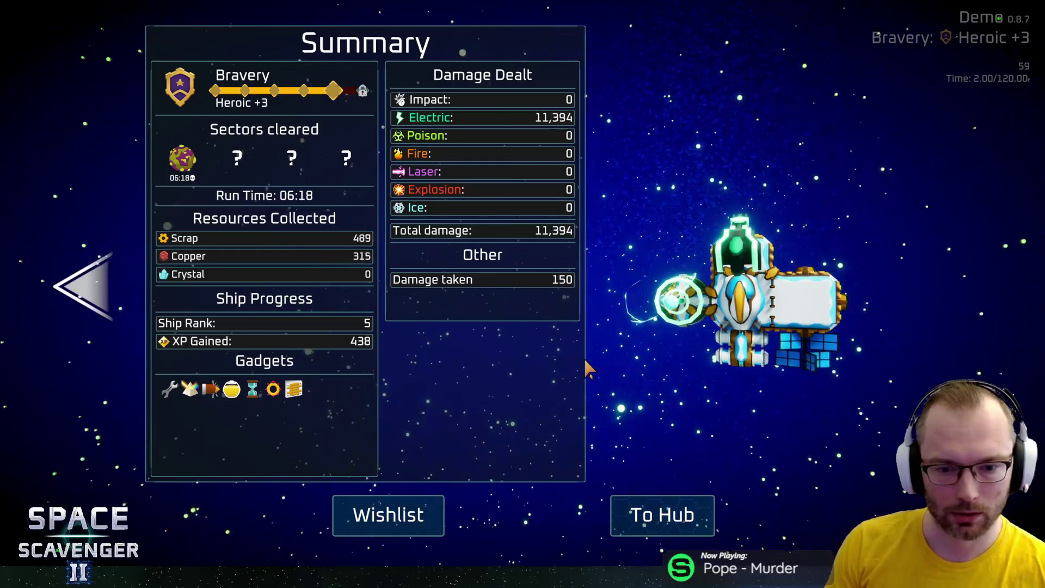
Go from the run summary back to the hub and open Ghoran's Science Research blueprint list
click(674, 526)
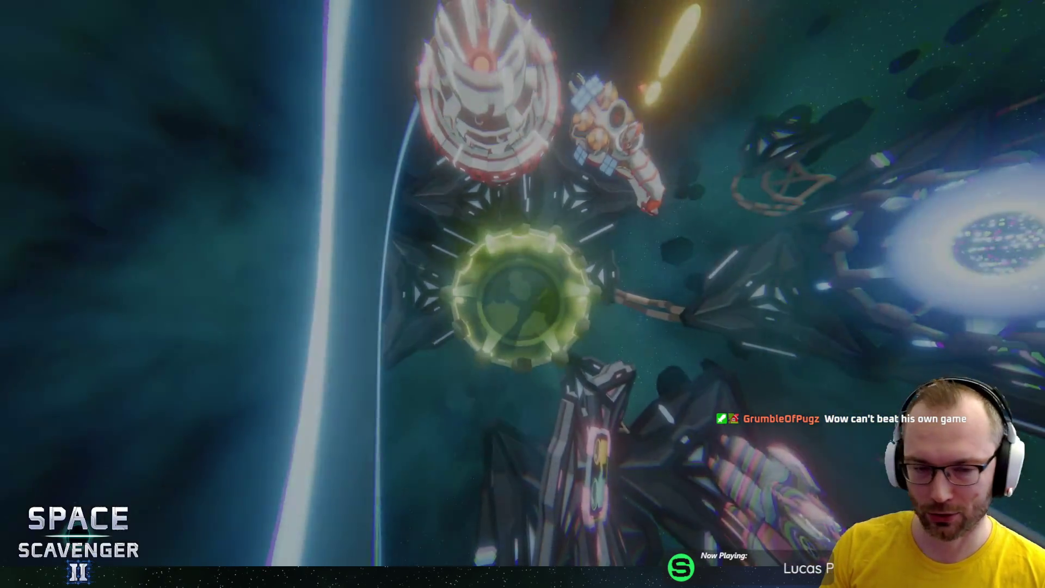
key(e)
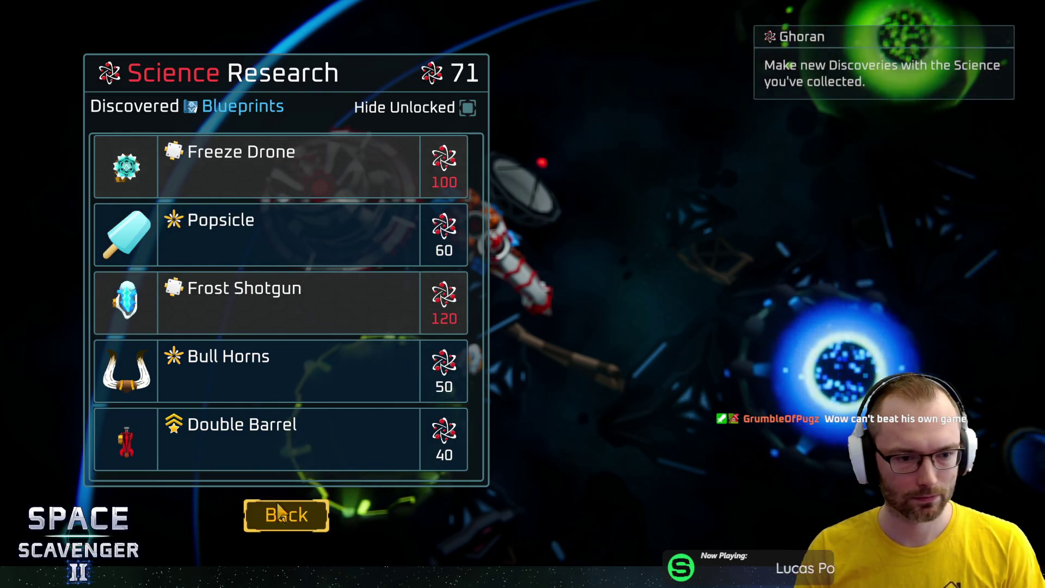
Research the Double Barrel blueprint and keep single-player in Dr. Cooper's co-op setup
click(292, 436)
key(Escape)
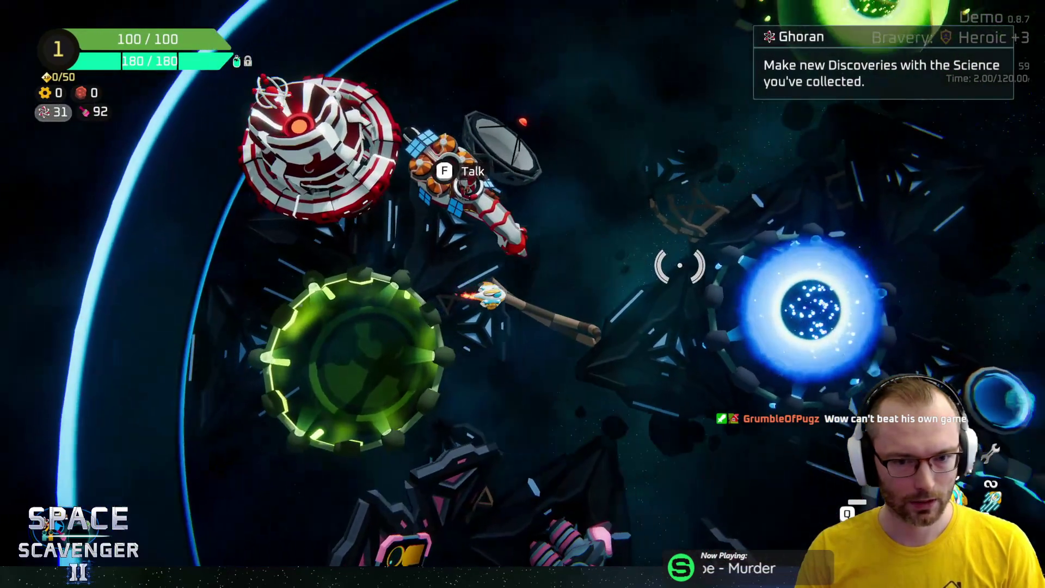
key(s)
key(f)
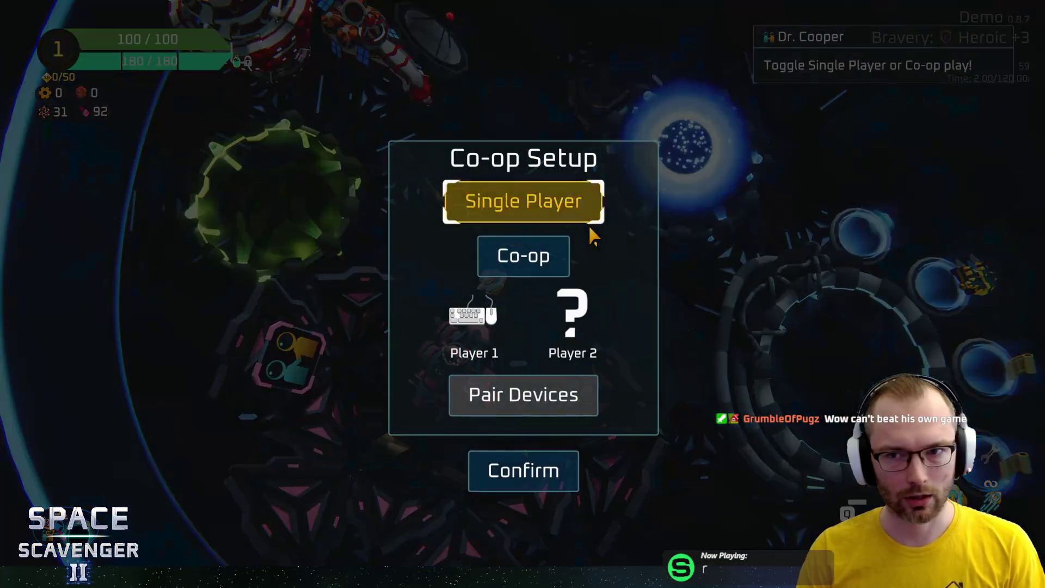
click(517, 473)
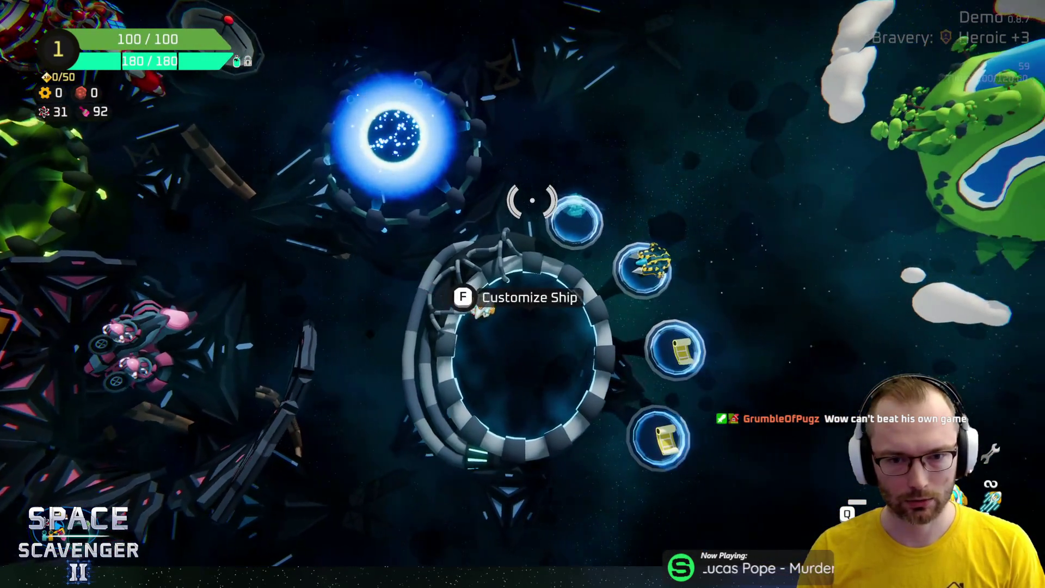
Fly into the trial portal and launch a new run at Heroic +3 bravery
key(f)
key(Escape)
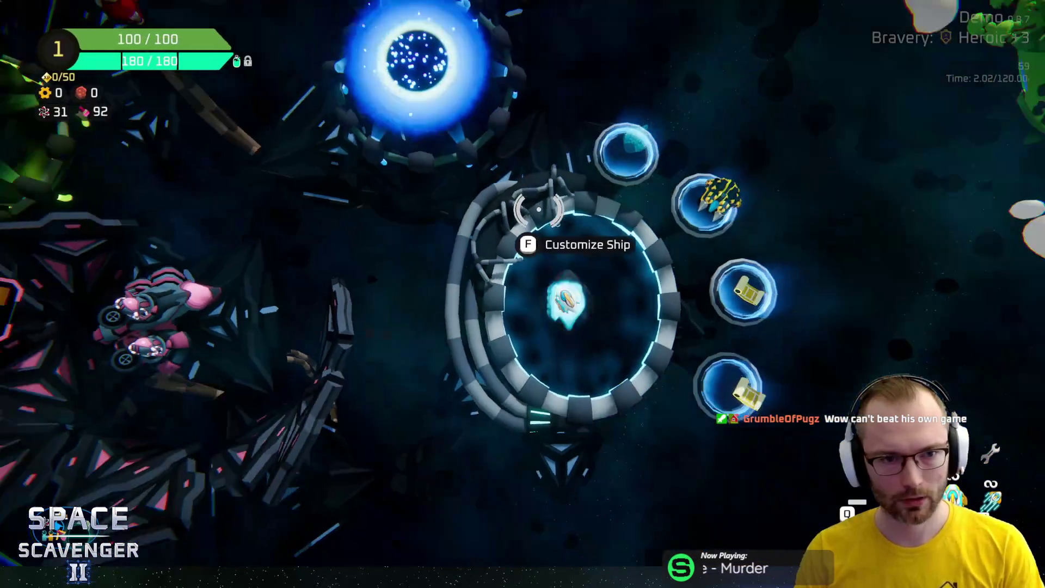
key(w)
key(f)
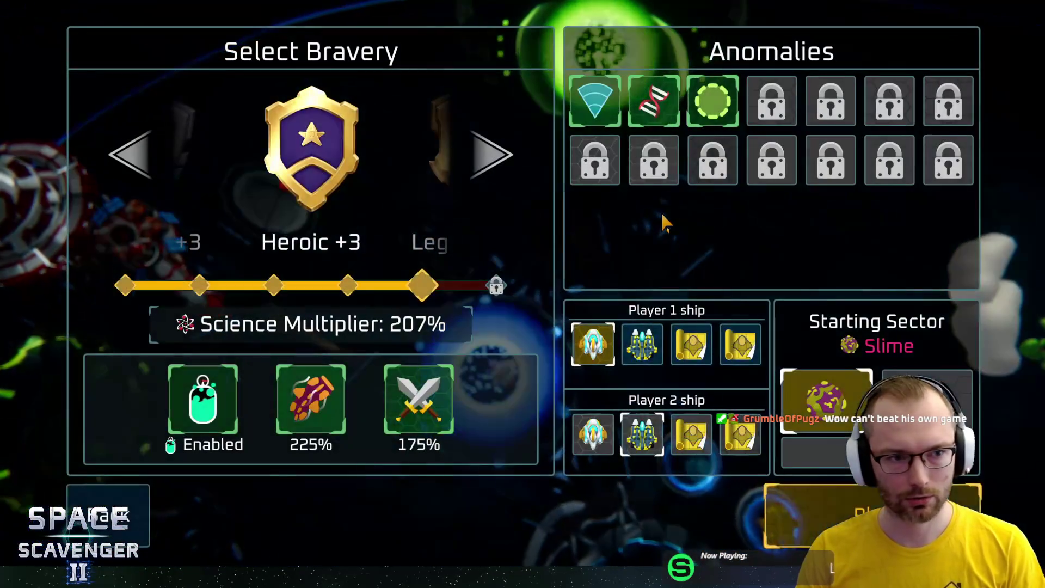
click(828, 520)
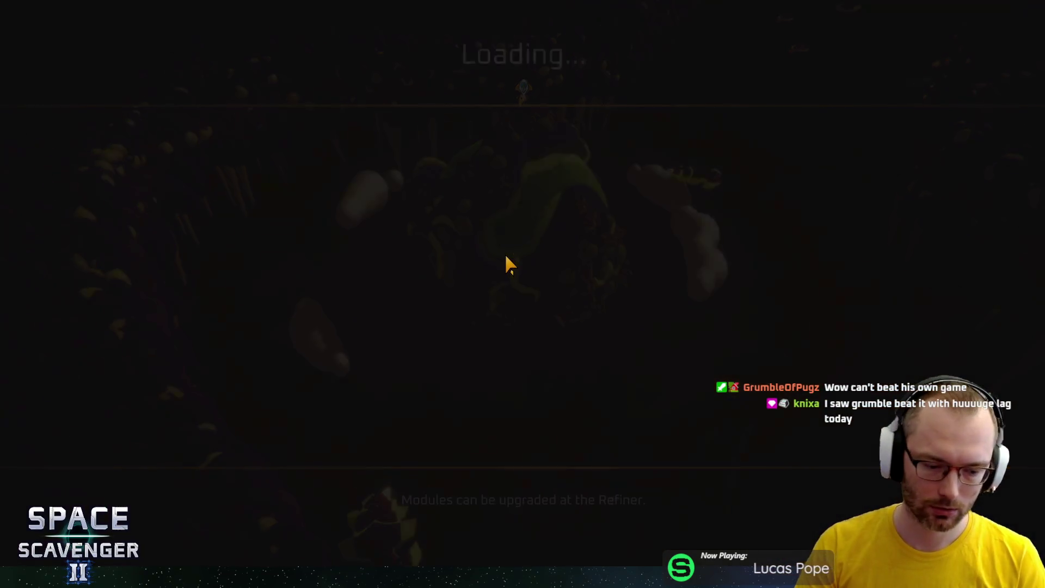
Fly through the Slime cave shooting enemies and collecting scrap and enemy parts
key(s)
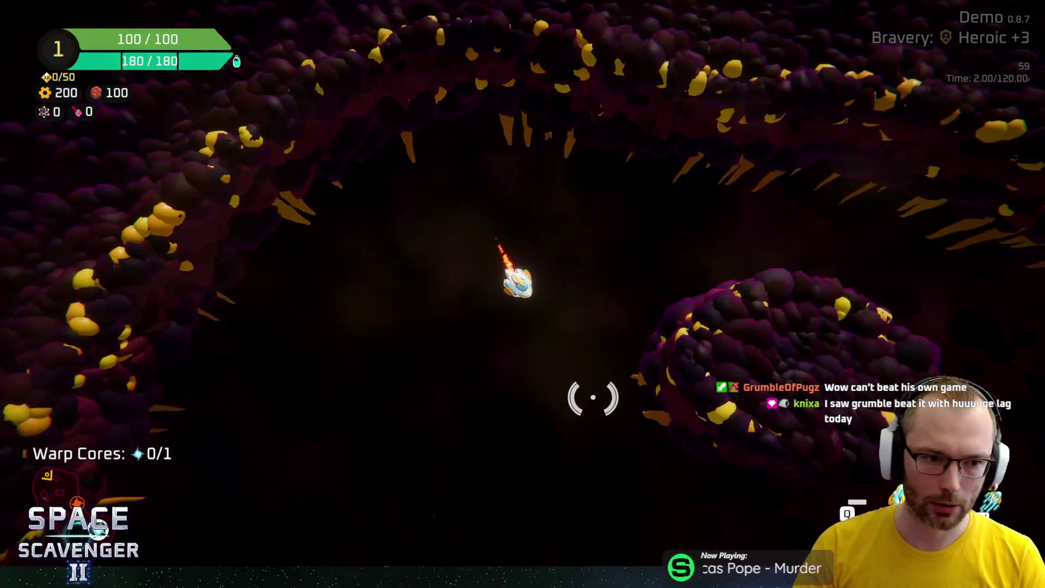
key(d)
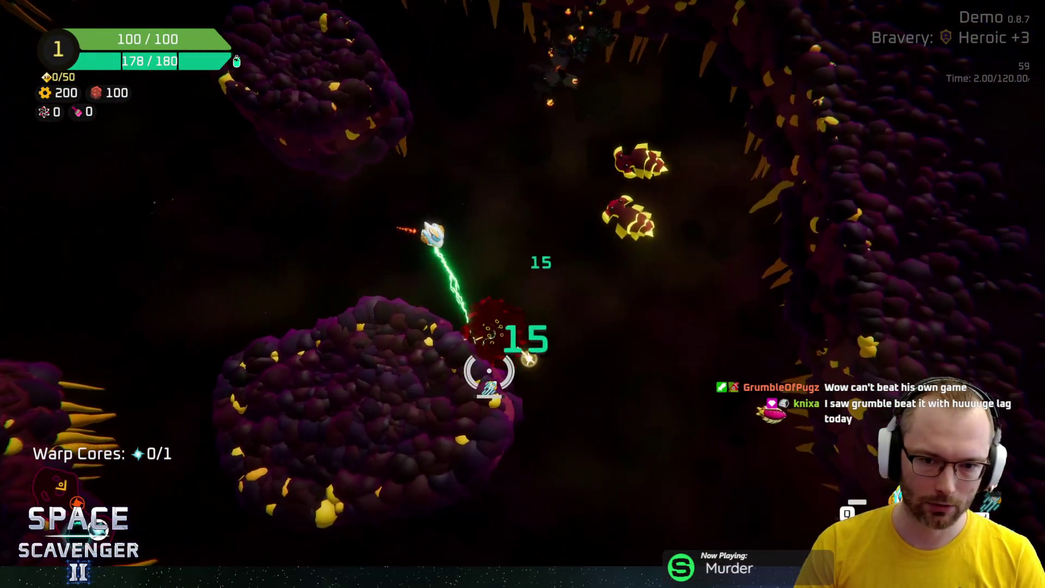
key(d)
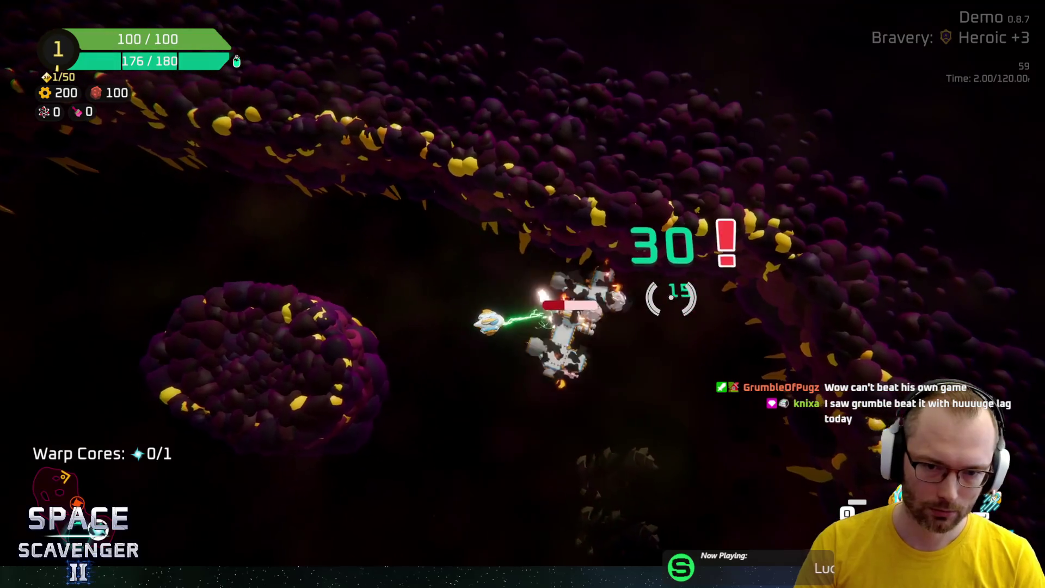
key(w)
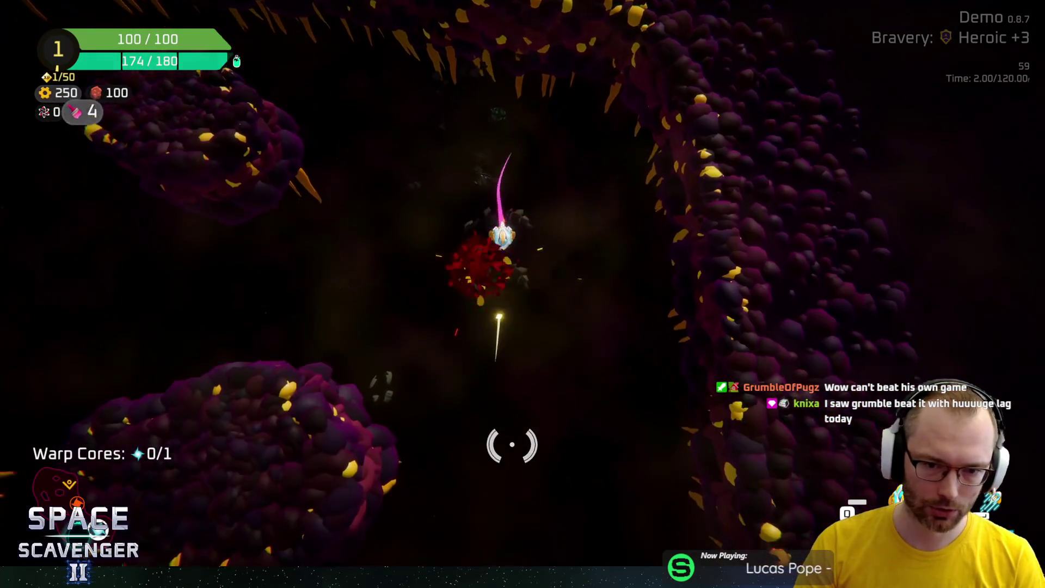
key(a)
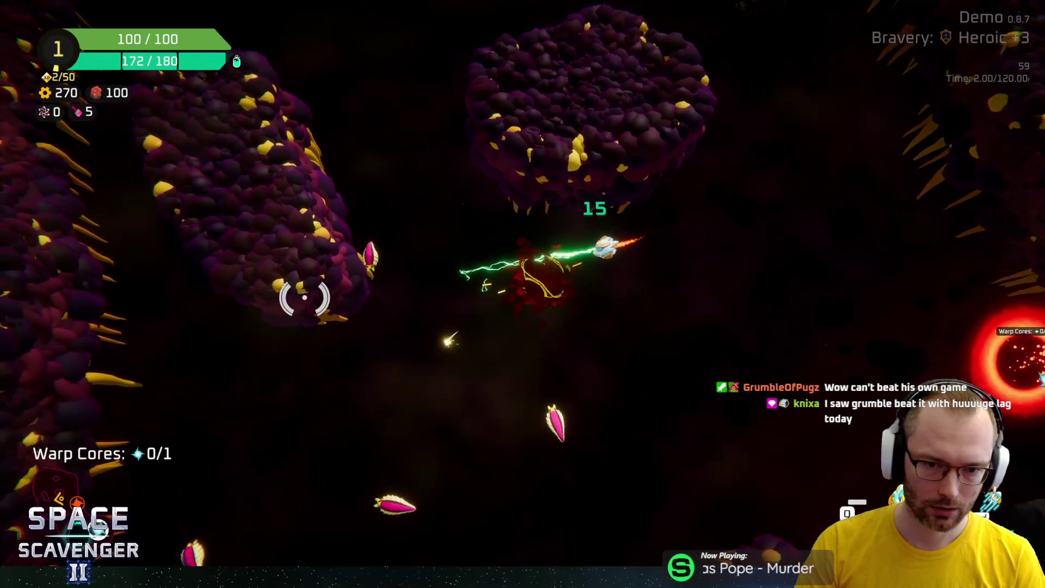
key(d)
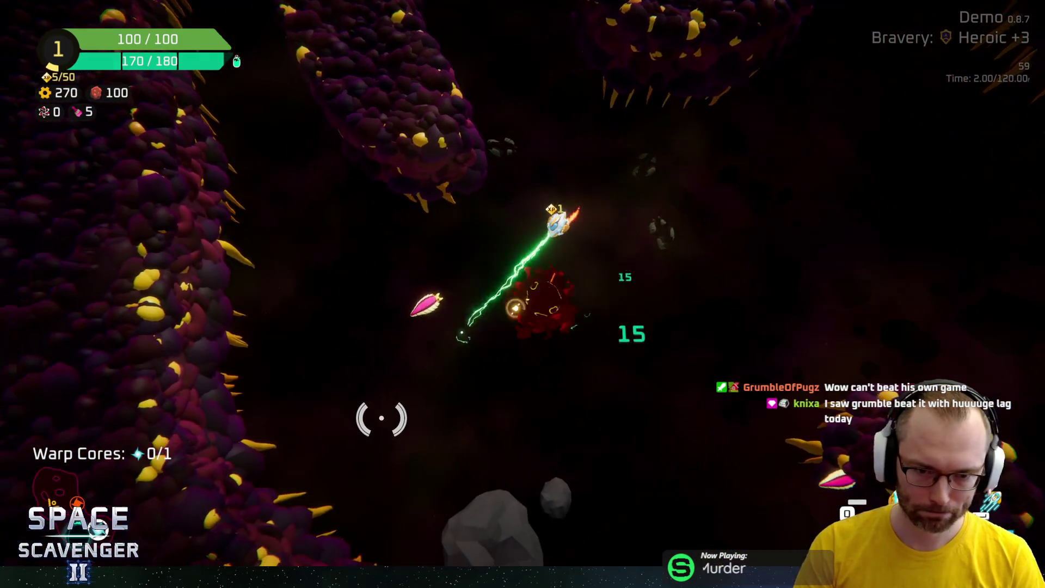
key(a)
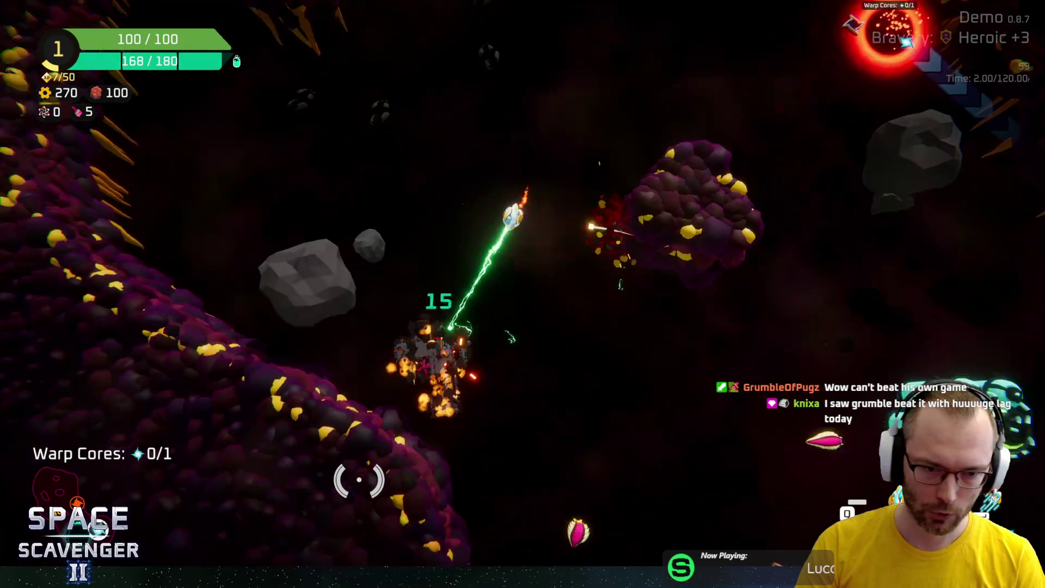
key(d)
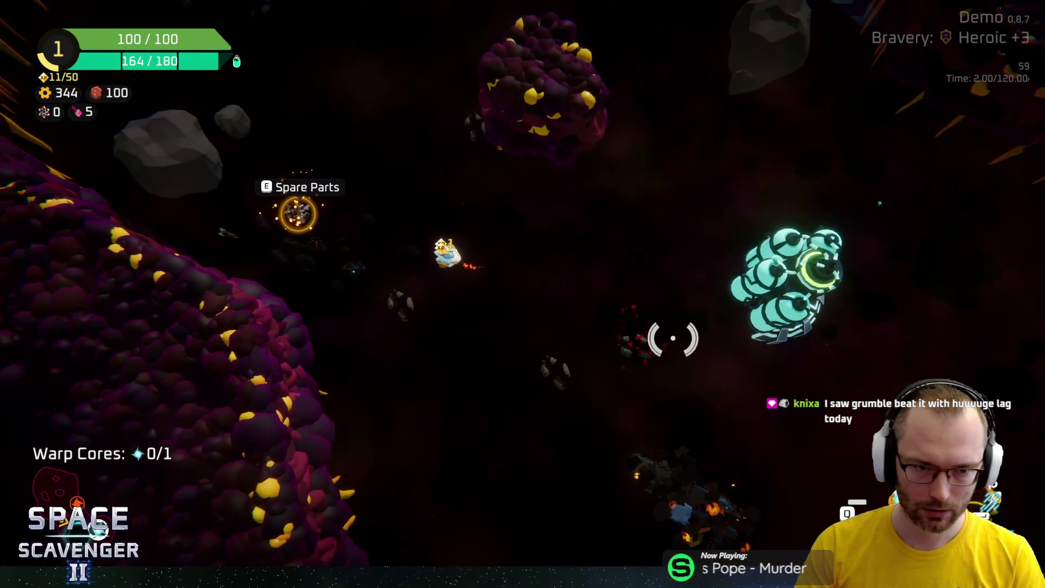
key(s)
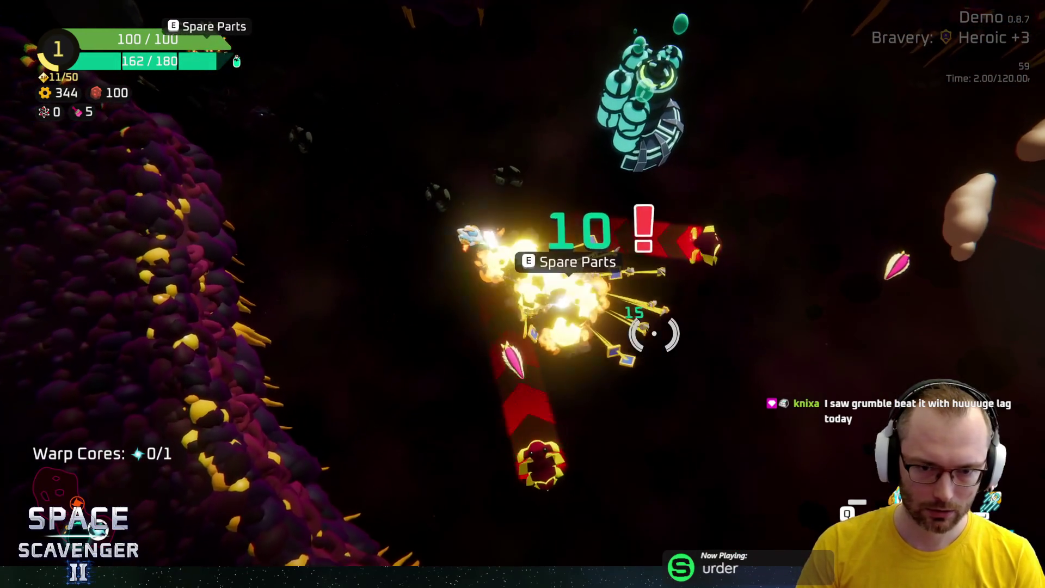
key(w)
key(s)
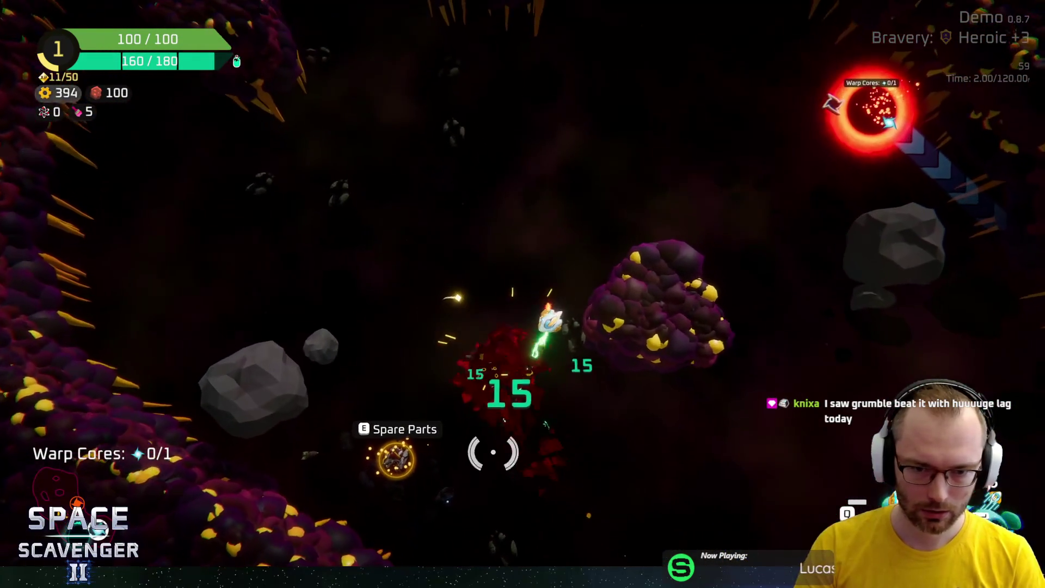
Check the spare parts, then claim the oxygen station's Body part and attach it to the ship
key(Tab)
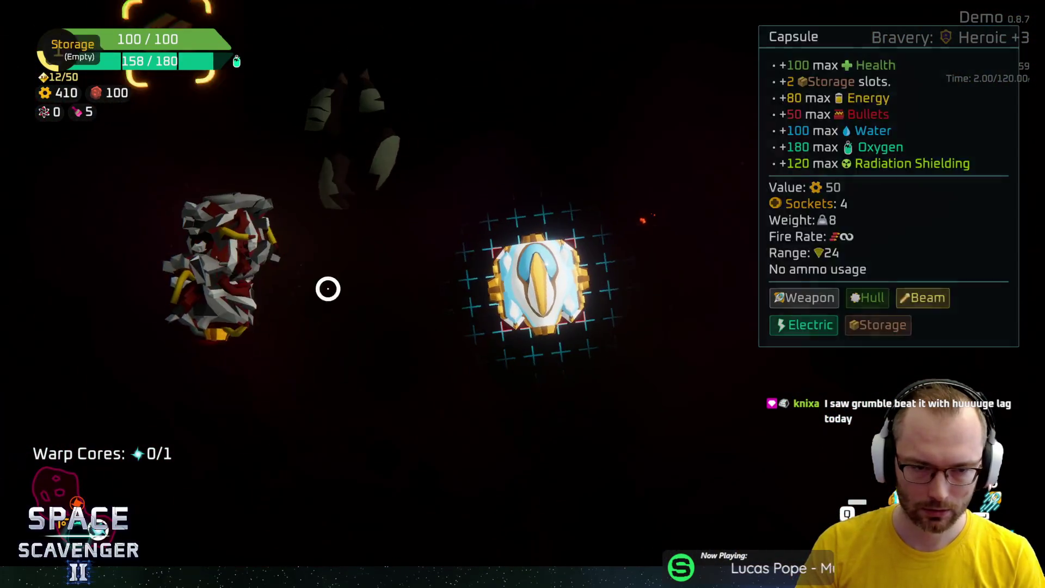
mouse_move(217, 264)
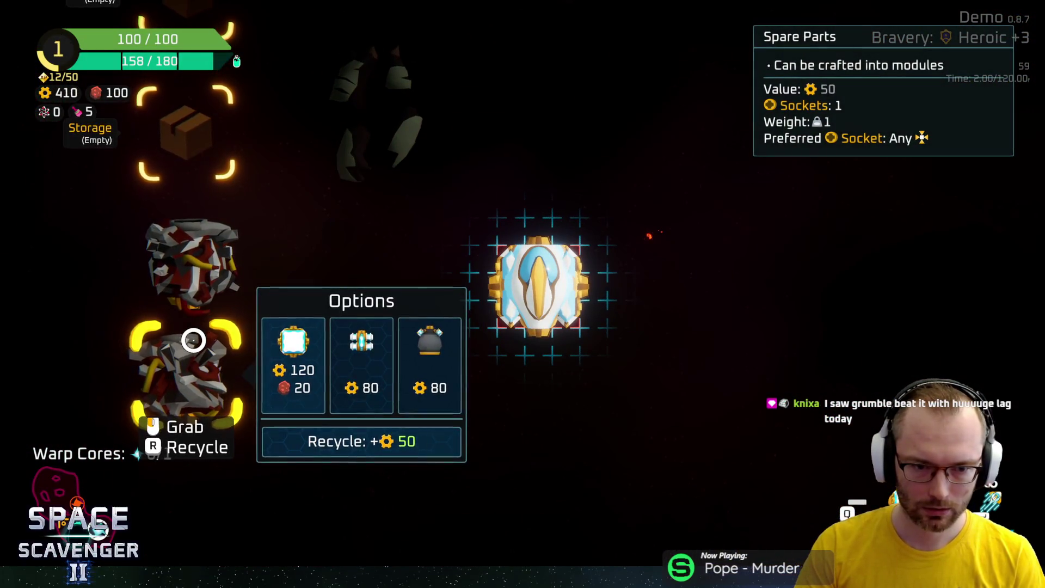
key(Tab)
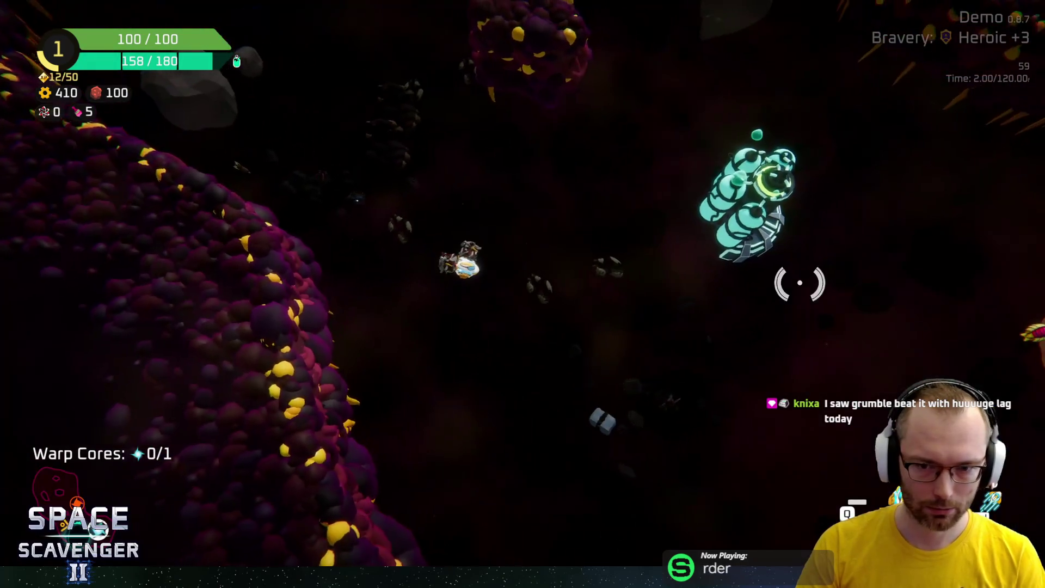
key(f)
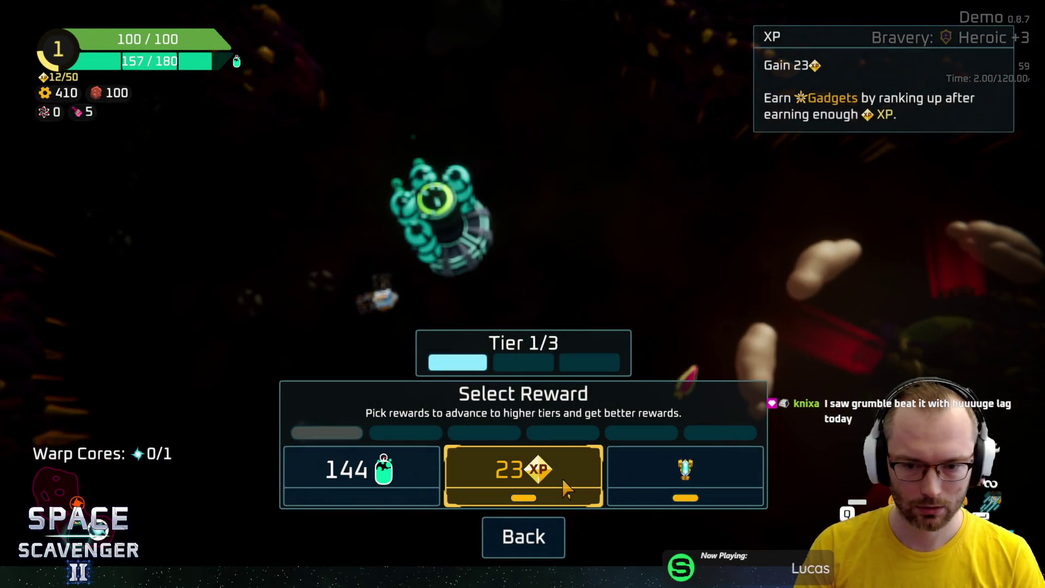
click(700, 493)
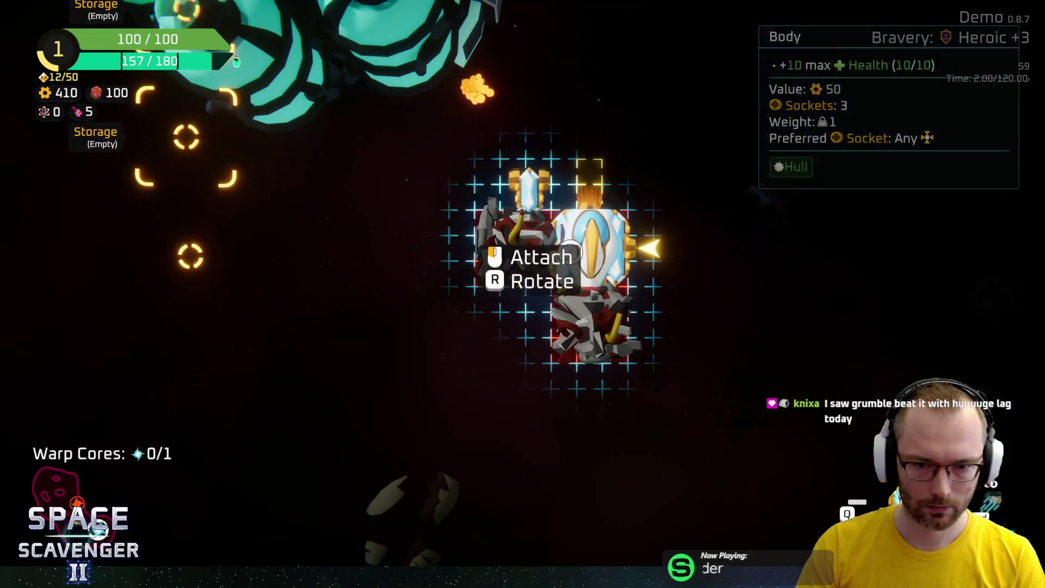
click(561, 245)
Circle and fight the planet-like enemy to collect the sector's warp core
key(d)
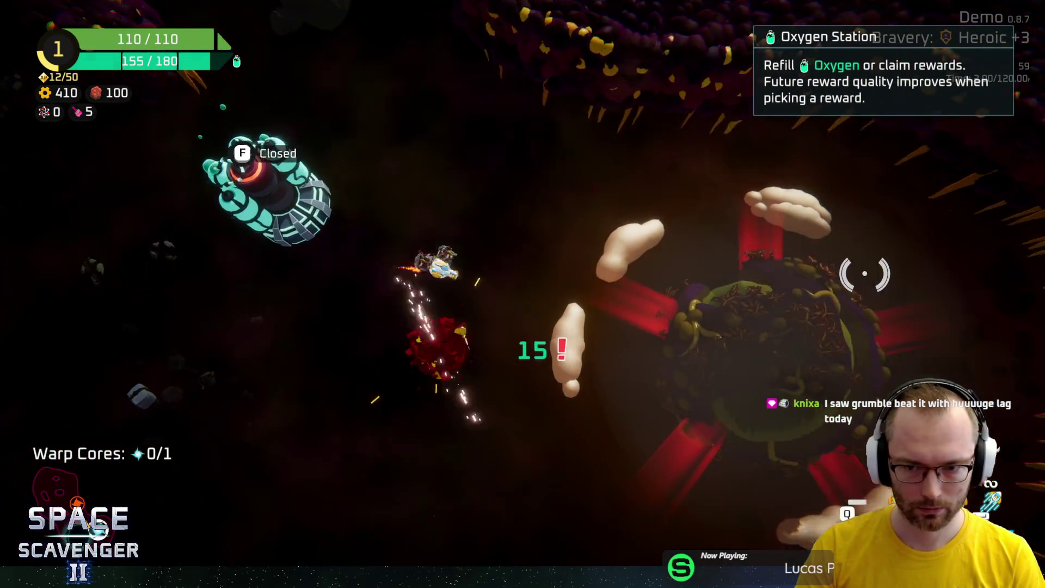
key(d)
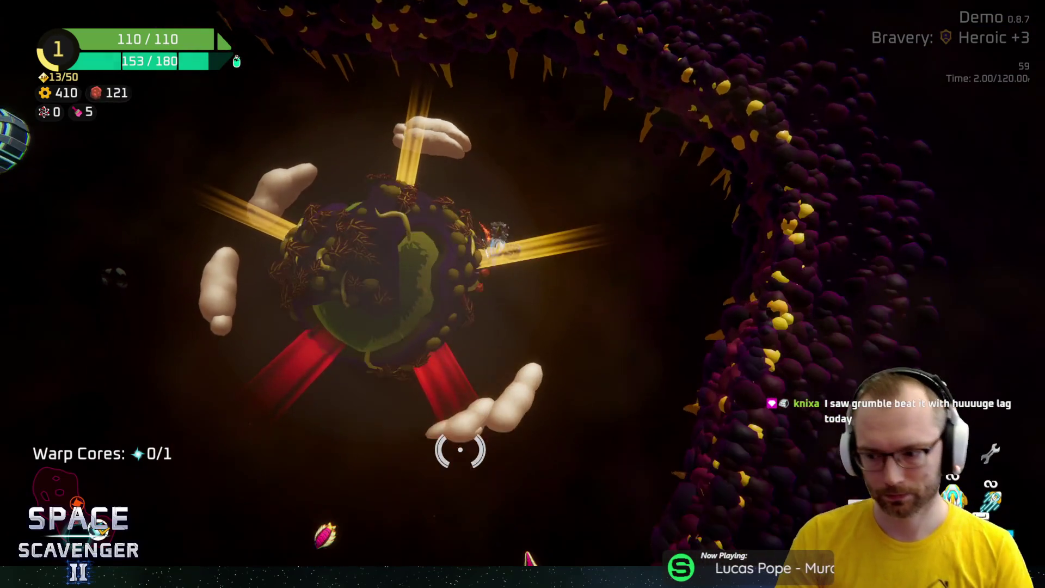
key(a)
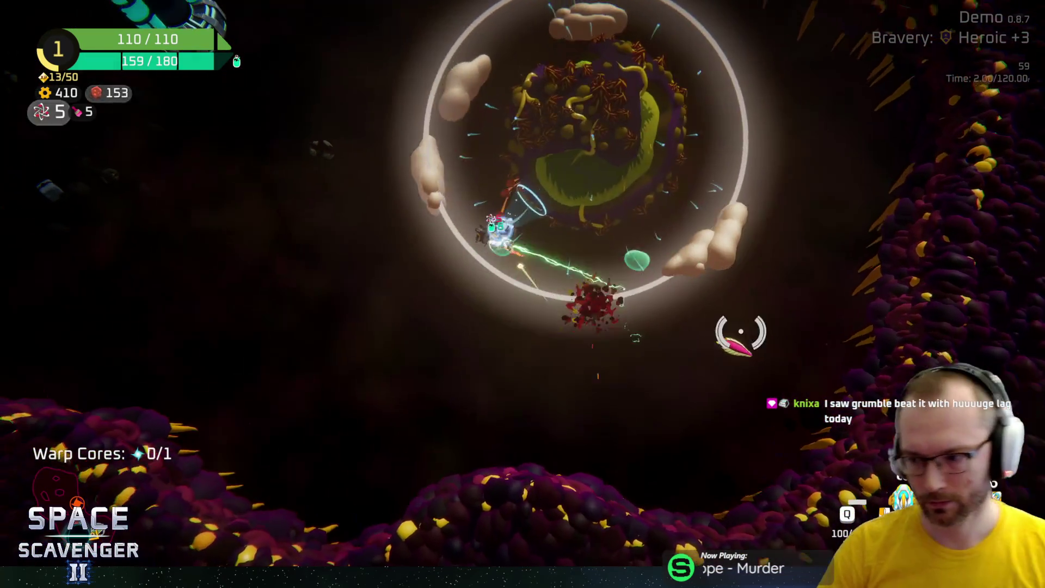
key(s)
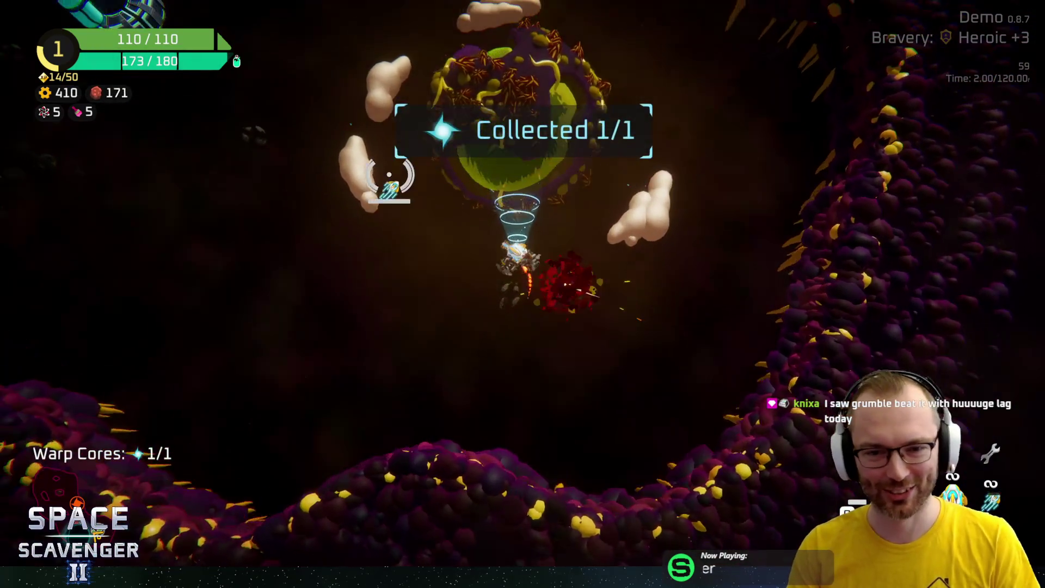
key(a)
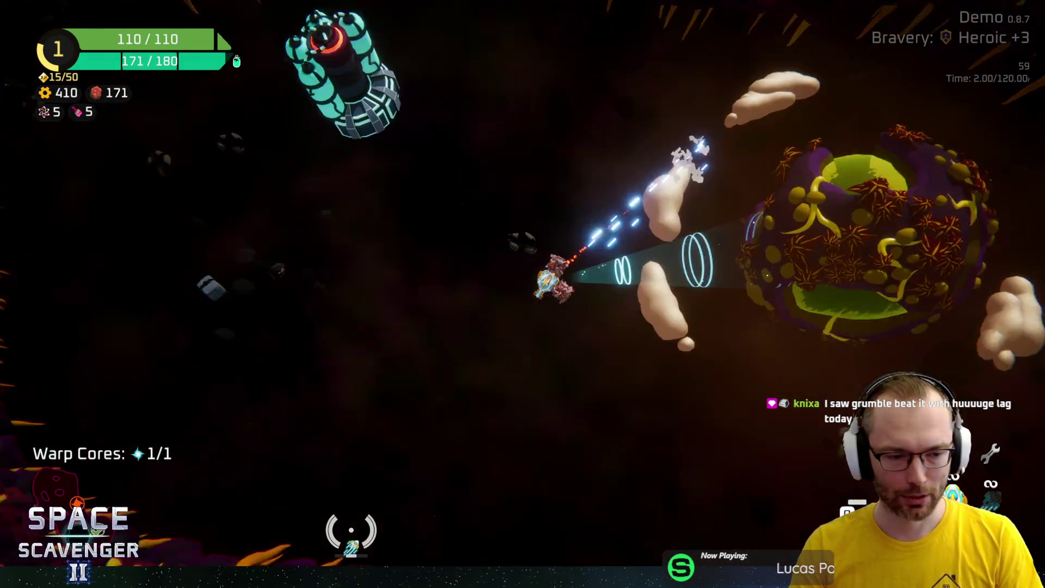
key(w)
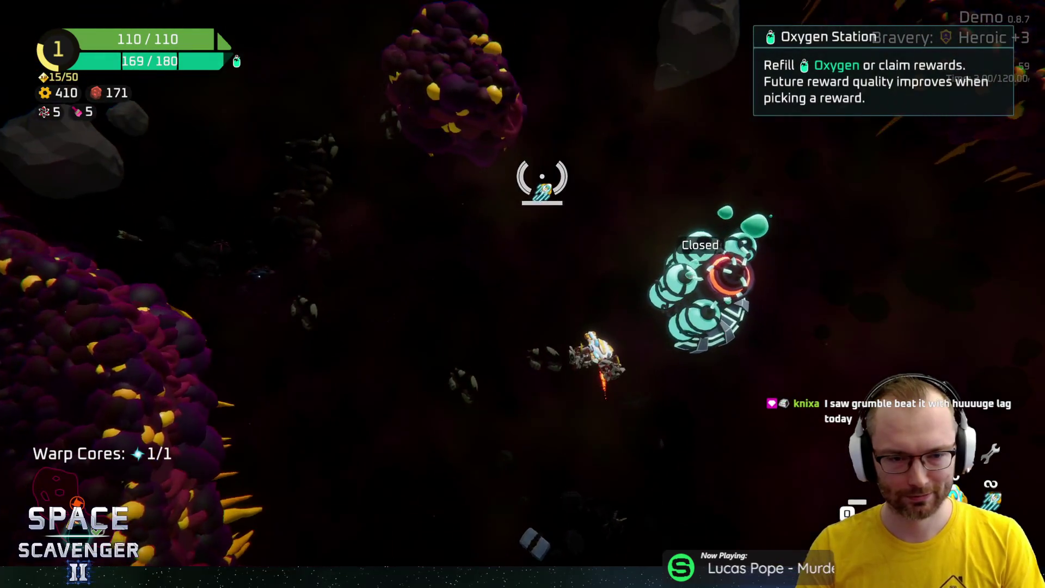
Warp out at the portal and travel to the drop point on the sector map
key(d)
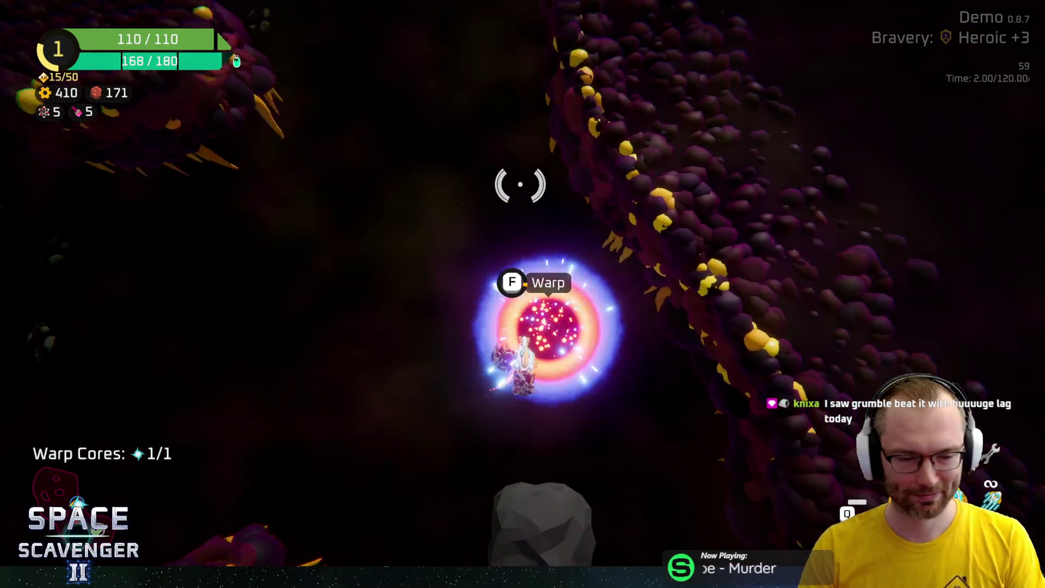
key(f)
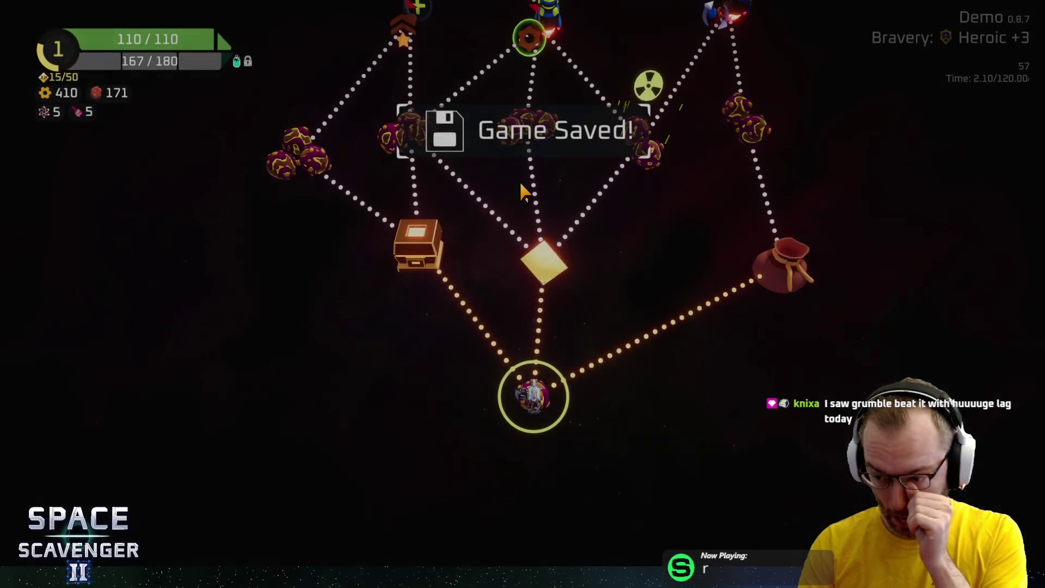
mouse_move(524, 405)
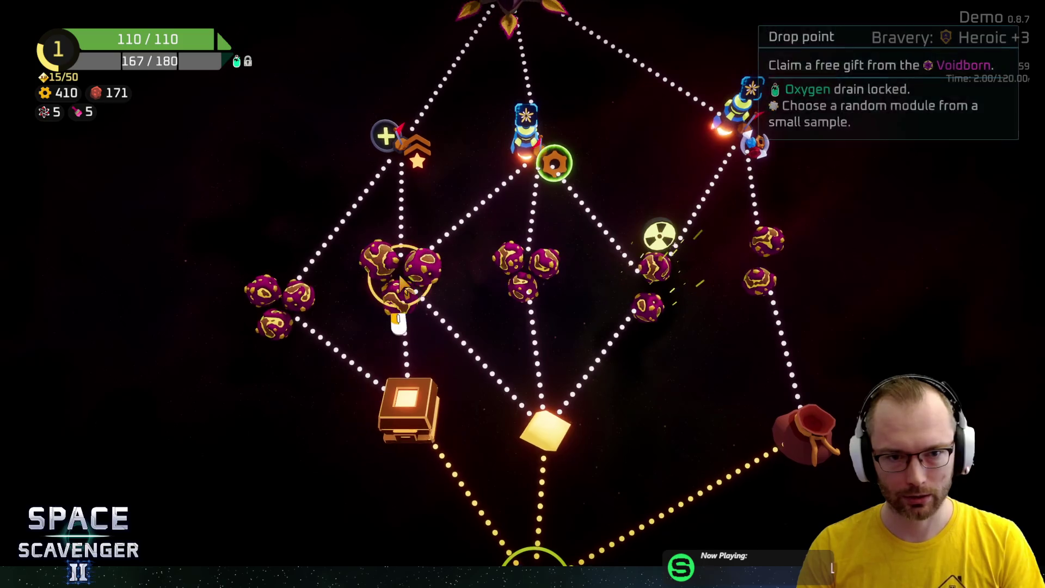
mouse_move(527, 188)
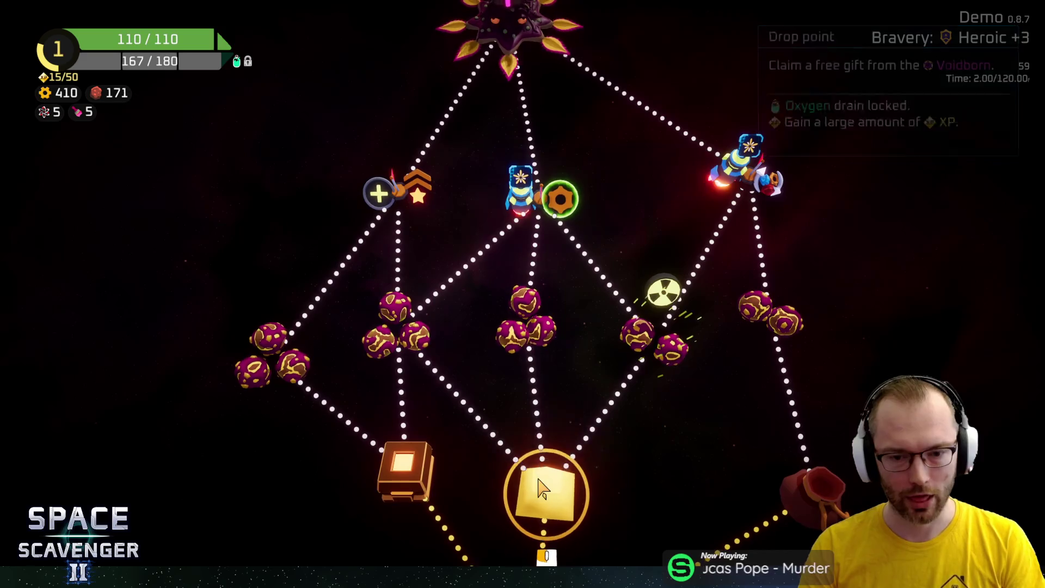
click(541, 488)
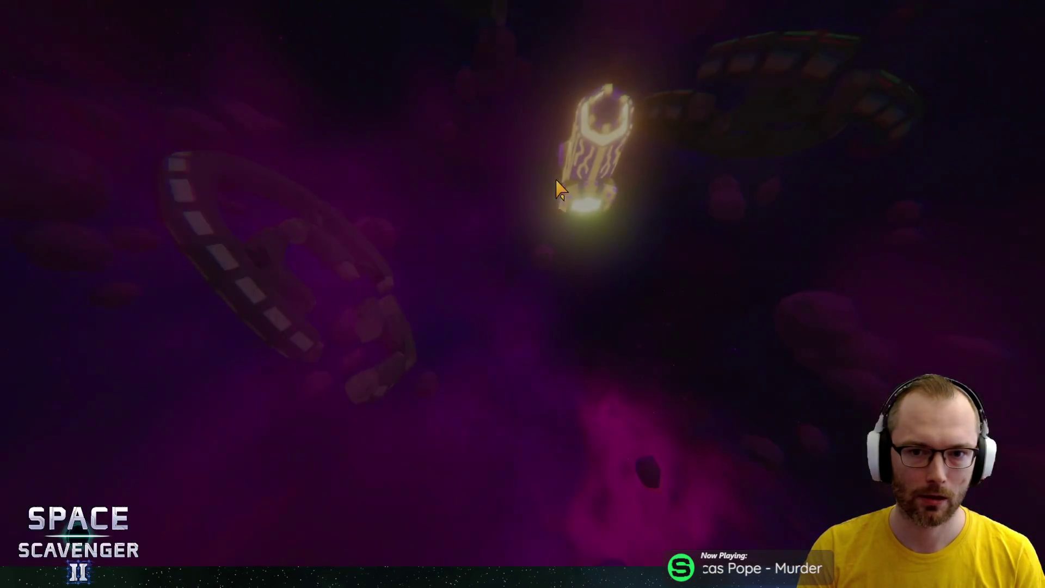
Claim the drop point's 200 XP reward and pick rank-up upgrades, including Heavy Bullets
key(e)
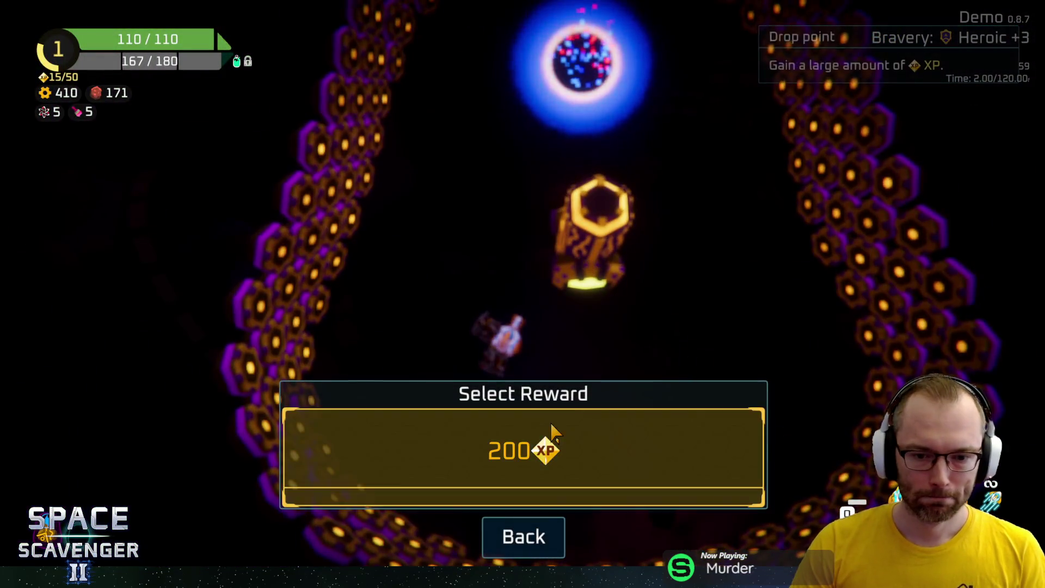
click(551, 430)
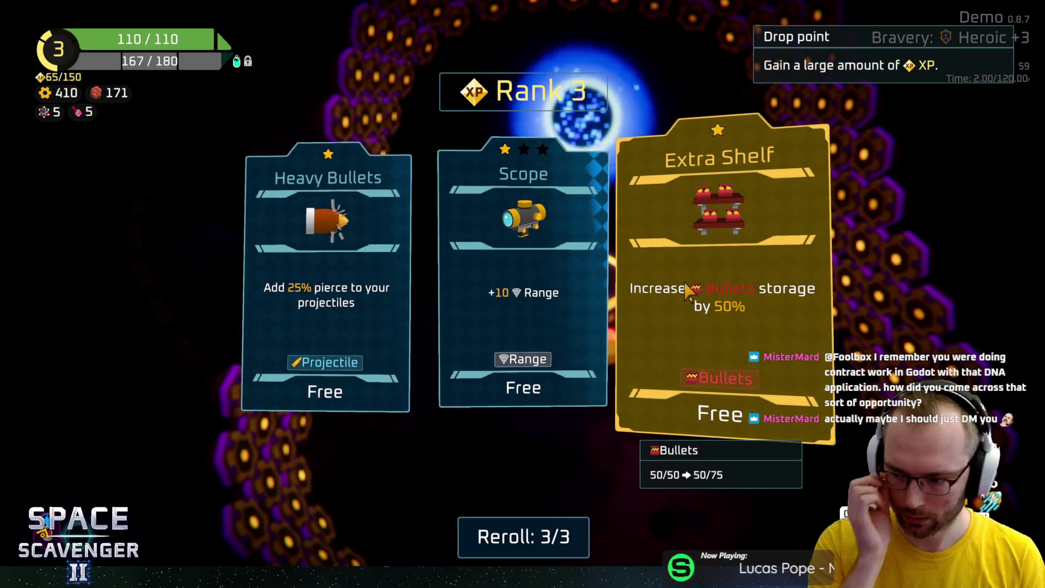
click(376, 234)
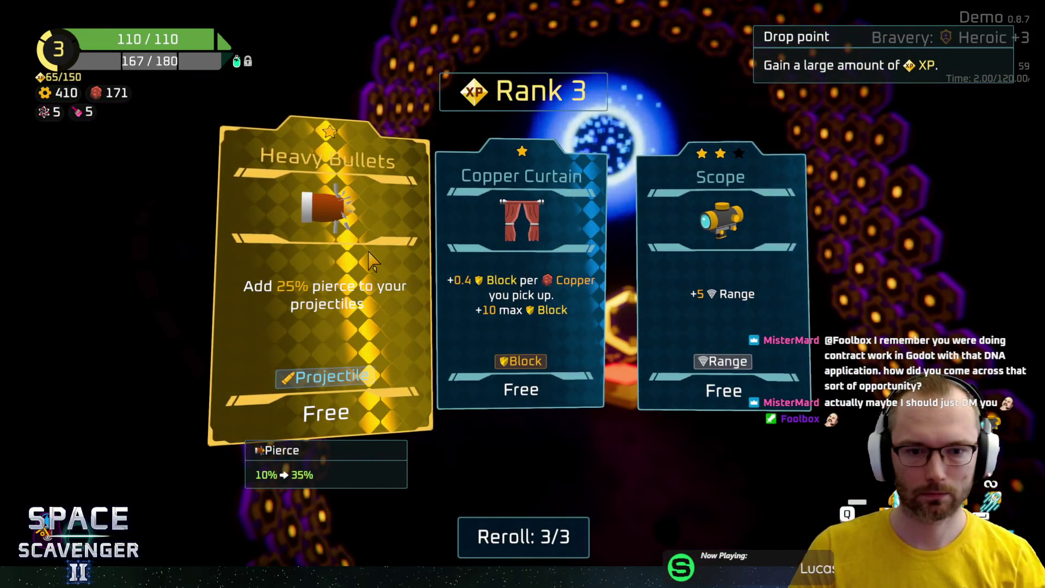
click(372, 262)
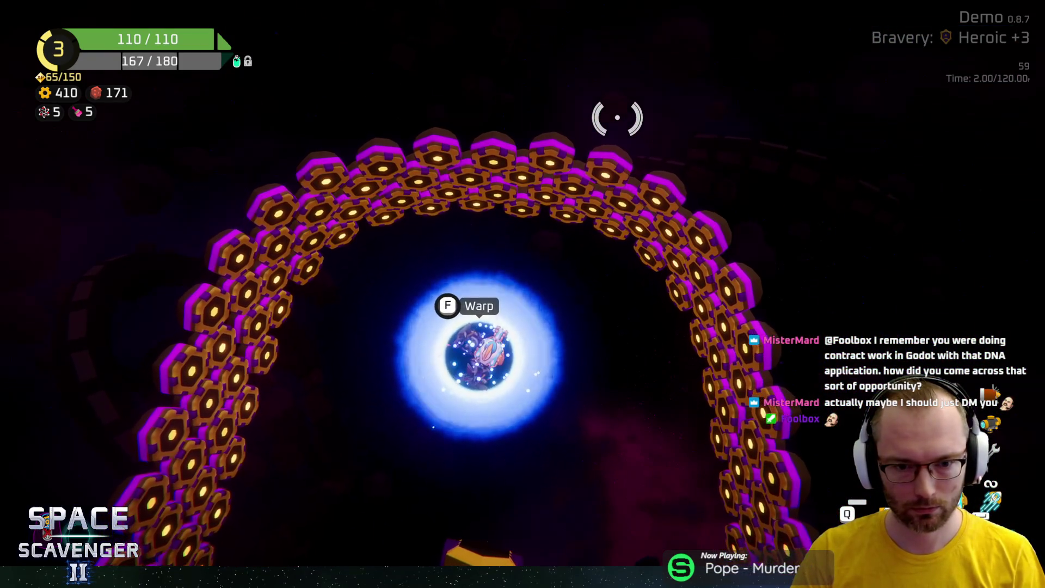
Craft the first module option from spare parts and warp onward to the next area
key(f)
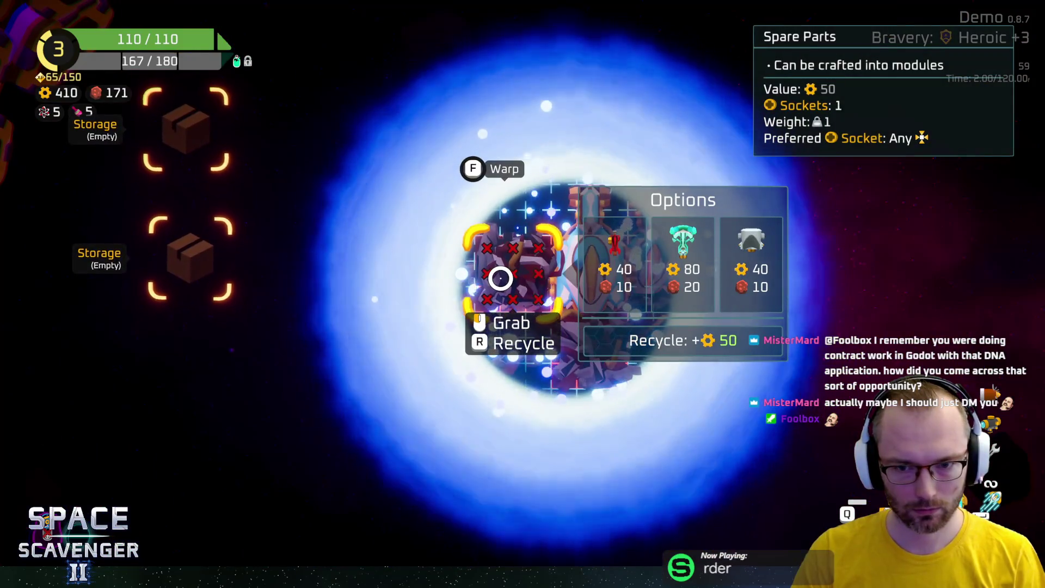
click(599, 267)
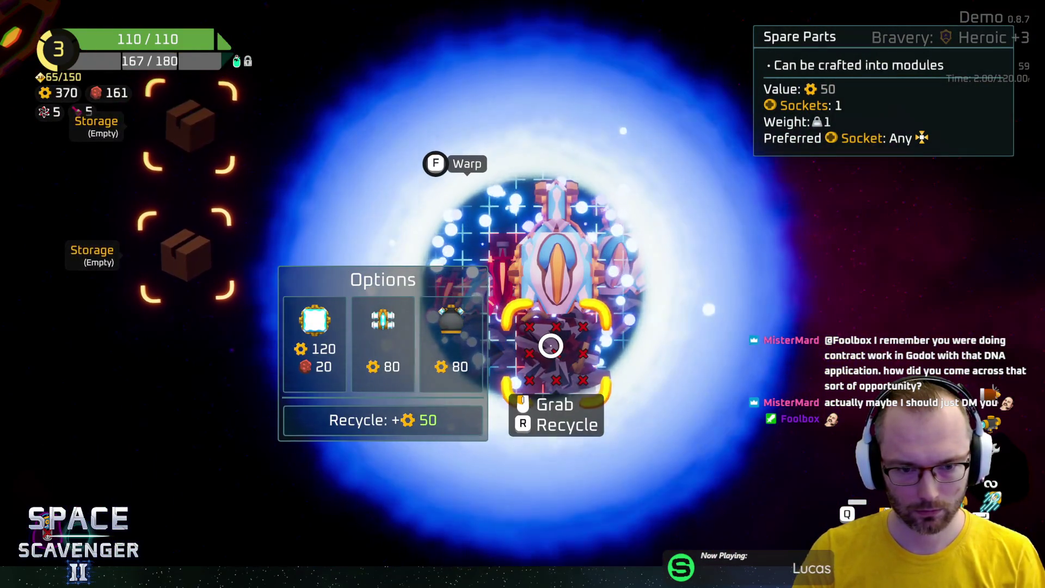
key(f)
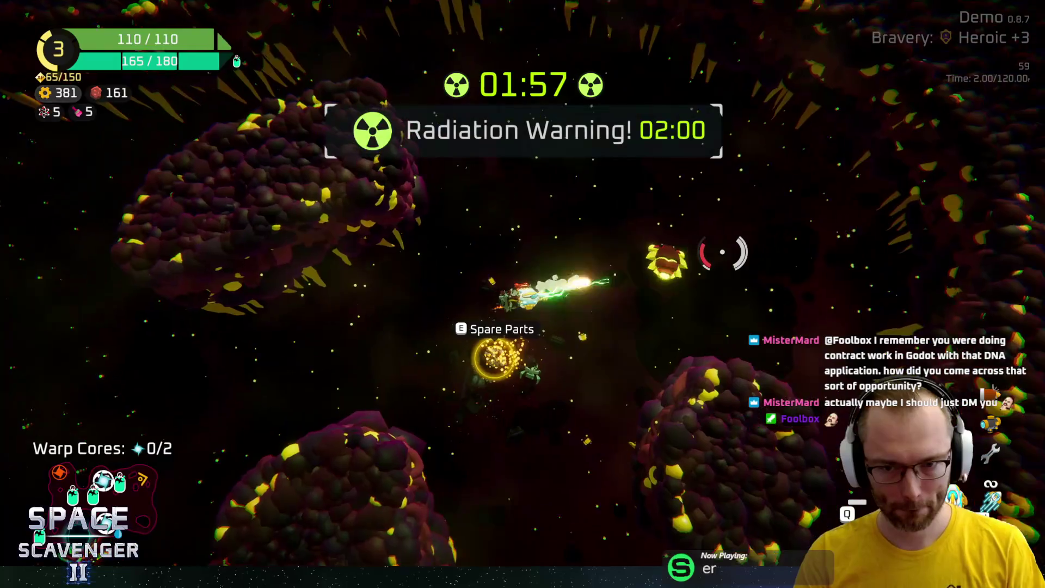
Pick up the nearby Spare Parts, raising scrap to 389, and resume flying
key(e)
mouse_move(195, 262)
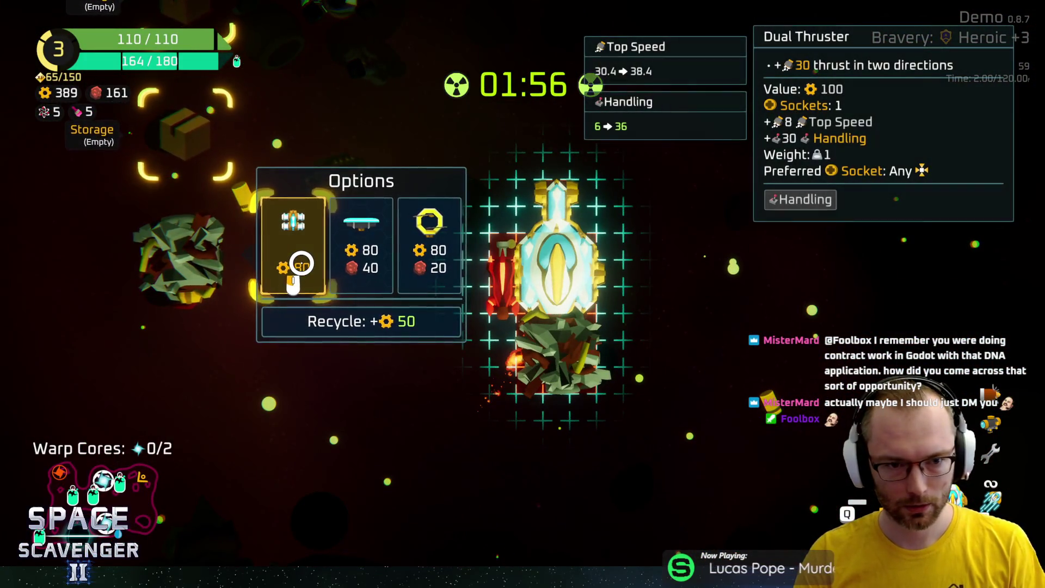
mouse_move(584, 340)
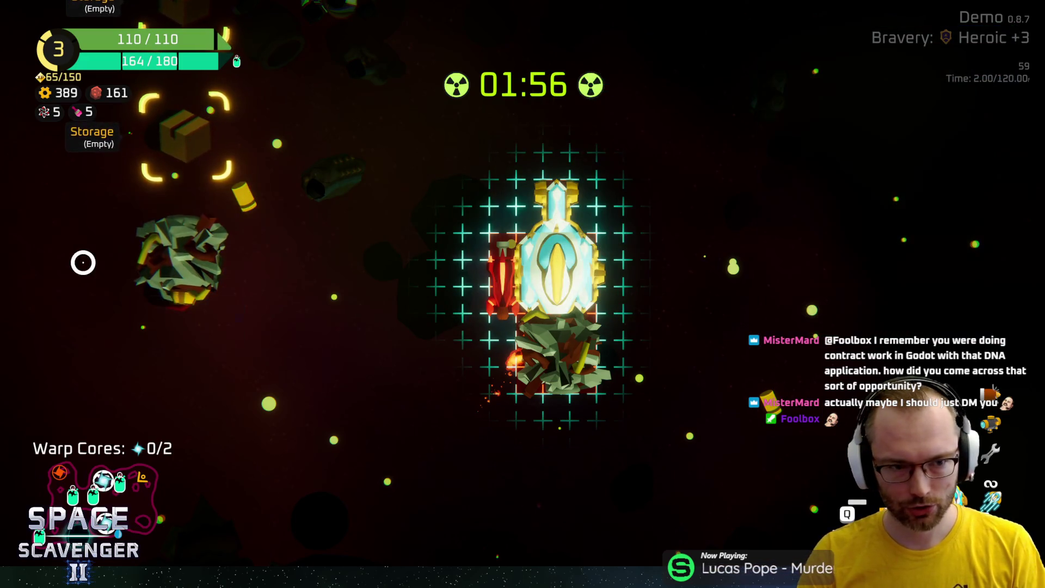
mouse_move(276, 249)
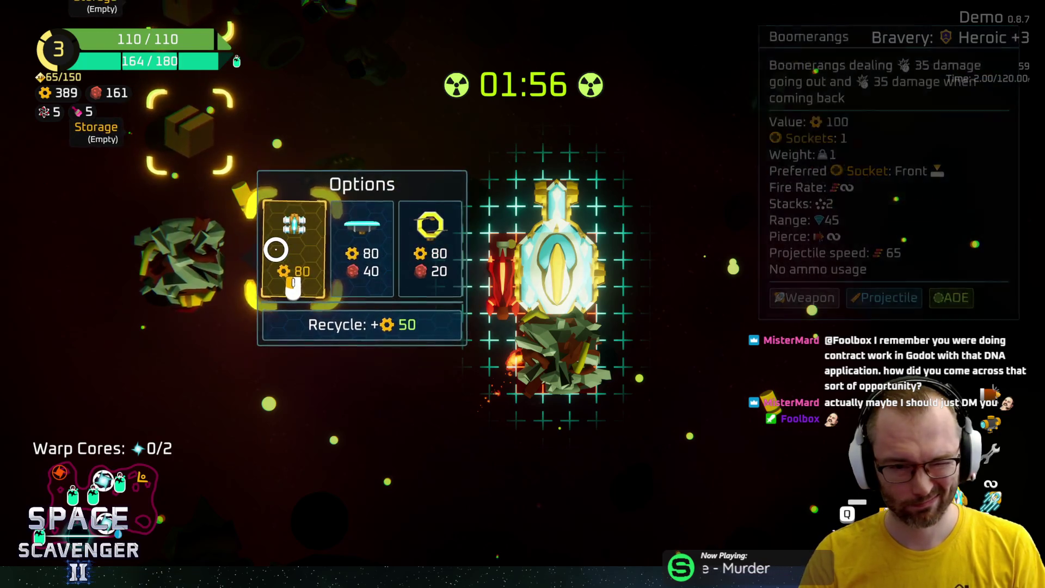
key(Tab)
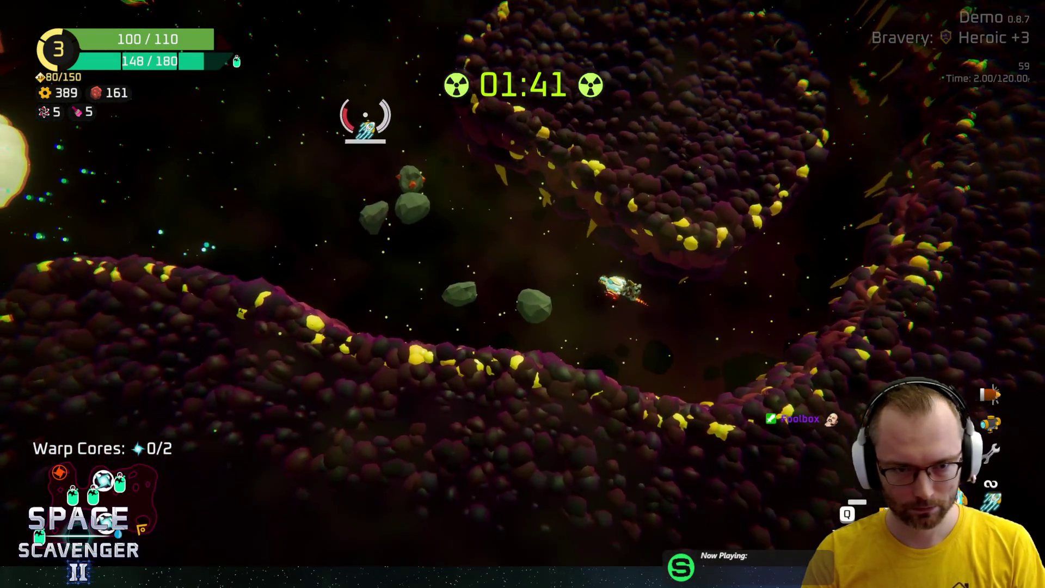
Fight through the area, claiming 115 and 140 scrap rewards from two oxygen stations
click(358, 125)
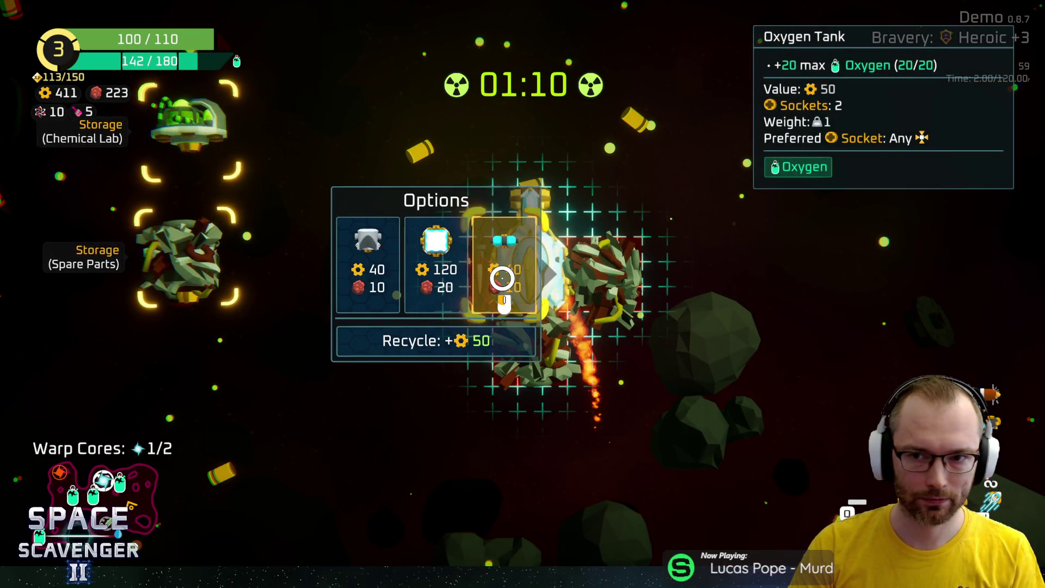
key(Tab)
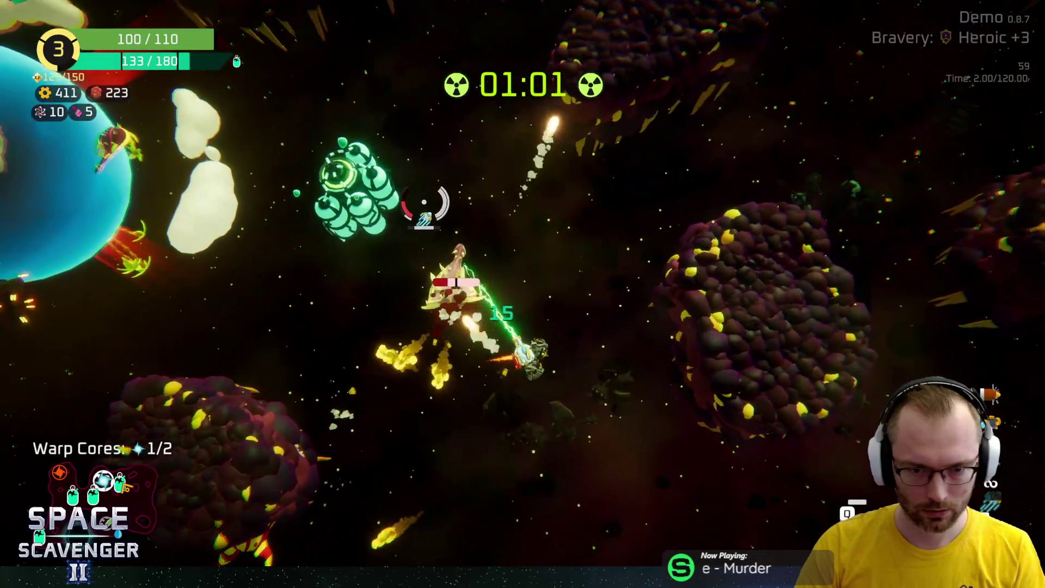
key(f)
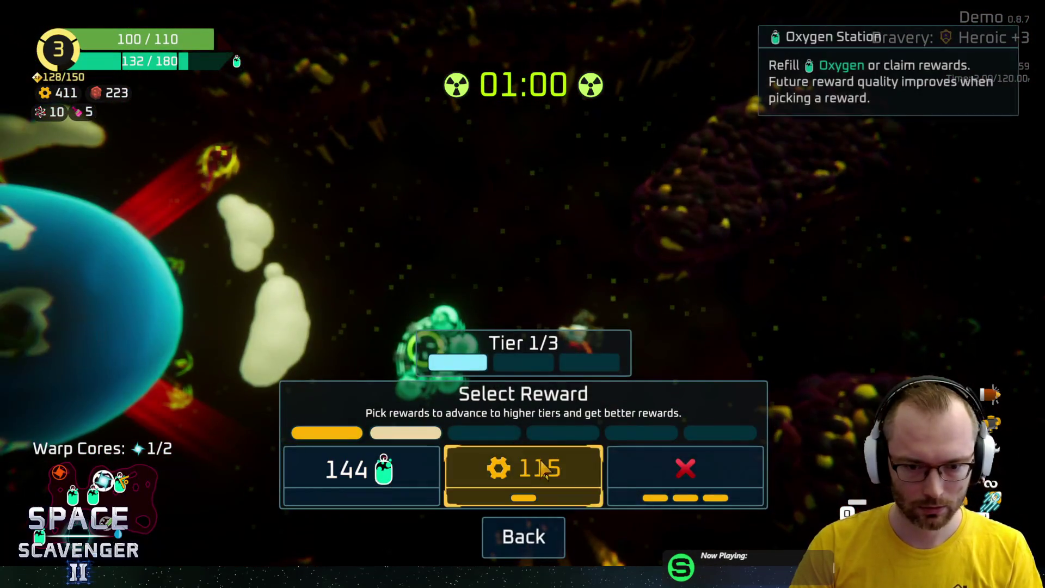
click(524, 483)
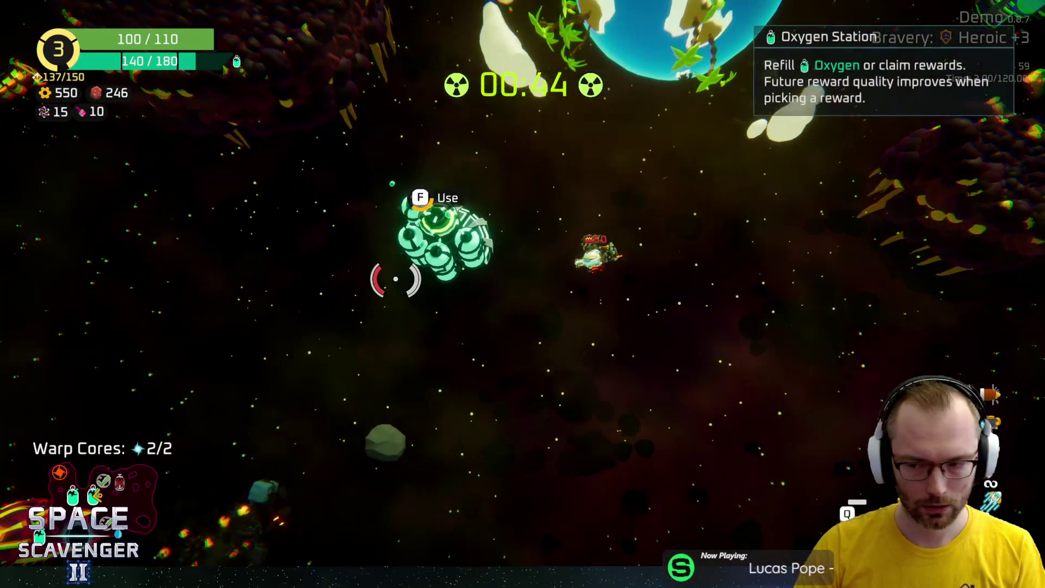
key(e)
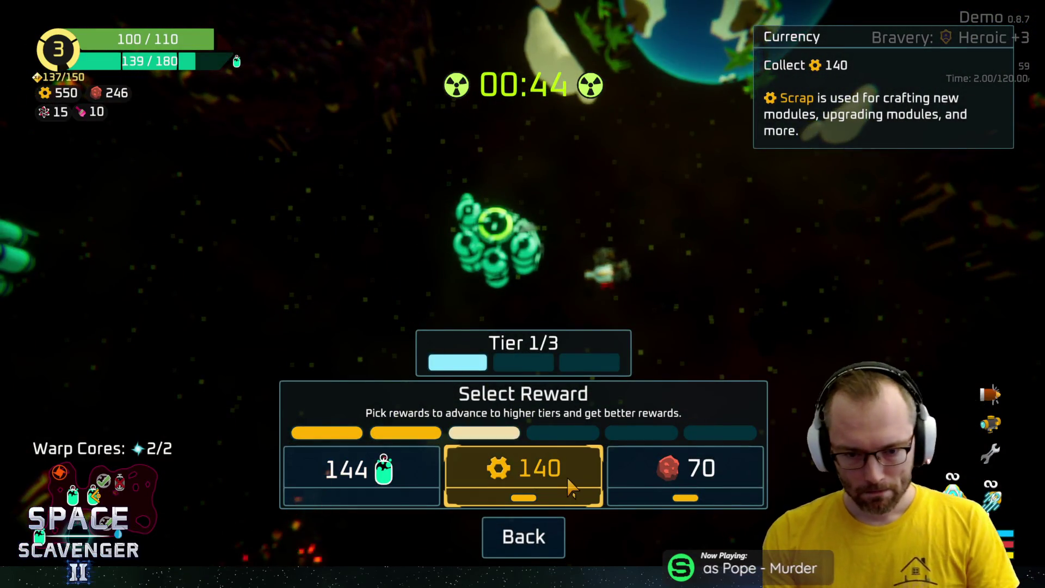
click(570, 485)
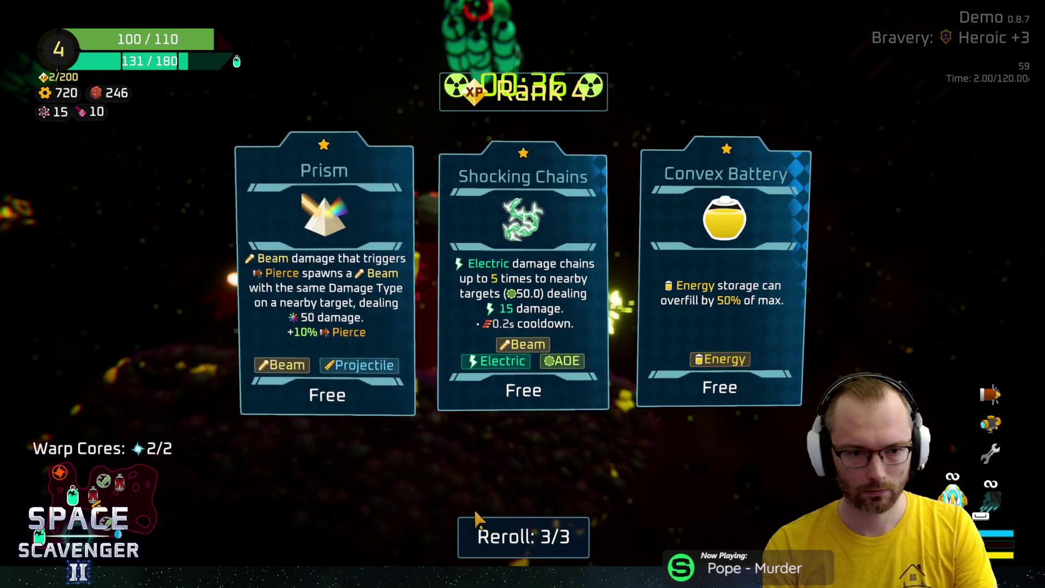
Reroll the Rank 4 offers, take Winged Bullets, and skip the oxygen station reward
click(504, 544)
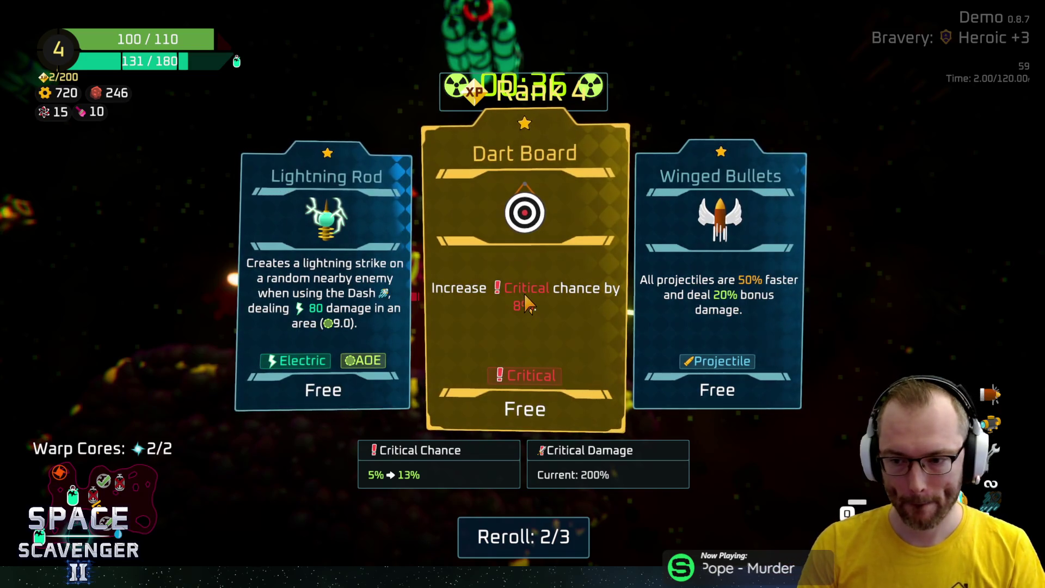
click(673, 284)
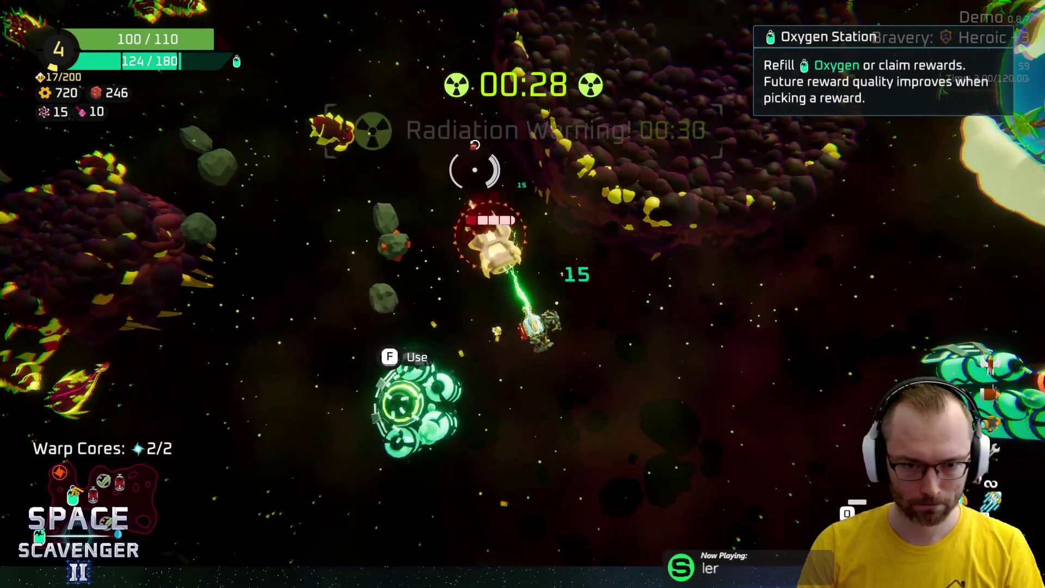
key(f)
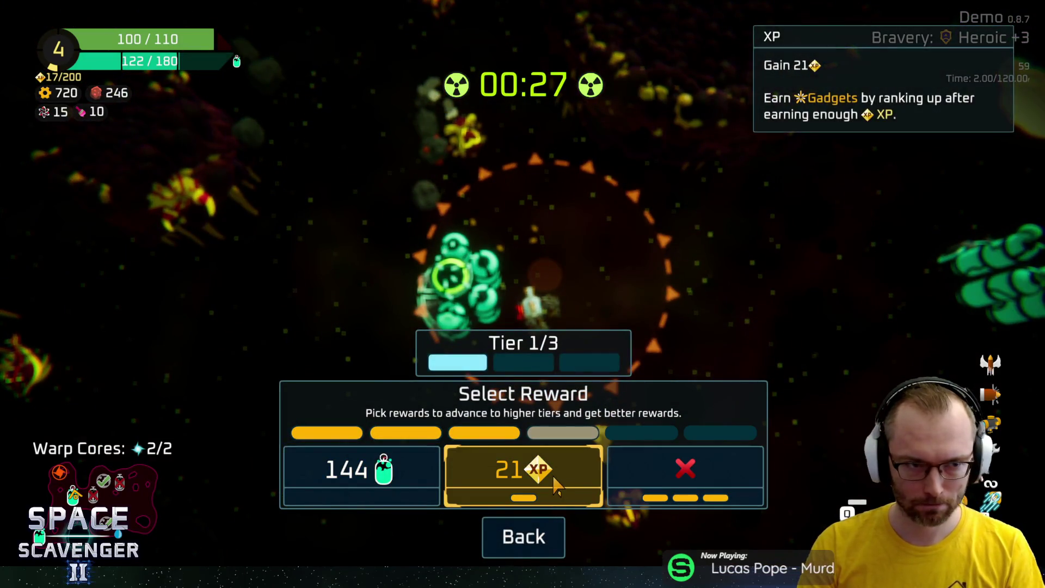
click(685, 473)
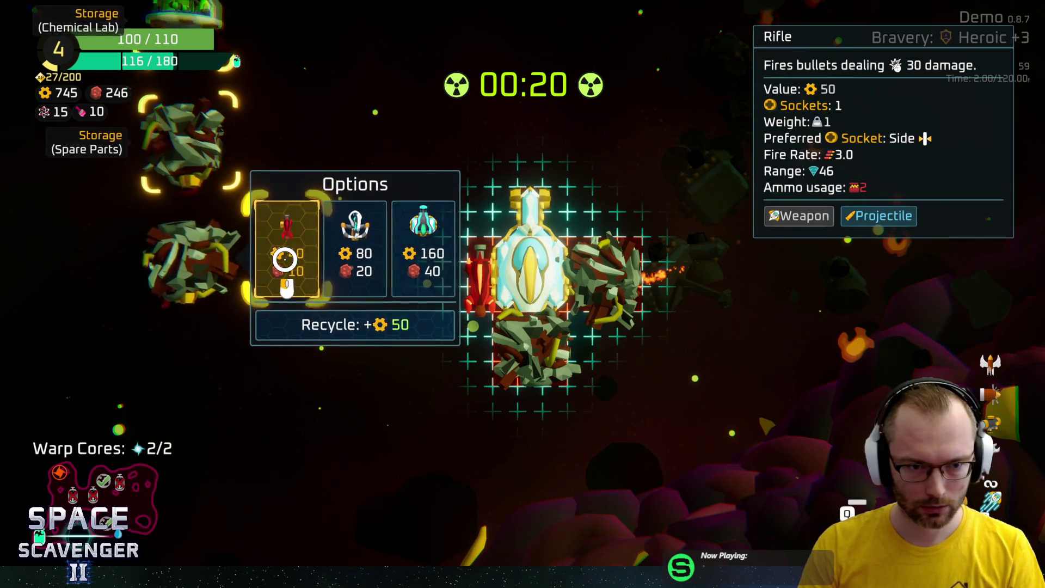
Craft a Rifle from spare parts and mount it on the ship's right side
click(284, 259)
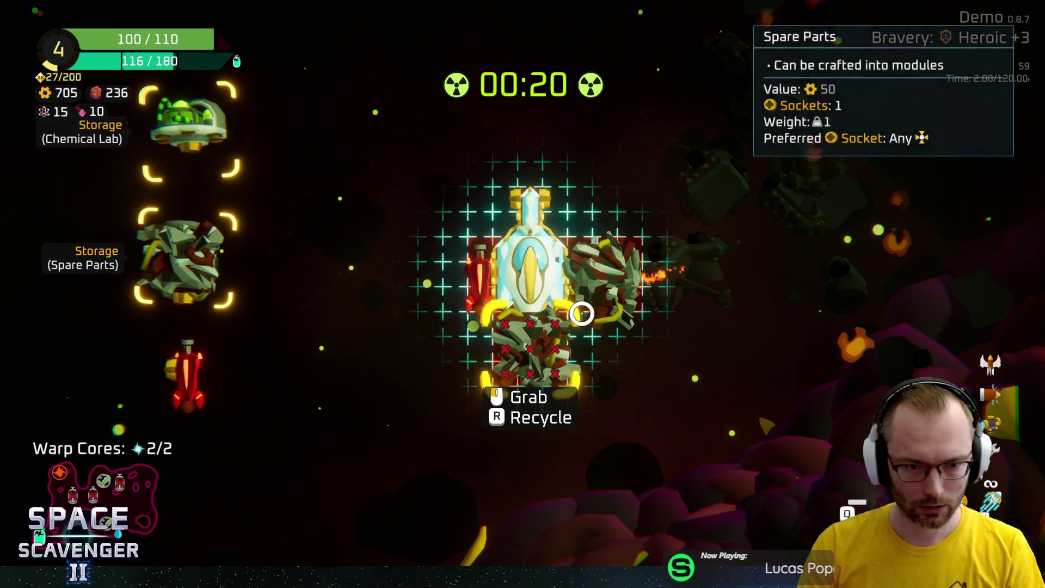
drag(579, 310, 261, 414)
mouse_move(198, 357)
mouse_down()
mouse_move(560, 262)
mouse_move(599, 274)
mouse_up()
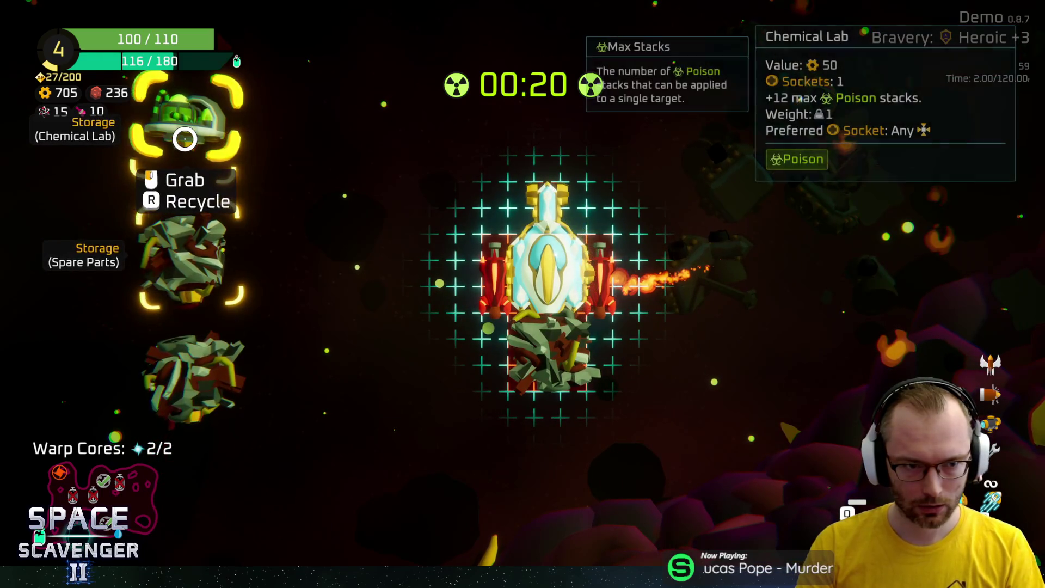
mouse_move(183, 248)
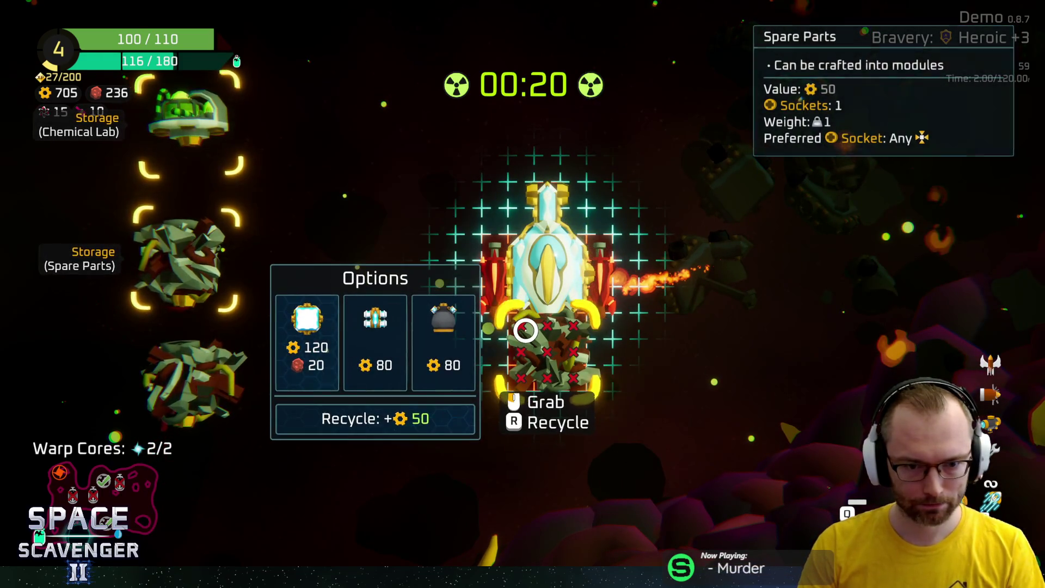
mouse_move(164, 396)
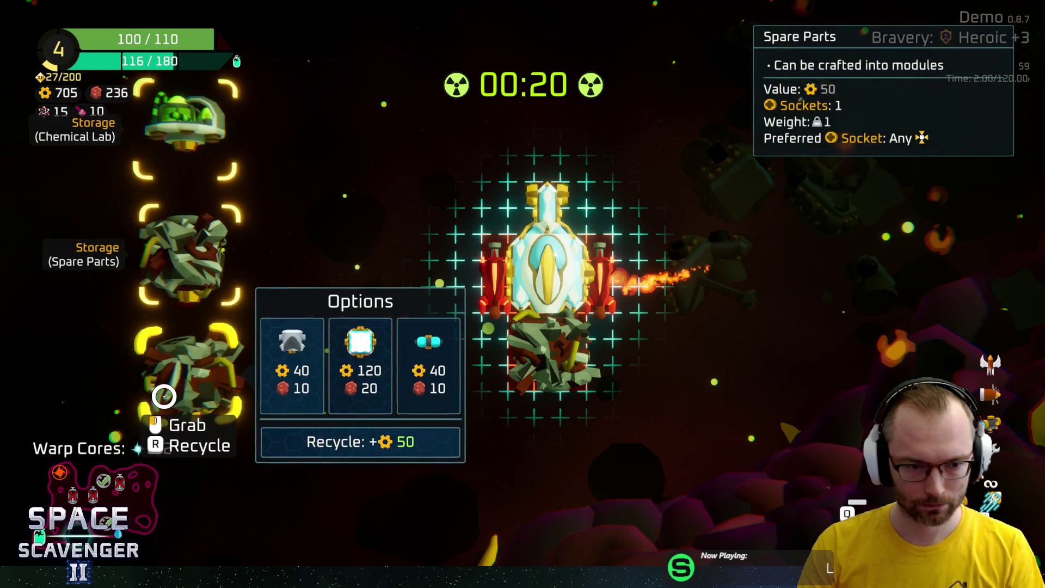
Craft the white hull module, rearrange the spare parts around it, and mount a second Rifle
click(372, 371)
mouse_move(534, 359)
mouse_down()
mouse_move(361, 381)
mouse_move(217, 346)
mouse_up()
click(490, 352)
drag(185, 256, 638, 348)
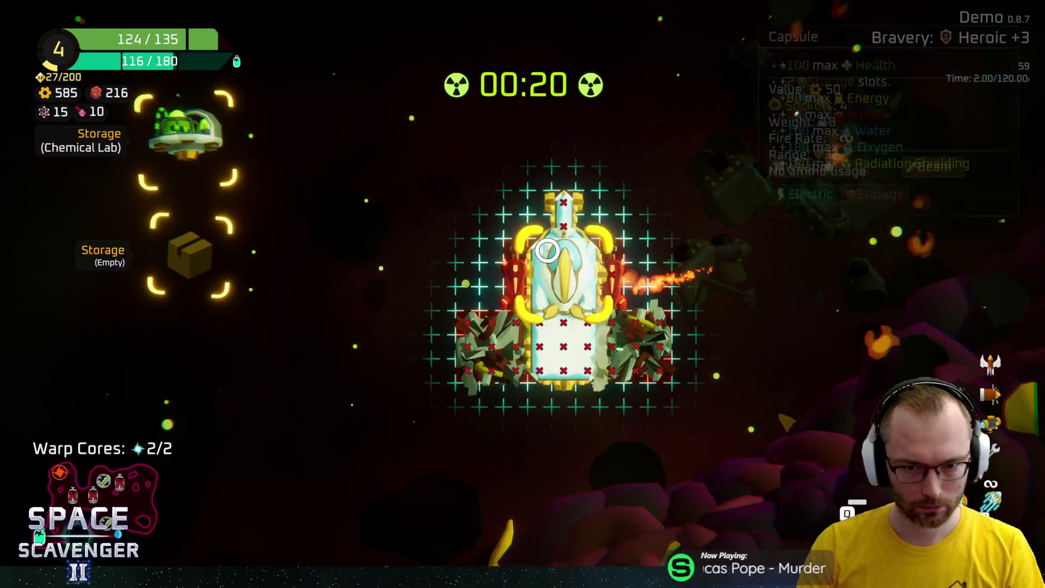
click(510, 253)
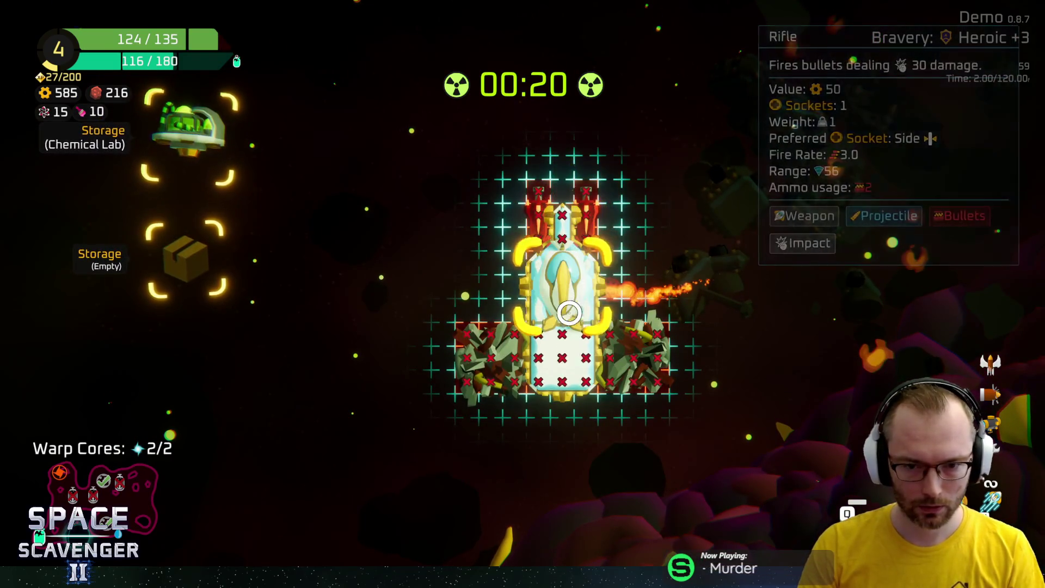
drag(493, 362, 493, 286)
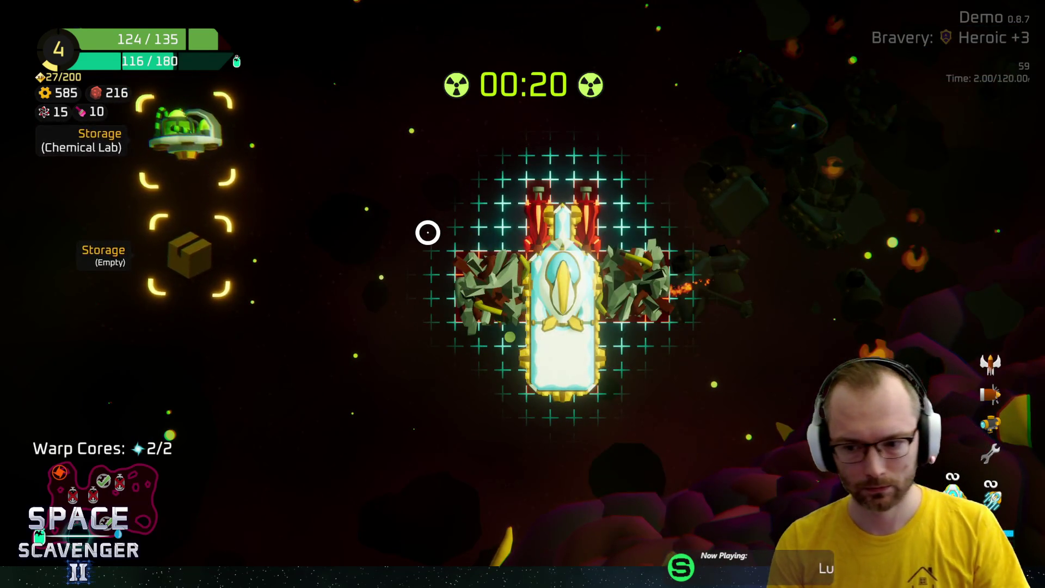
key(Tab)
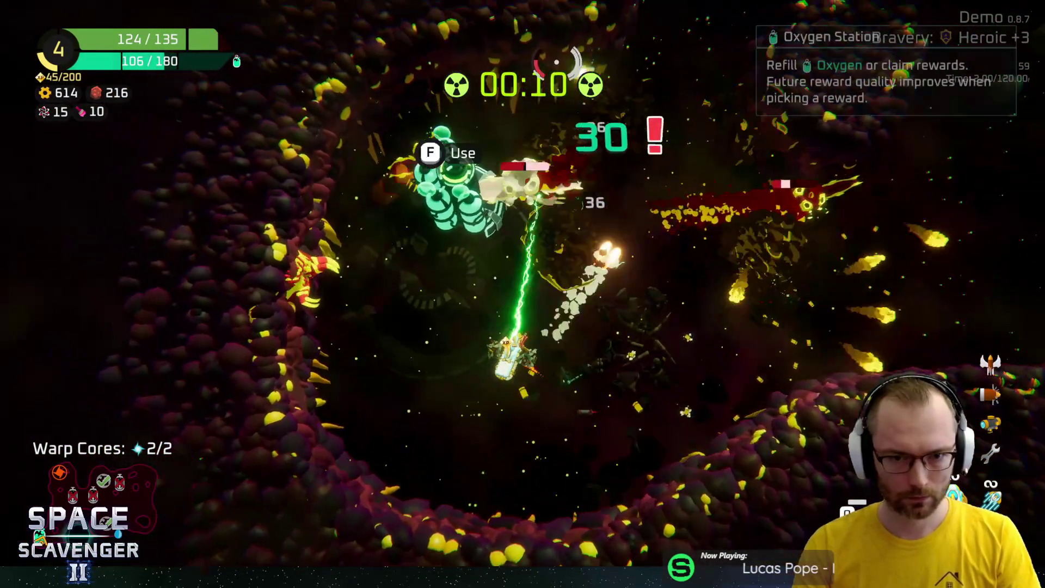
Take the oxygen station's 210 scrap reward and stash the collected Spare Parts in storage
key(f)
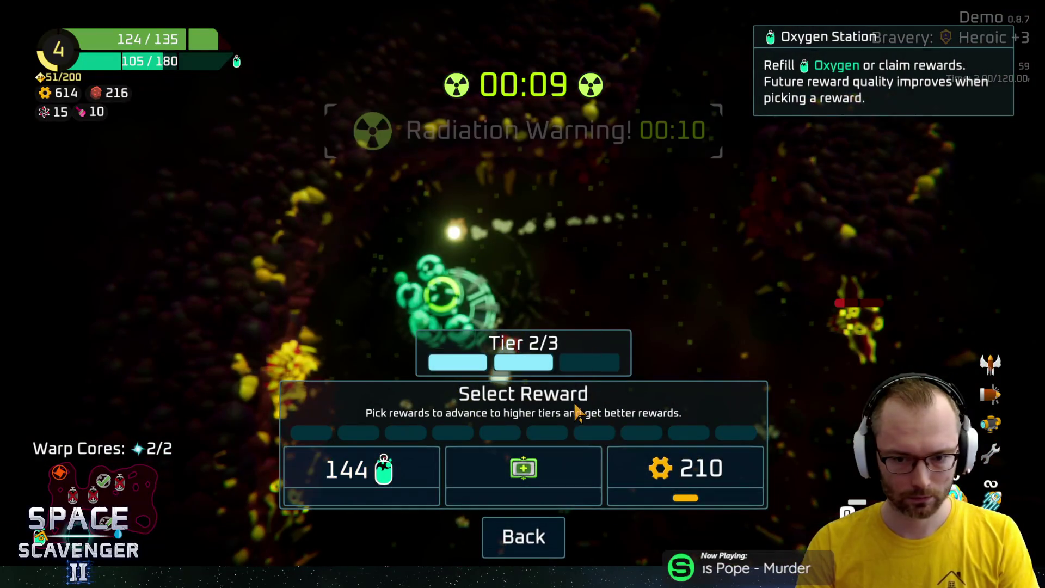
click(669, 469)
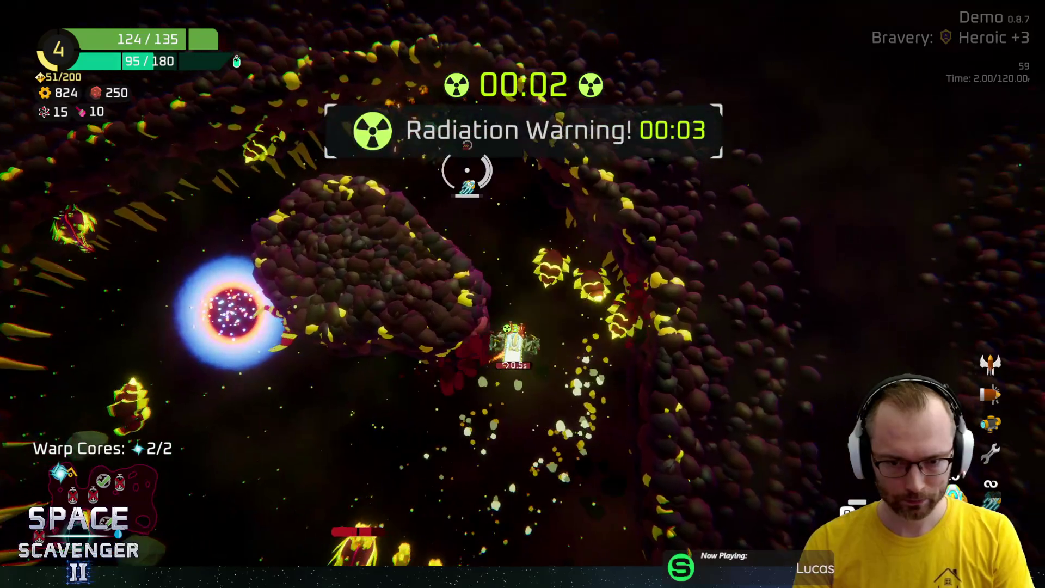
key(e)
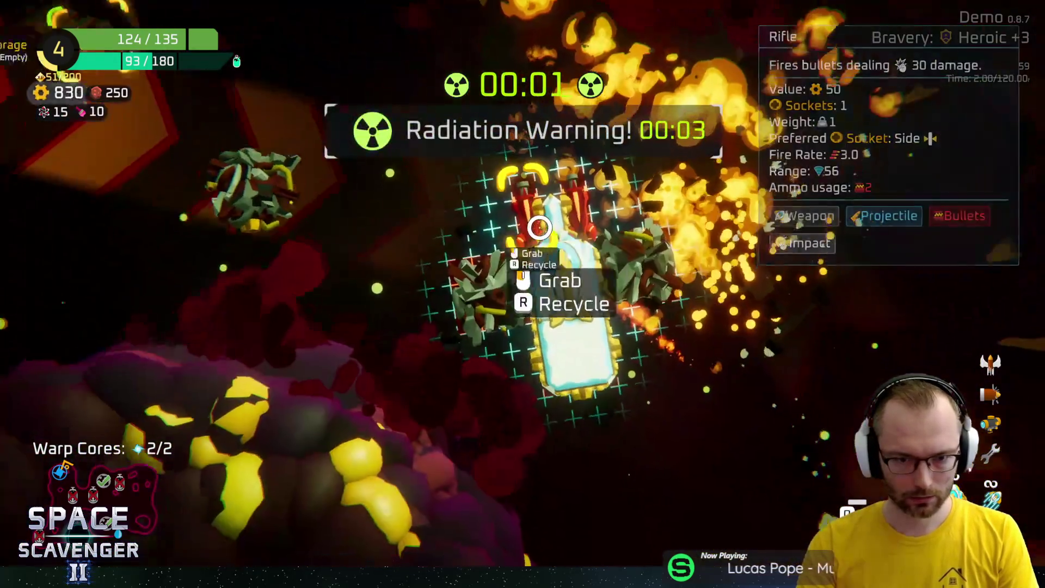
click(231, 221)
key(Escape)
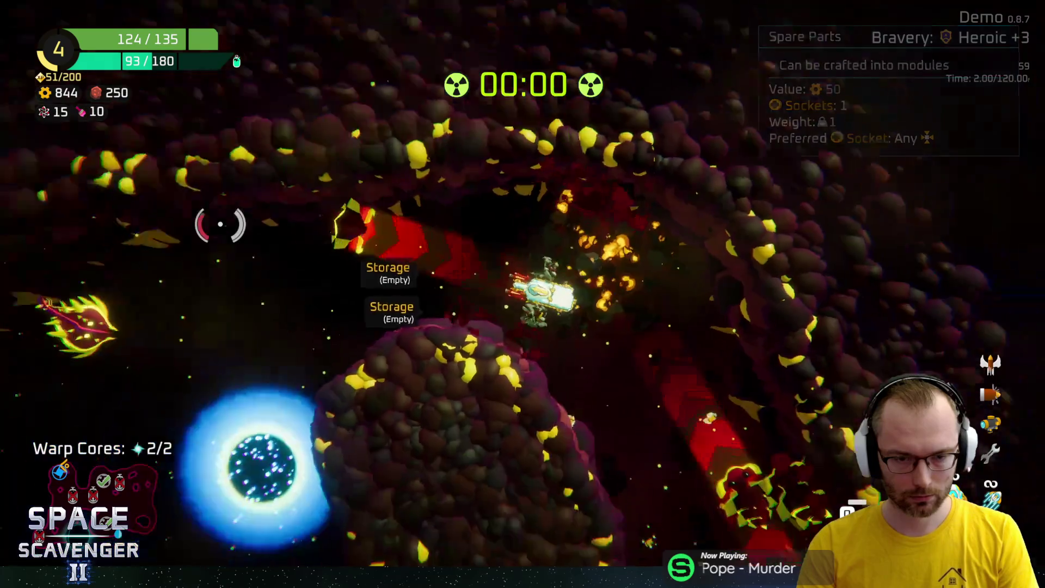
Warp out to the sector map and travel to the Hideout
key(f)
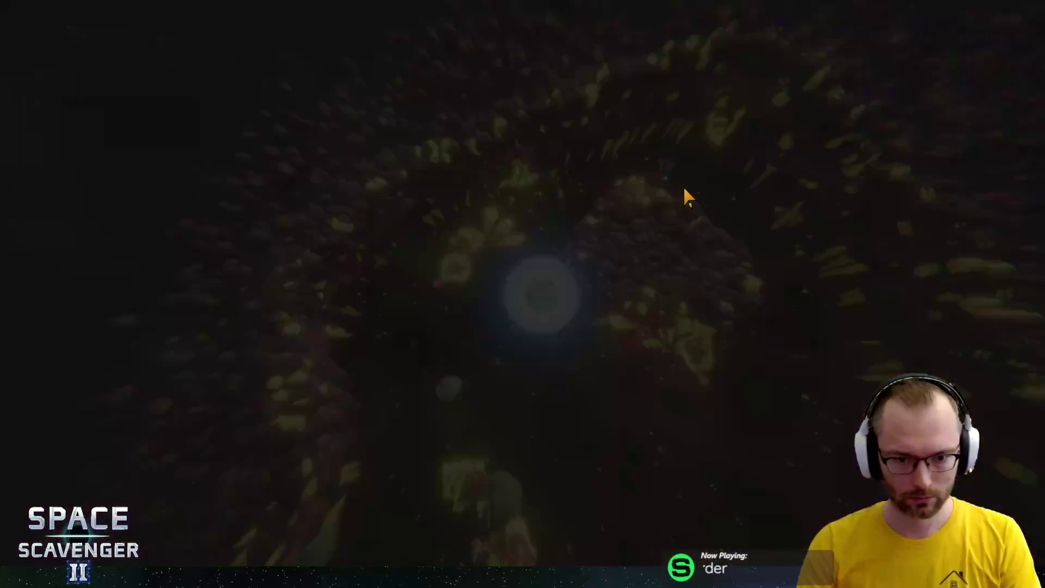
mouse_move(442, 309)
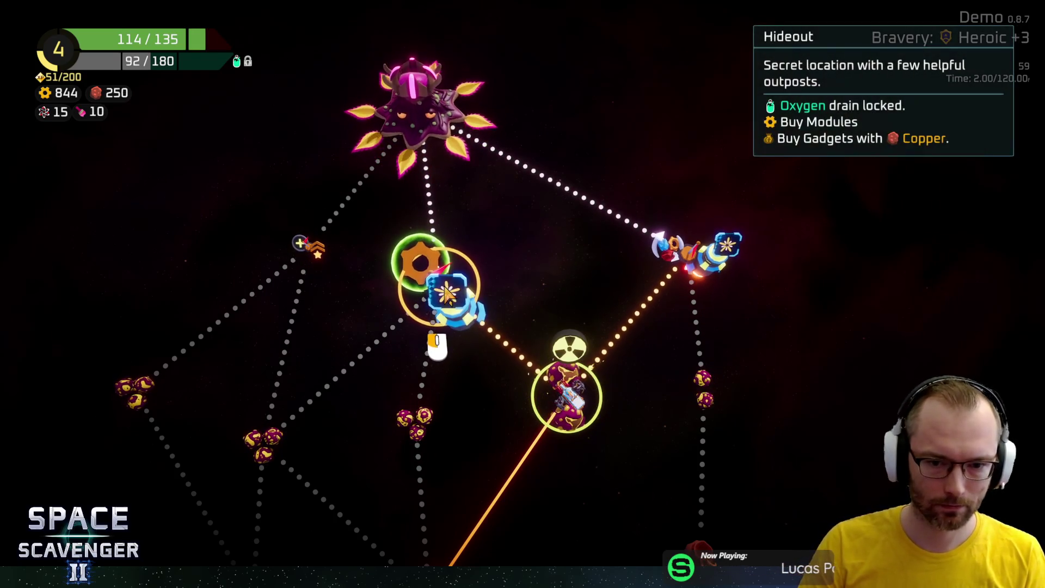
click(447, 294)
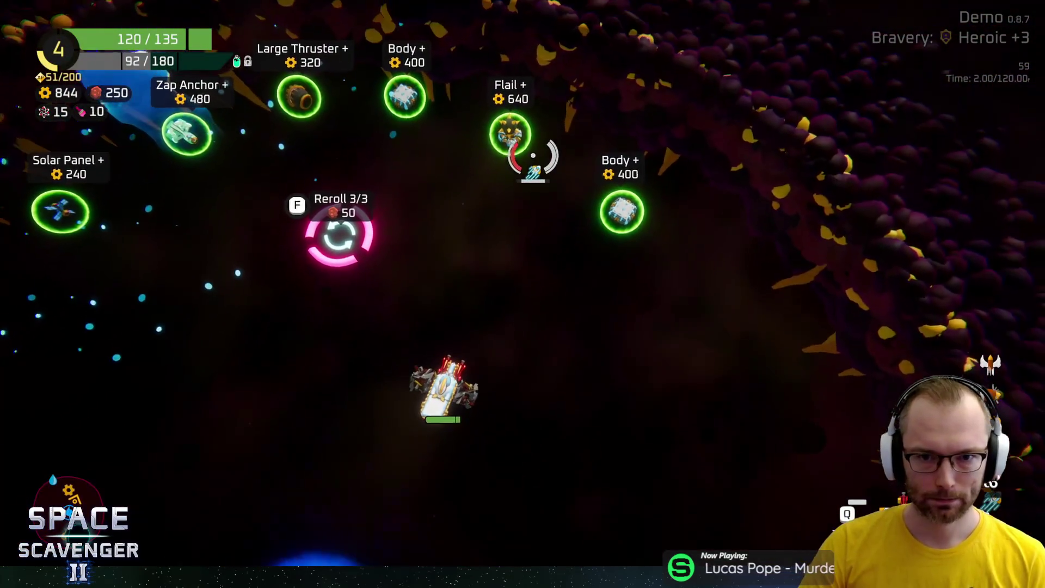
Fly to the Large Thruster in the shop and buy it for 320 scrap
key(w+a)
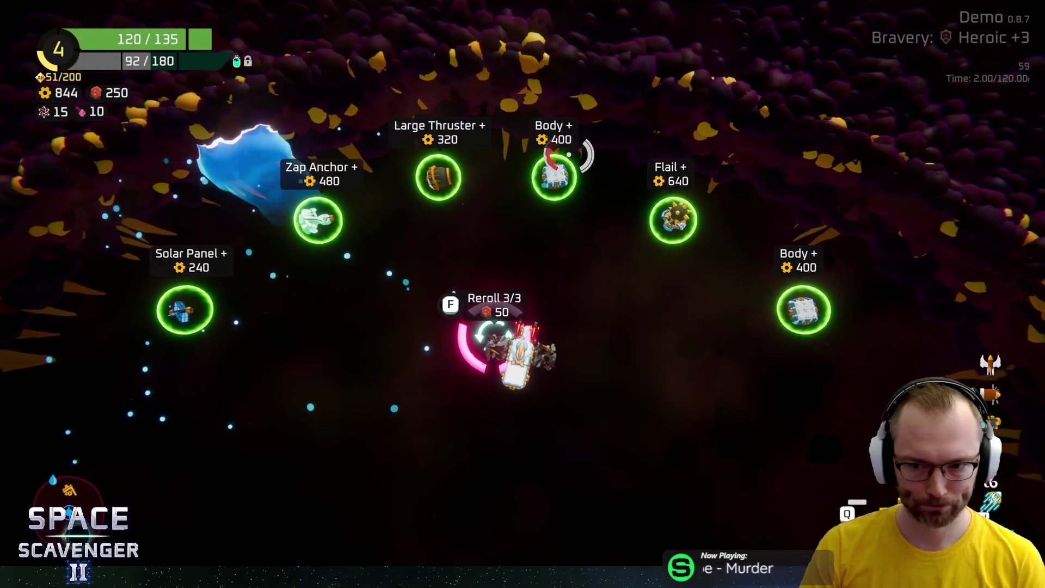
key(w)
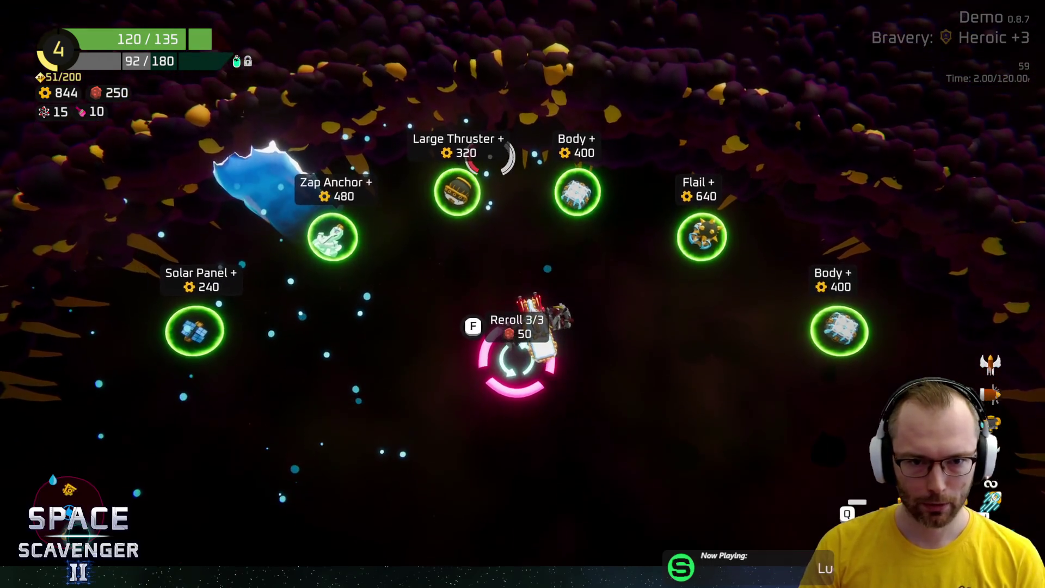
key(w+a)
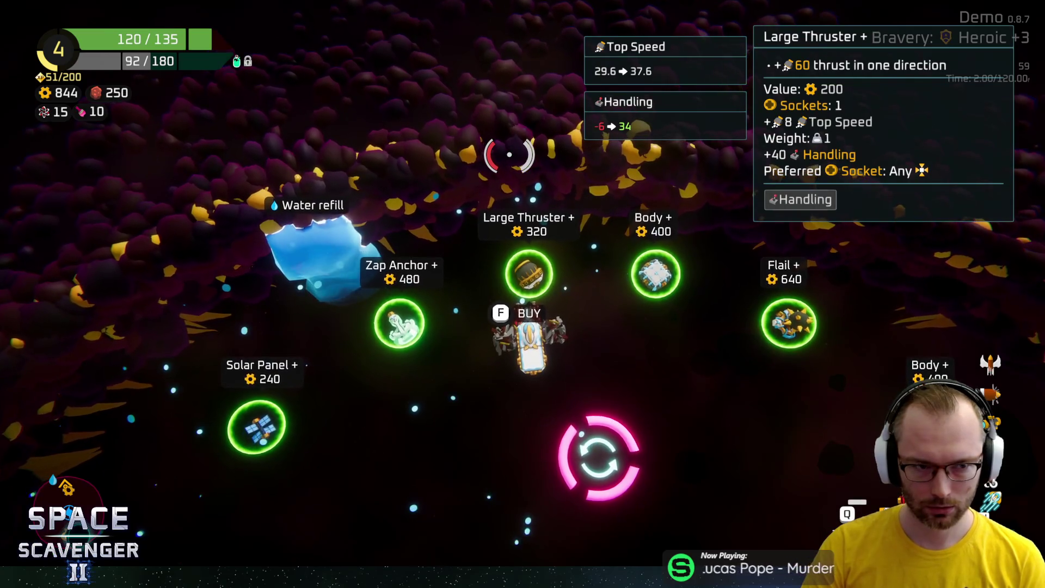
key(f)
key(d)
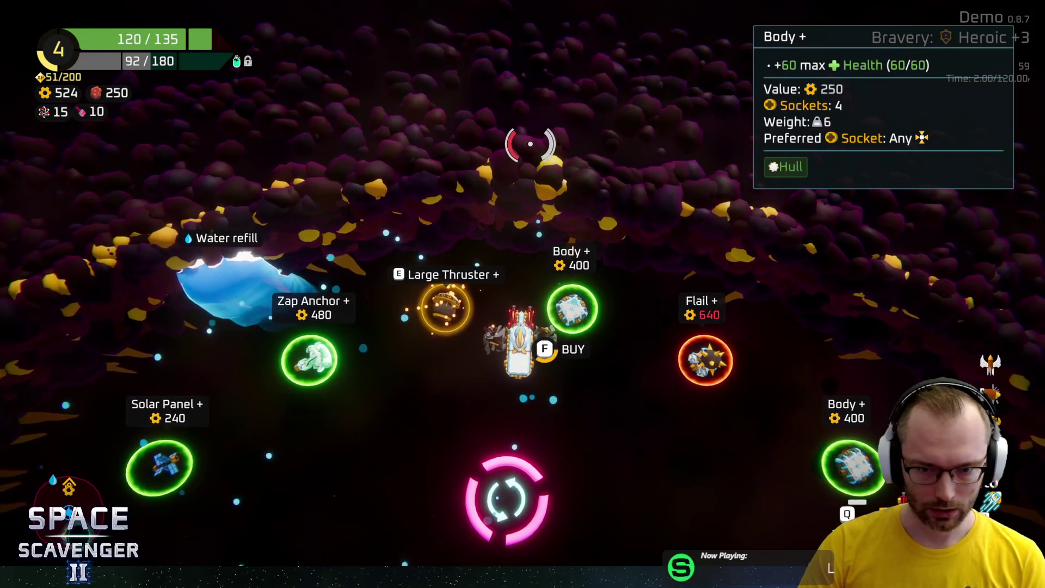
Buy the Body module and fit it and the Large Thruster to the ship's bottom
key(f)
key(e)
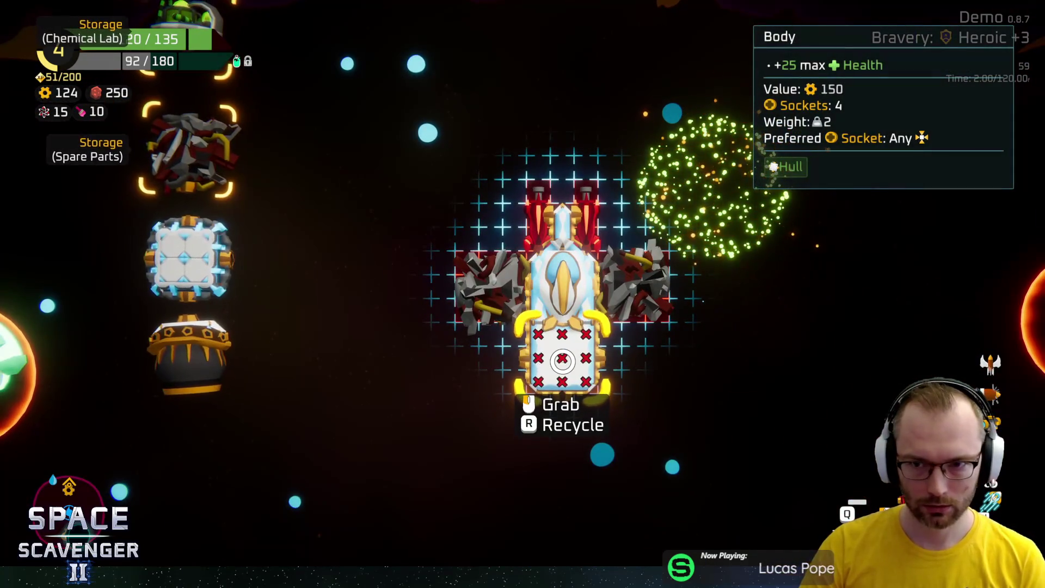
mouse_move(188, 271)
mouse_down()
mouse_move(572, 373)
mouse_move(561, 359)
mouse_up()
drag(214, 252, 537, 397)
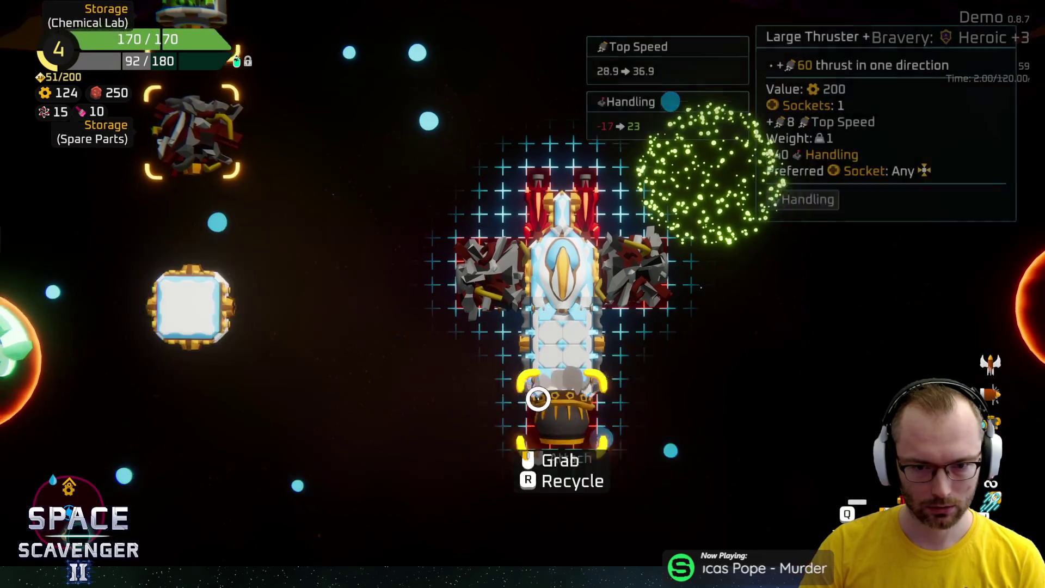
Craft a Dual Thruster from the spare parts and mount it lower on the ship's right
drag(230, 239, 576, 321)
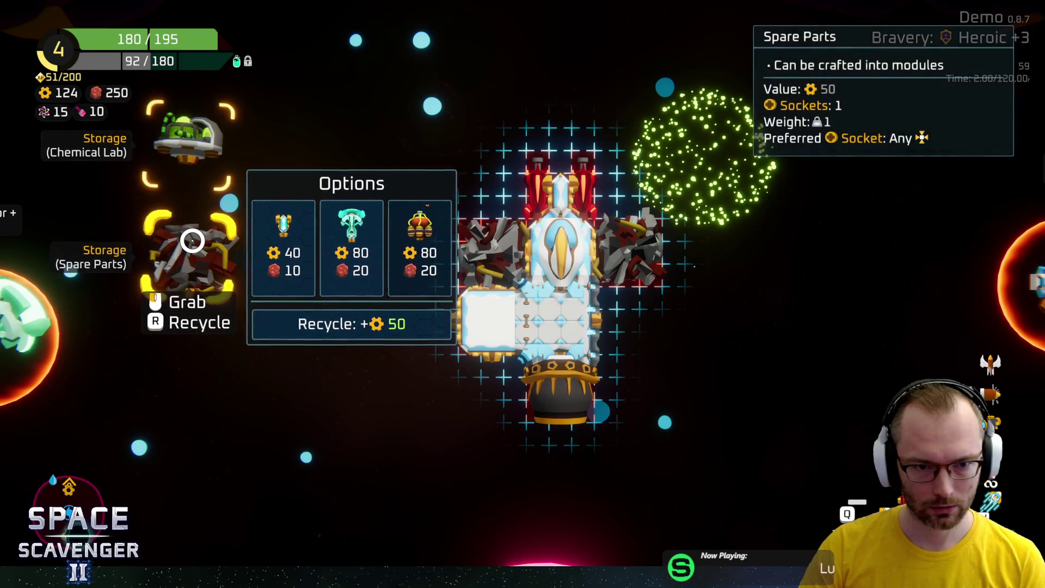
mouse_move(499, 236)
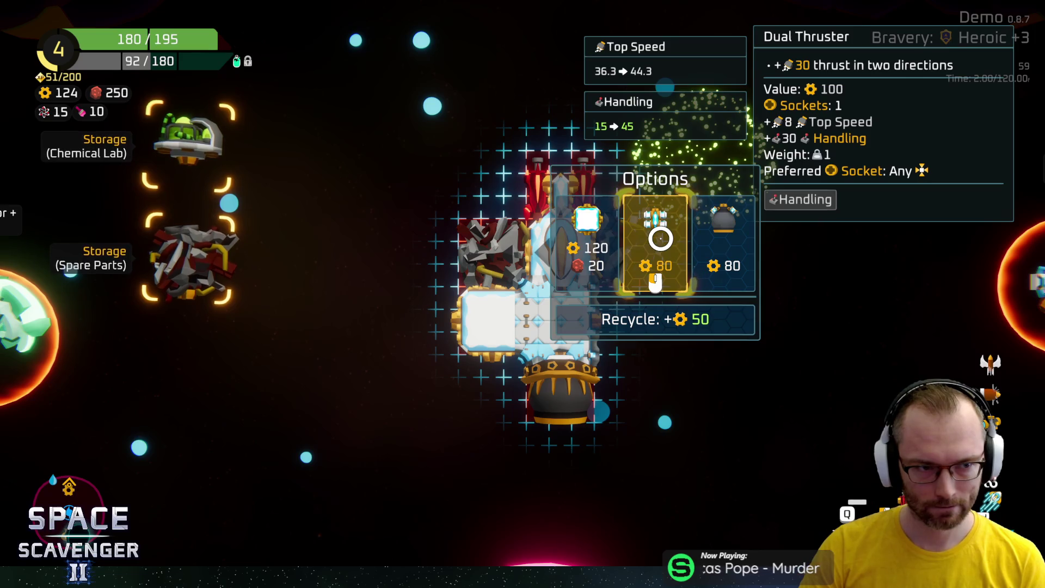
click(661, 238)
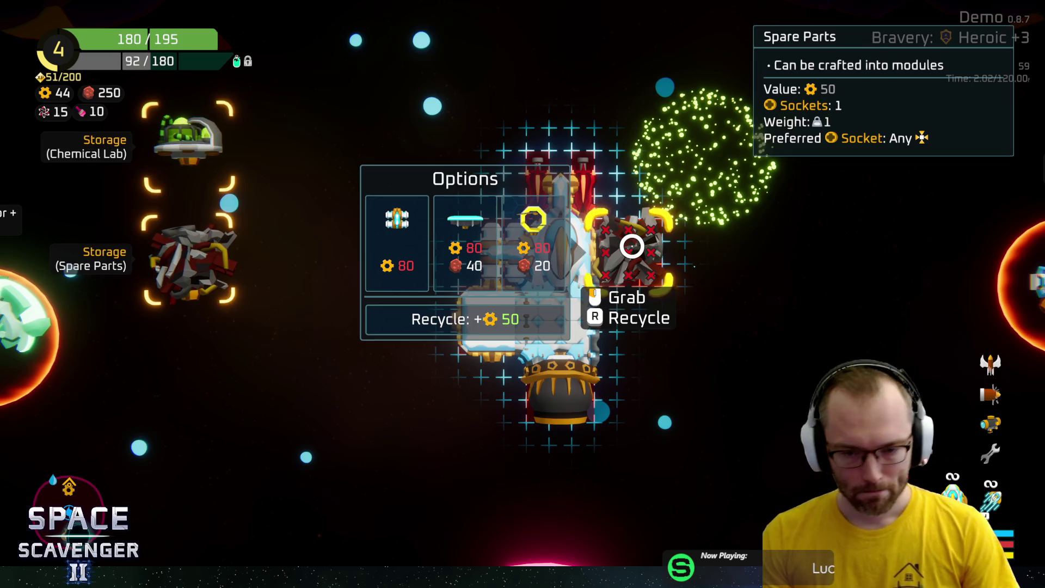
mouse_move(631, 247)
mouse_down()
mouse_move(637, 334)
mouse_move(624, 322)
mouse_up()
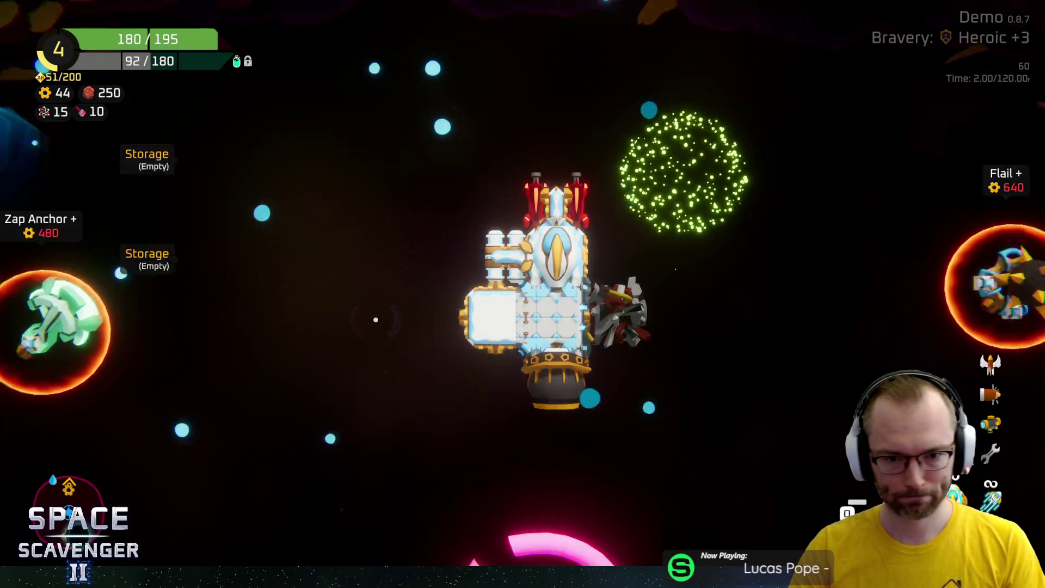
key(Escape)
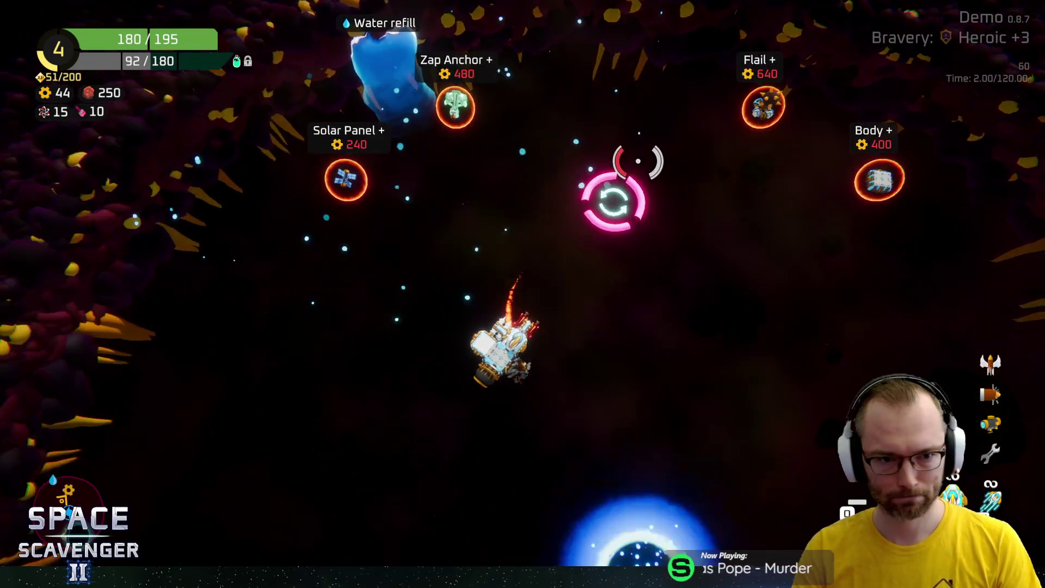
Fly down to the next shop row and buy the Poisoned blade
key(s)
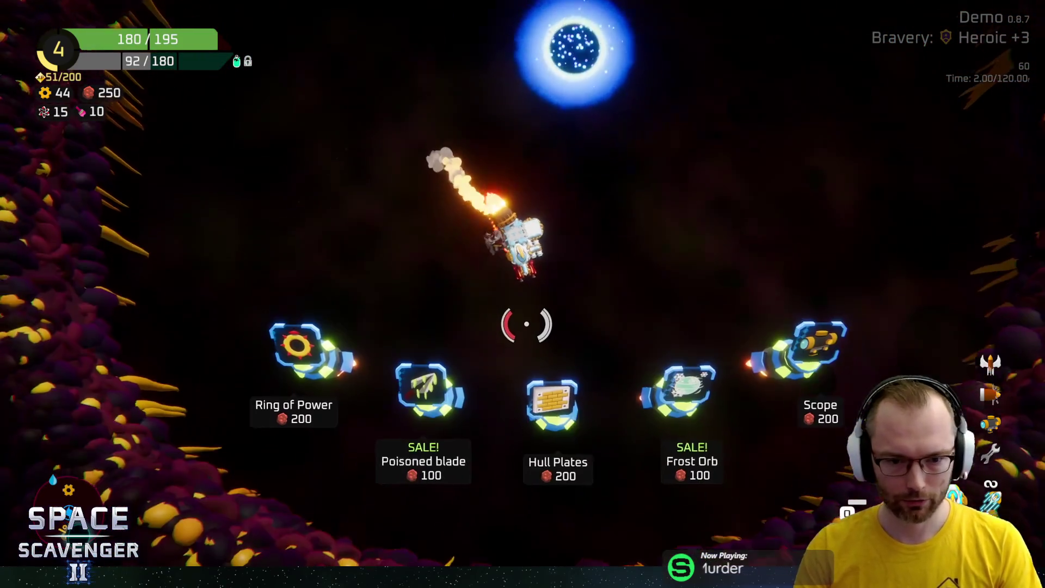
key(a)
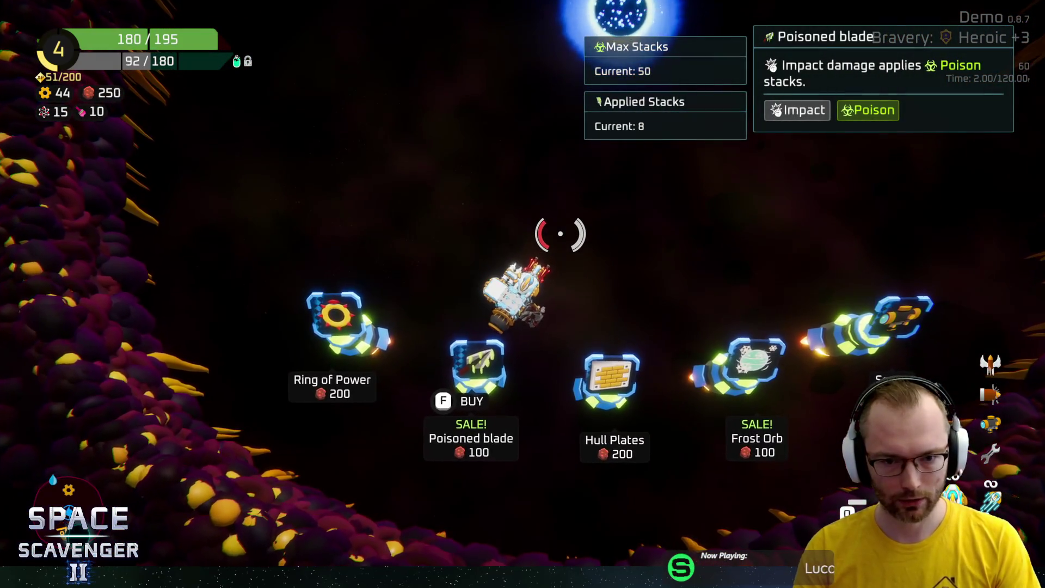
key(f)
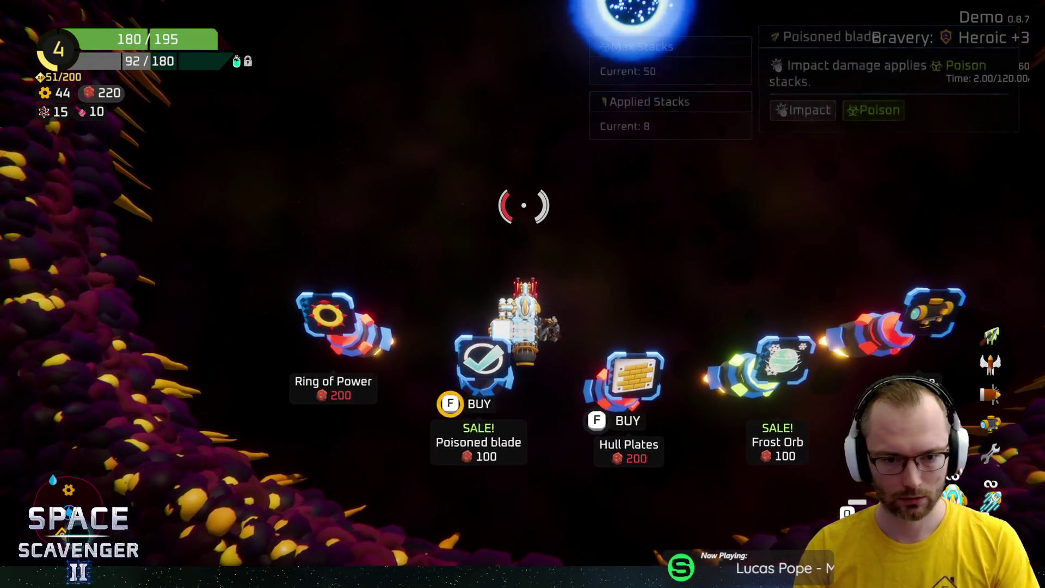
Take the Chemical Lab out of storage and attach it to the ship
key(Tab)
click(186, 145)
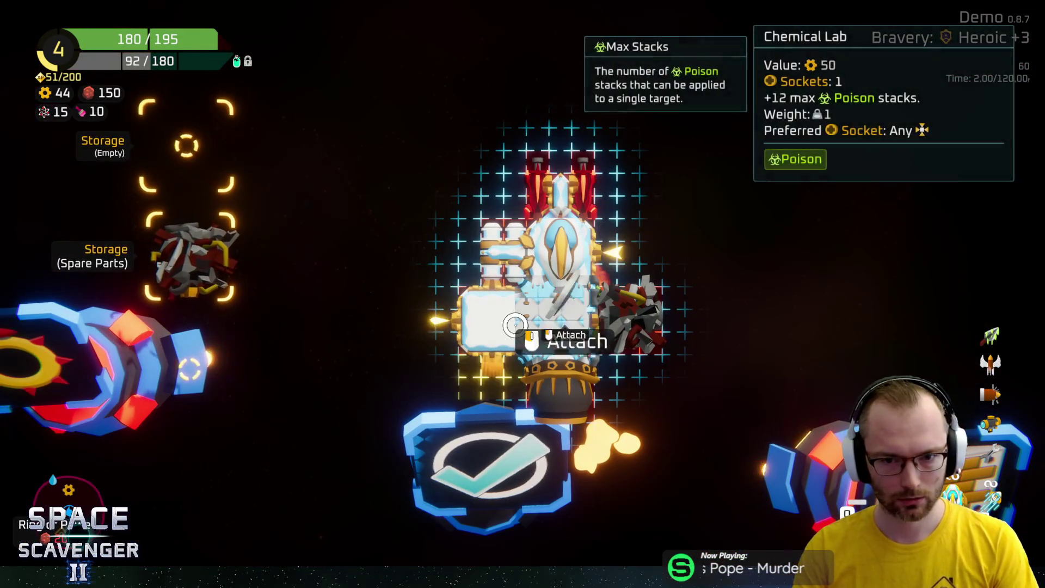
click(515, 325)
key(Tab)
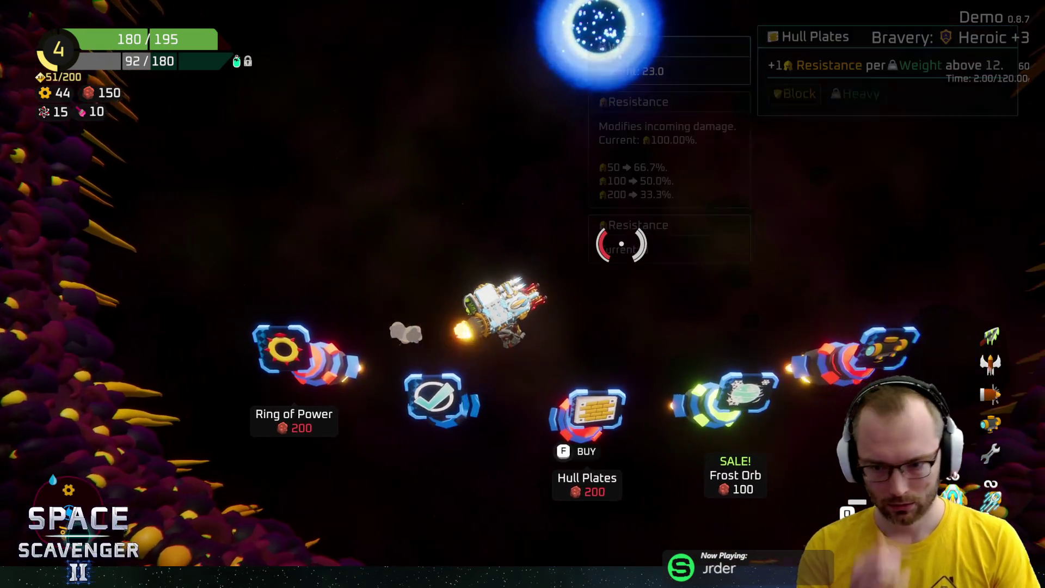
Buy the Frost Orb, then warp through the blue portal
key(d)
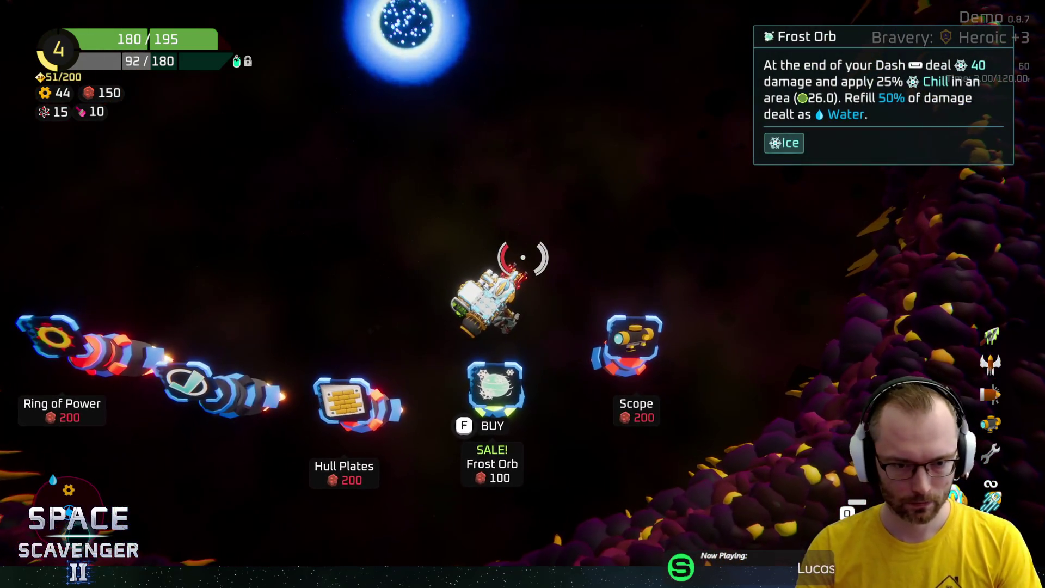
key(f)
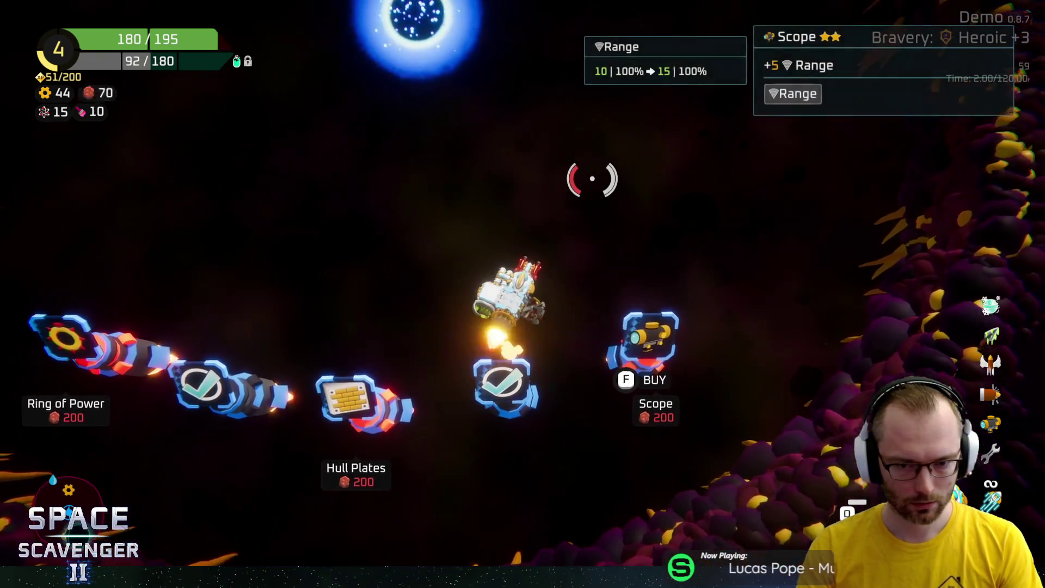
key(w)
key(f)
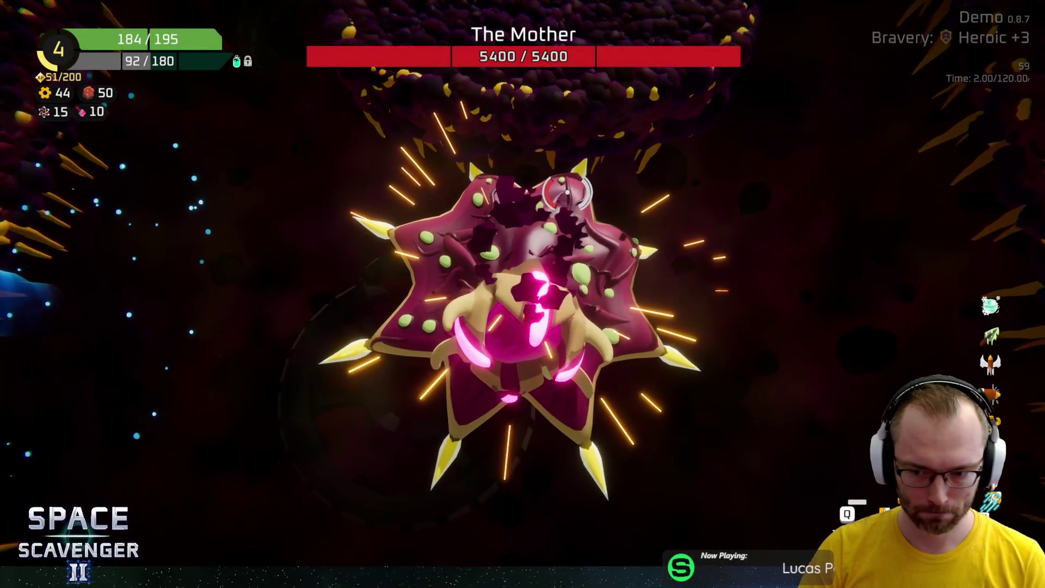
Fire at The Mother while steering upward until its 5400 health is depleted
click(571, 200)
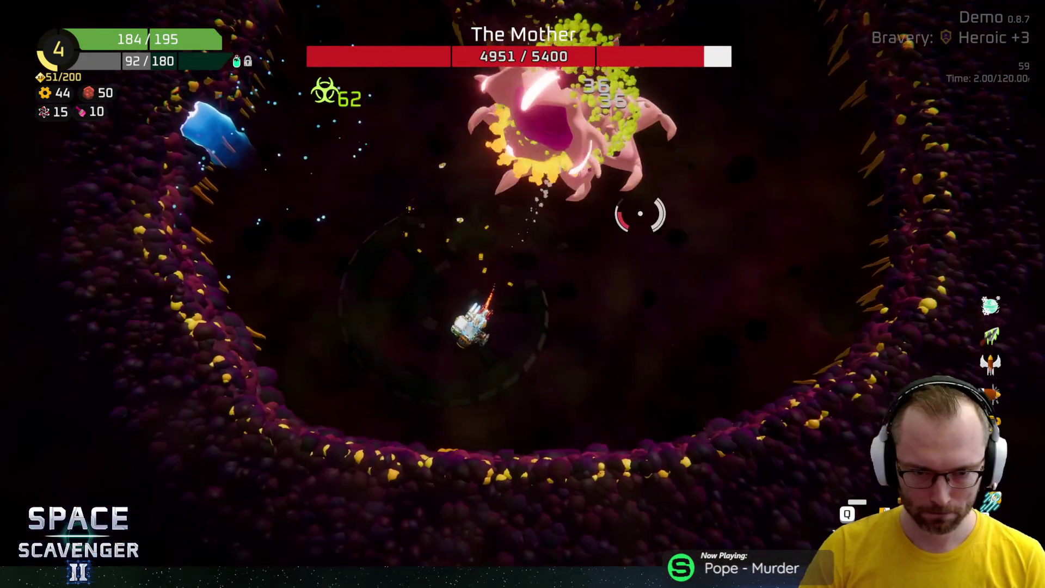
mouse_move(640, 213)
mouse_down()
mouse_move(579, 169)
mouse_move(434, 145)
mouse_move(338, 179)
mouse_move(327, 322)
mouse_move(292, 339)
mouse_move(284, 382)
mouse_move(242, 387)
mouse_move(490, 105)
mouse_move(612, 82)
mouse_move(661, 131)
mouse_move(665, 227)
mouse_move(643, 234)
mouse_move(659, 249)
mouse_move(578, 242)
mouse_move(544, 191)
mouse_move(550, 201)
mouse_move(605, 222)
mouse_move(742, 341)
mouse_move(670, 264)
mouse_move(689, 291)
mouse_move(658, 327)
mouse_move(623, 245)
mouse_move(534, 250)
mouse_move(635, 432)
mouse_move(572, 438)
mouse_move(629, 422)
mouse_move(466, 375)
mouse_move(479, 359)
mouse_move(450, 222)
mouse_move(455, 206)
mouse_move(443, 191)
mouse_move(495, 174)
mouse_up()
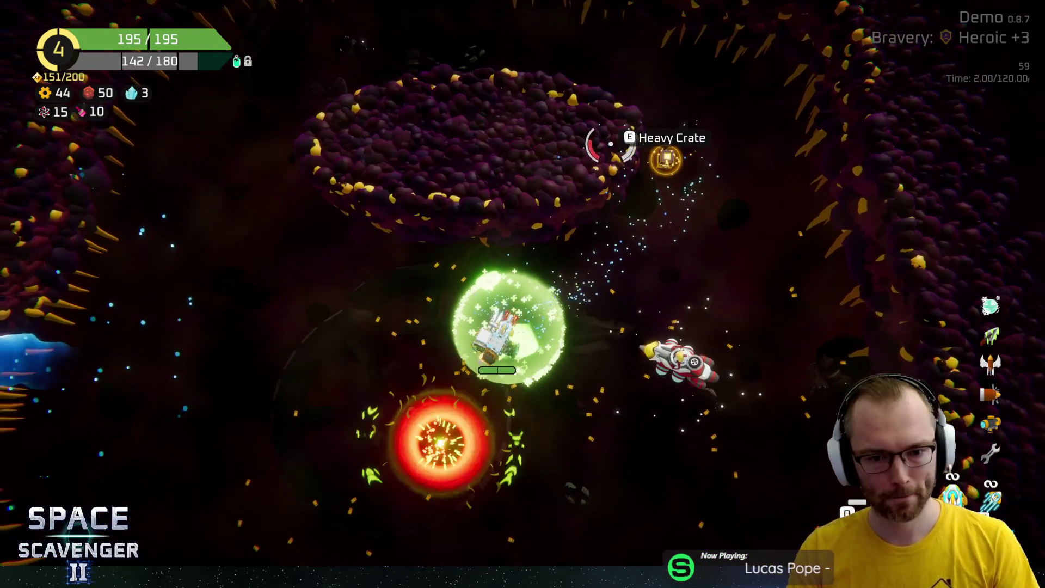
Fit the Heavy Crate's free Deflector in the thruster's place, then reattach the Large Thruster below it
key(Tab)
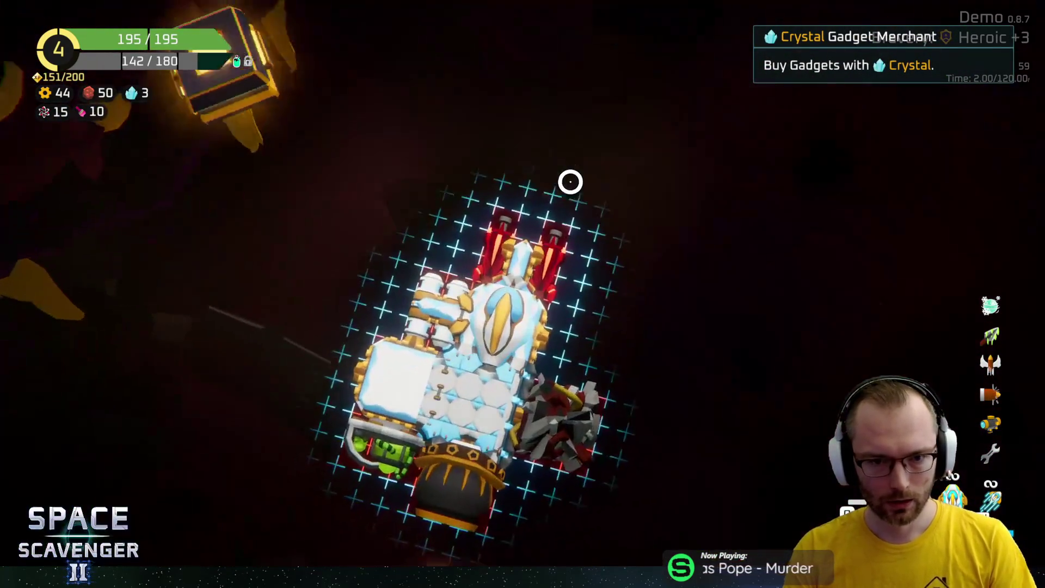
mouse_move(185, 264)
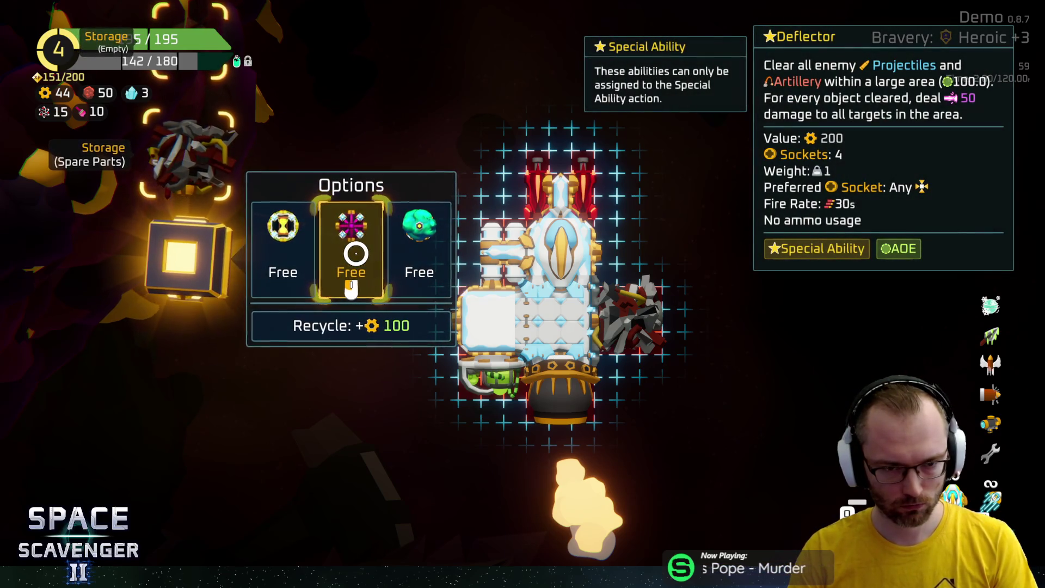
click(356, 253)
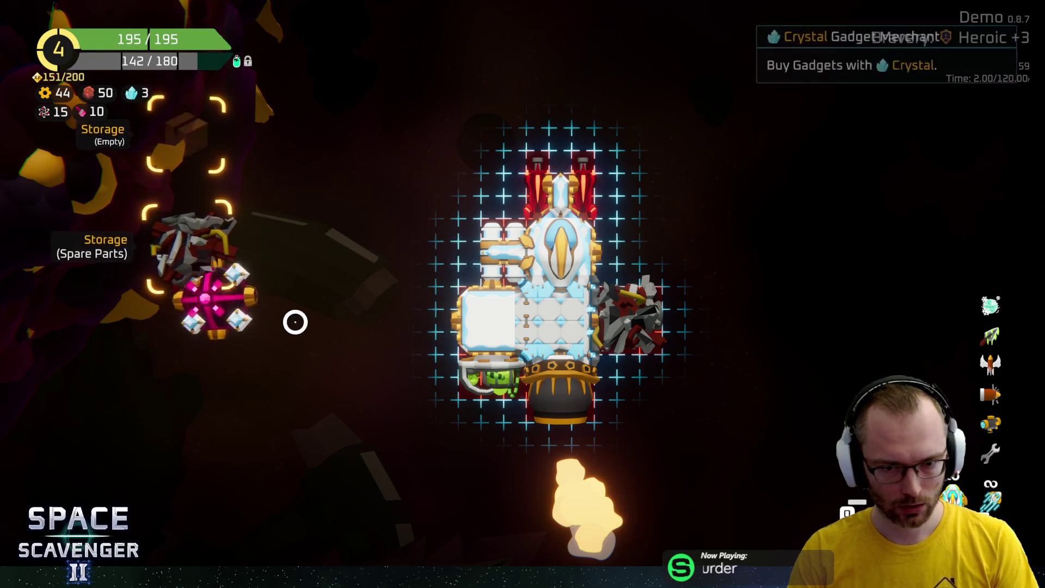
click(563, 379)
drag(190, 362, 561, 460)
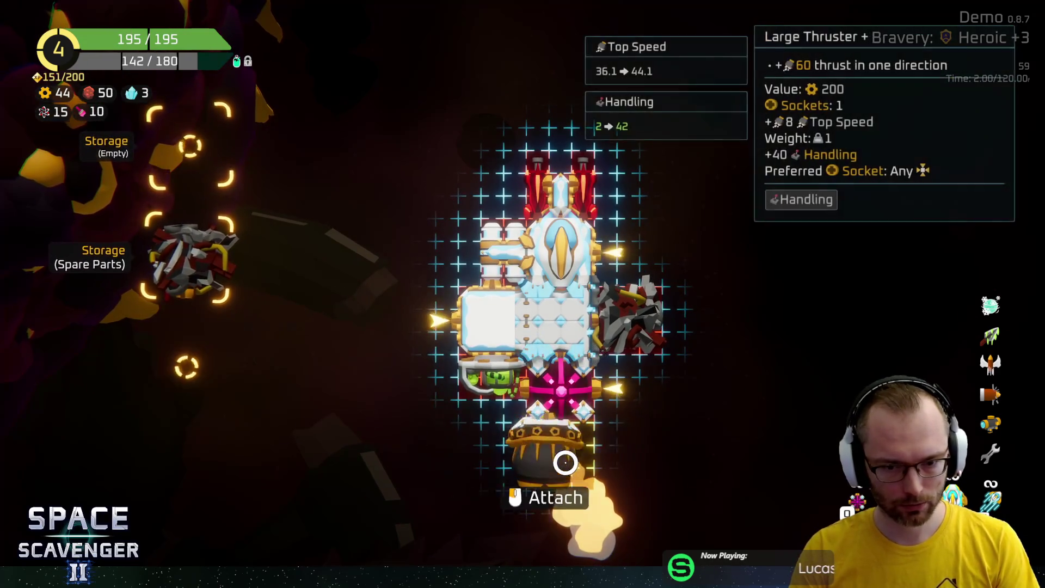
key(Escape)
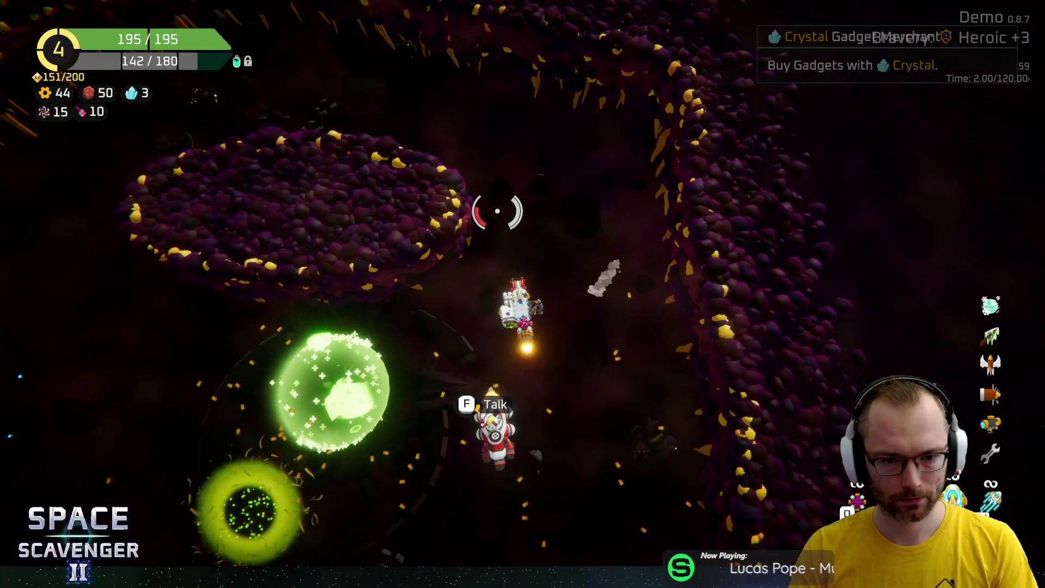
Reroll the merchant's epic gadgets and buy the Shattered Scope for 3 crystals
key(e)
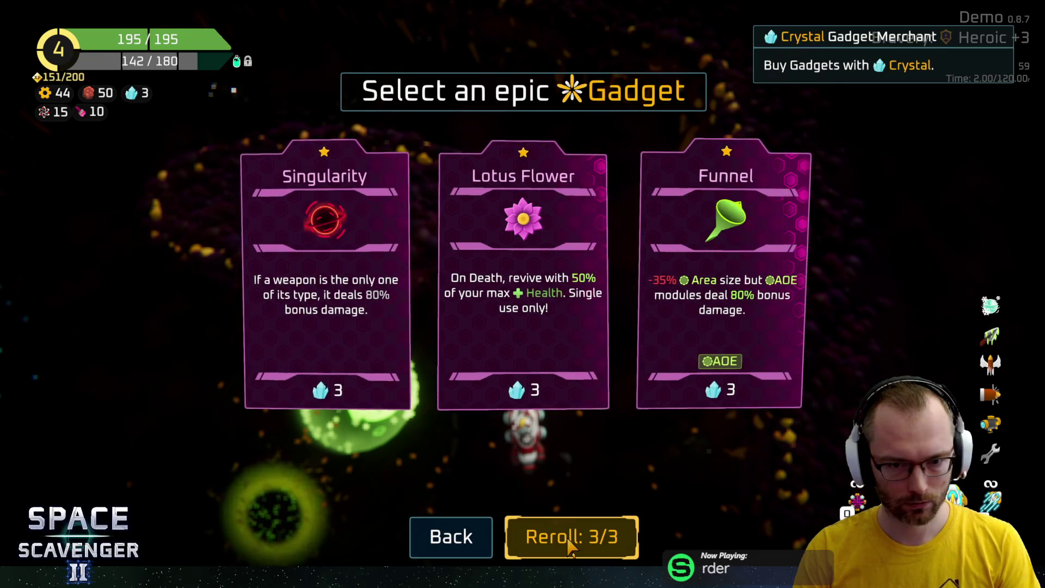
click(570, 546)
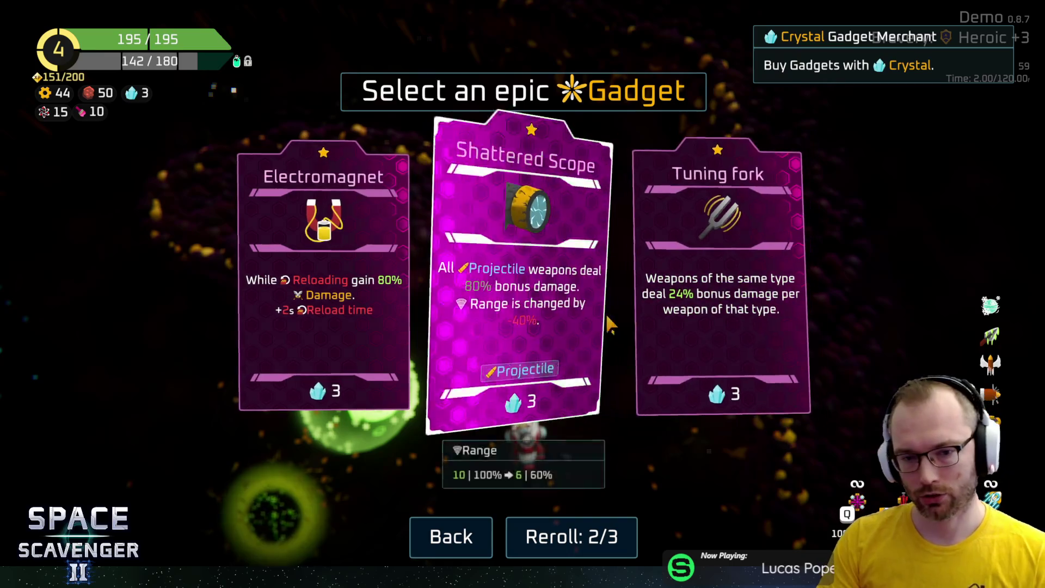
click(533, 291)
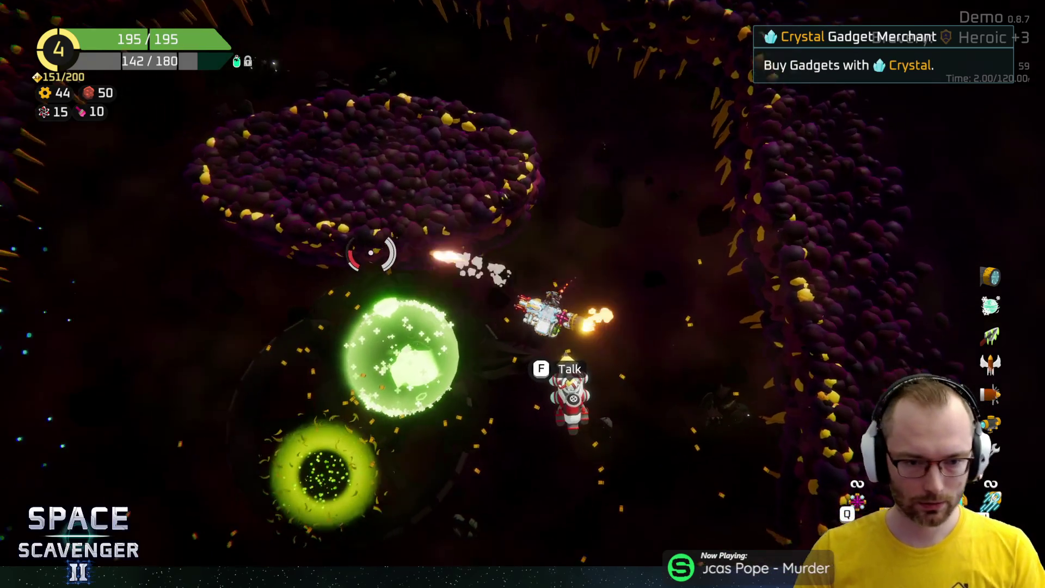
Fly the ship onto the Jungle portal and warp to the Jungle
key(s)
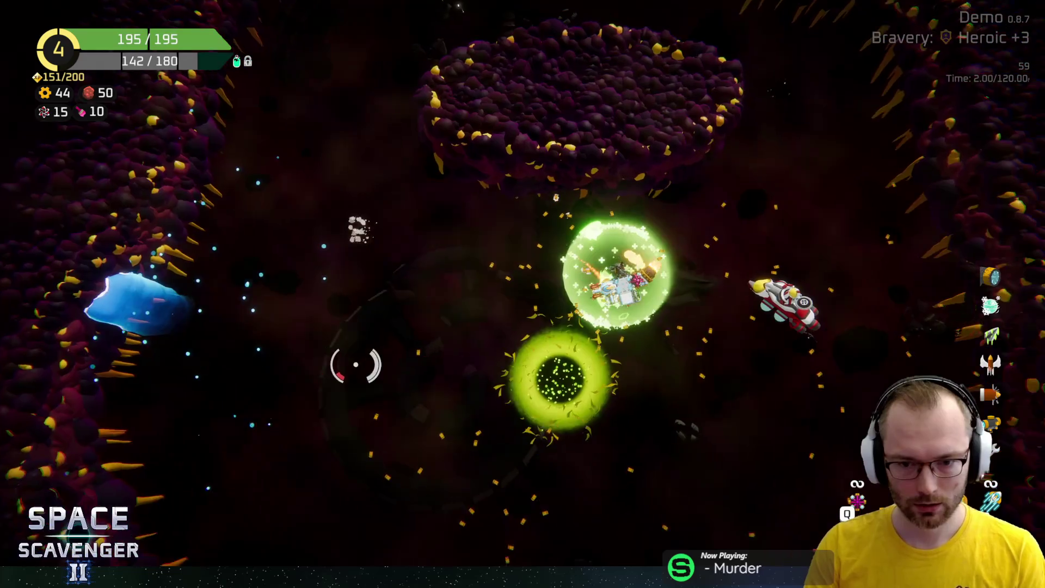
key(w)
key(a)
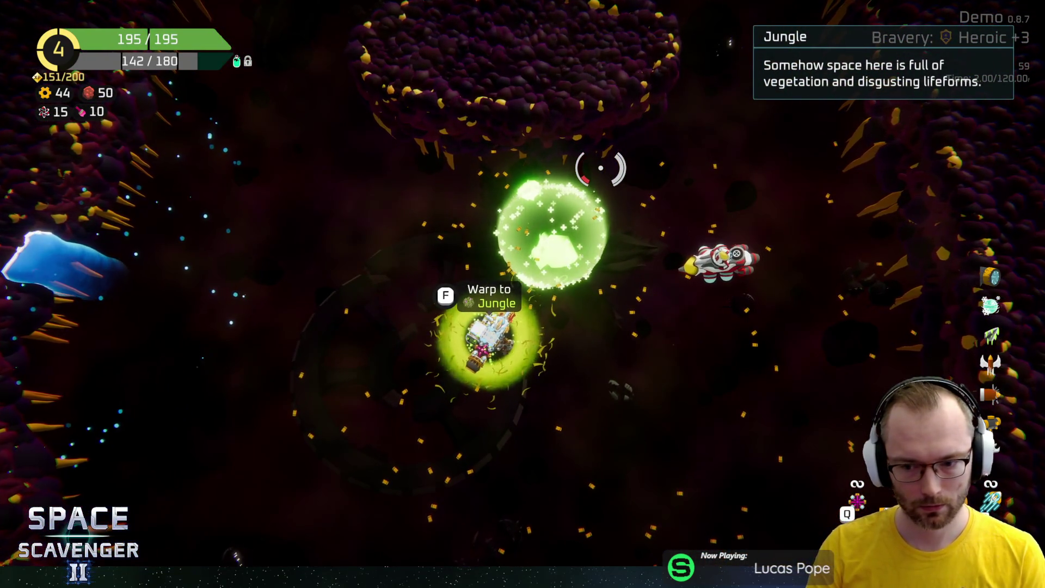
key(f)
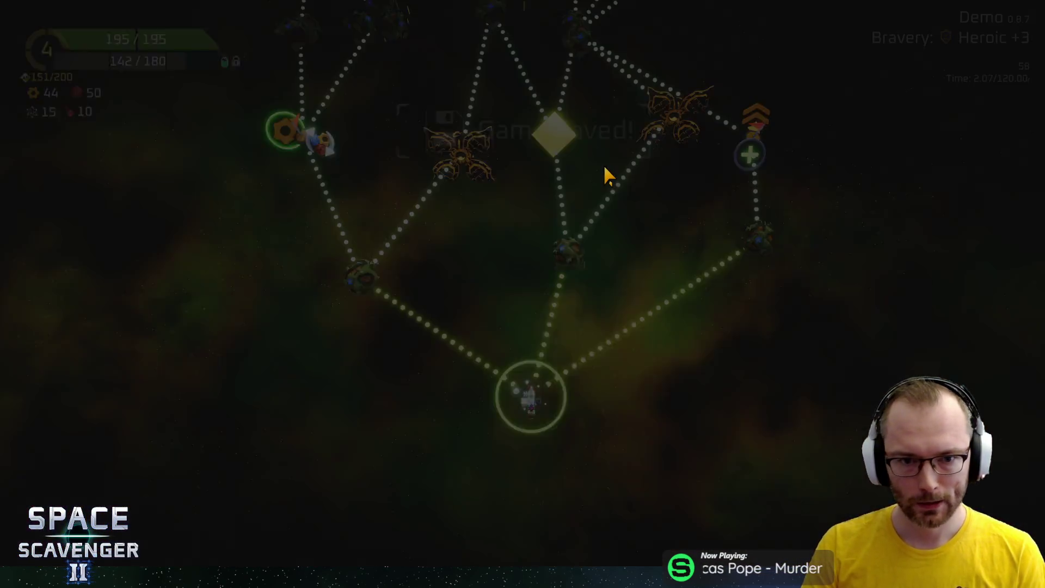
Browse the sector map and travel to the chosen planet node
scroll(594, 250, up, 5)
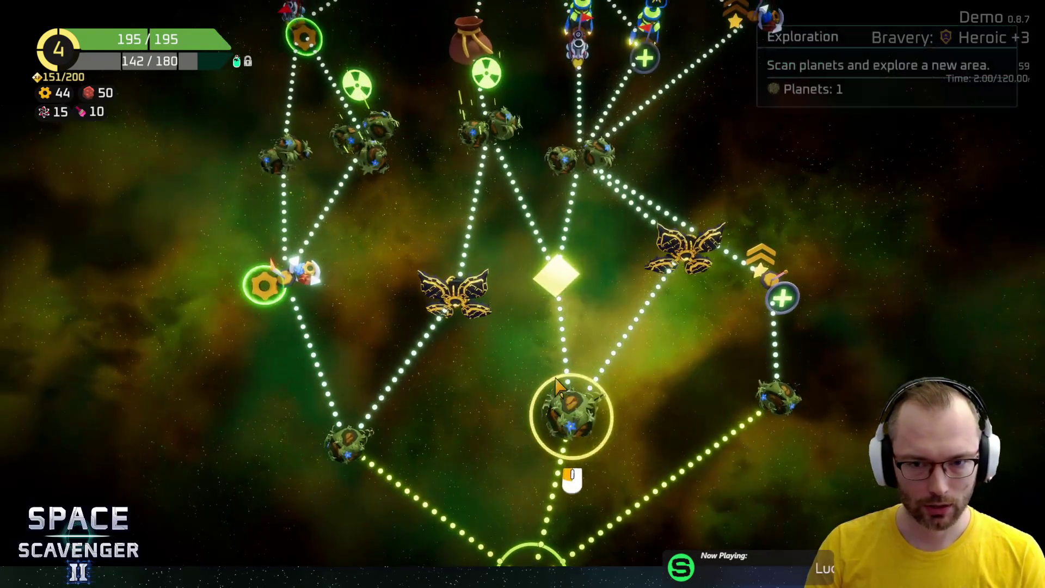
scroll(569, 378, up, 3)
scroll(569, 378, down, 2)
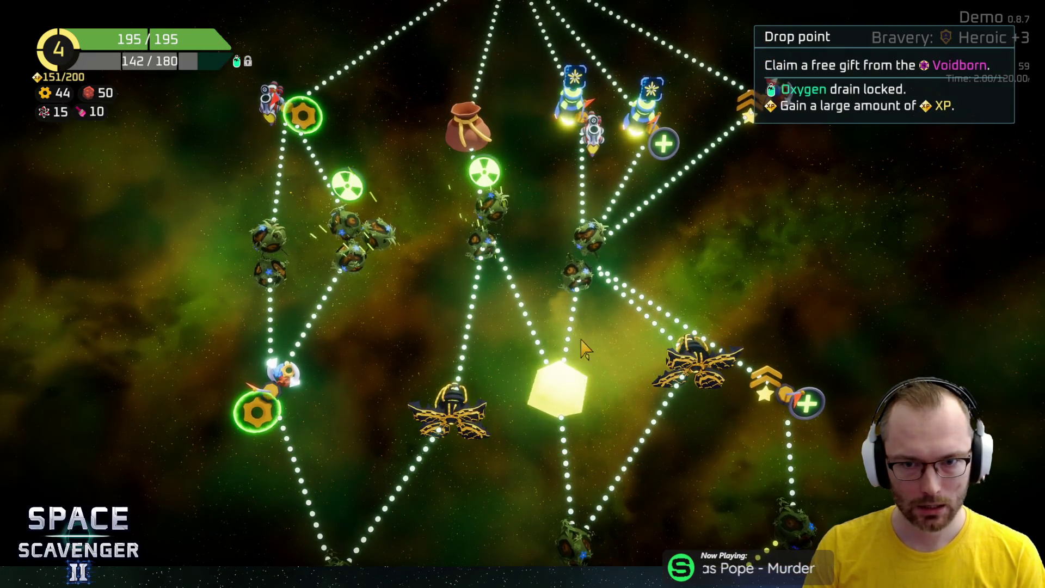
scroll(708, 228, up, 1)
scroll(746, 186, down, 3)
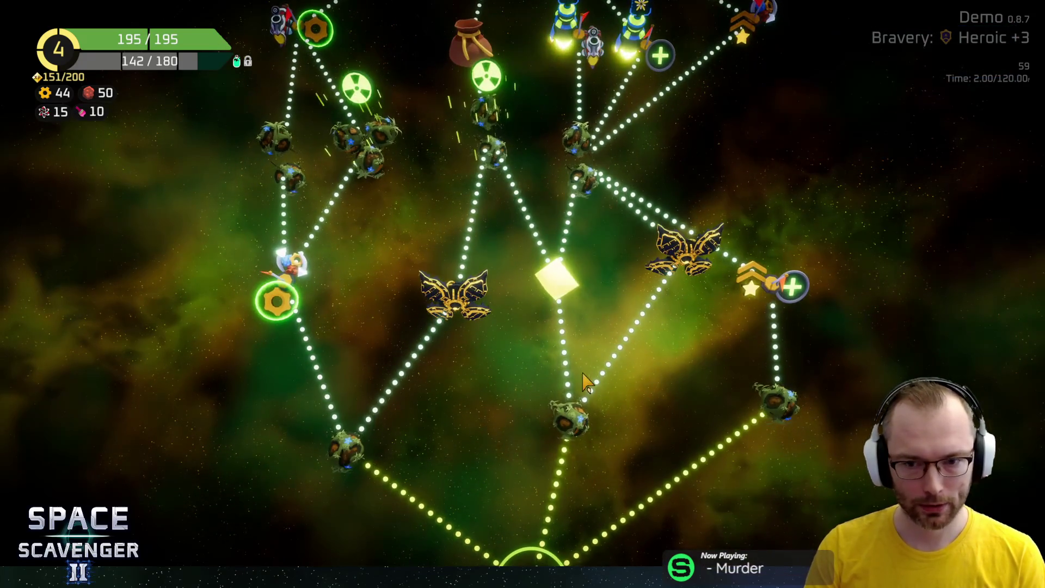
click(572, 411)
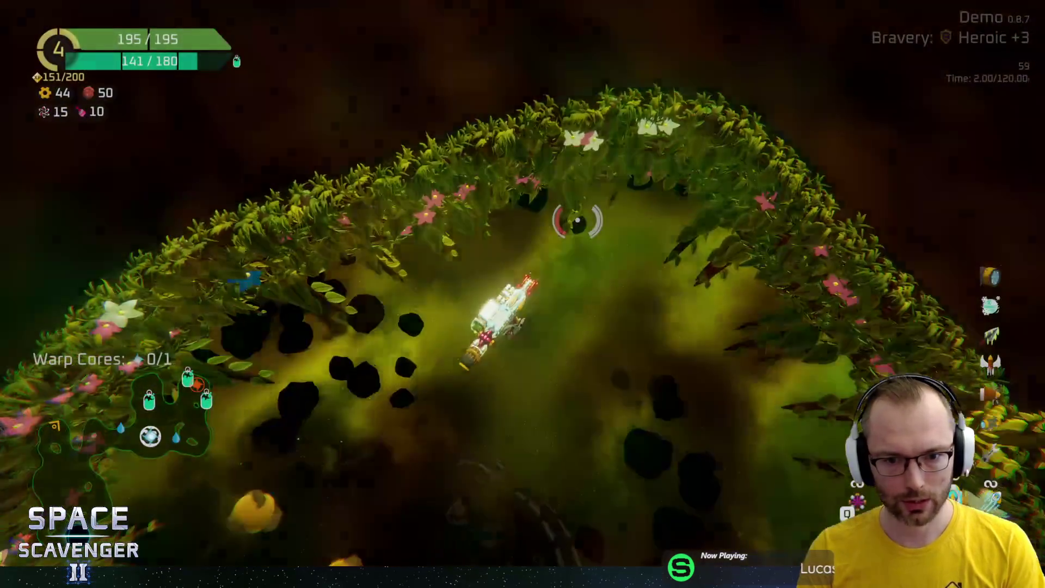
Check the ship's stats and Deflector info card, then pause the game at 05:21
key(Tab)
mouse_move(703, 506)
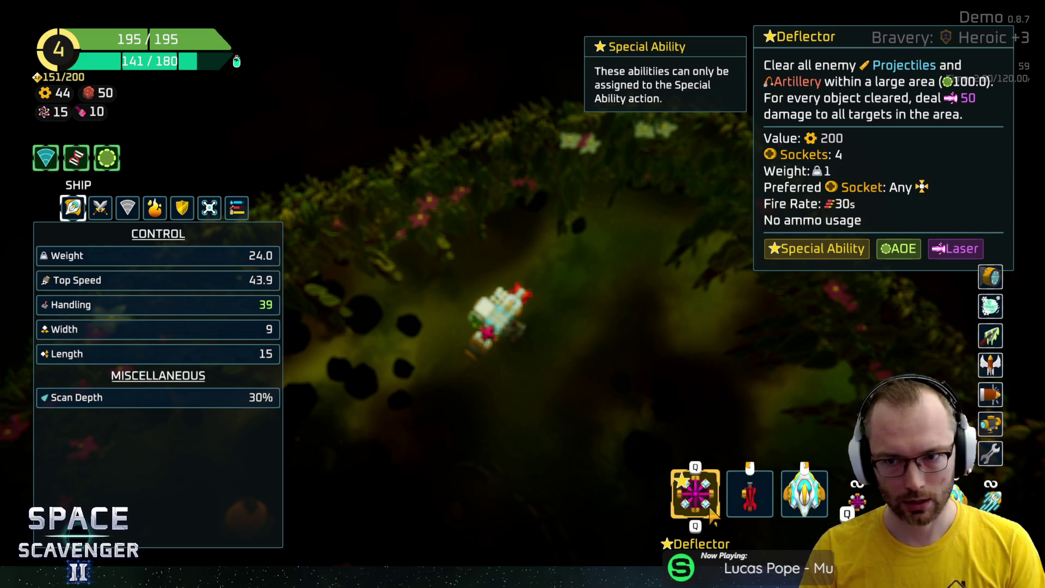
key(Tab)
key(Tab)
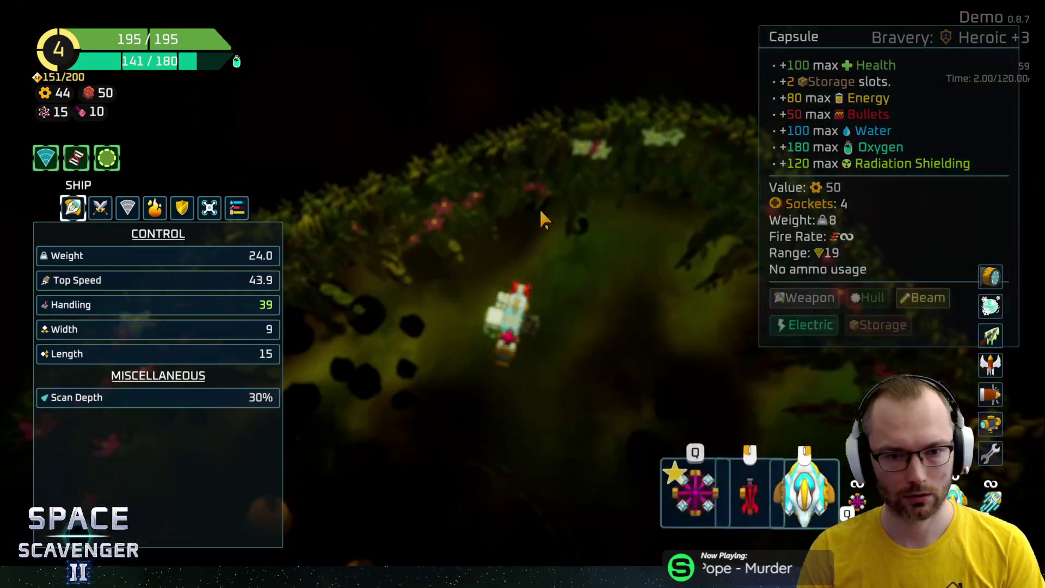
key(Escape)
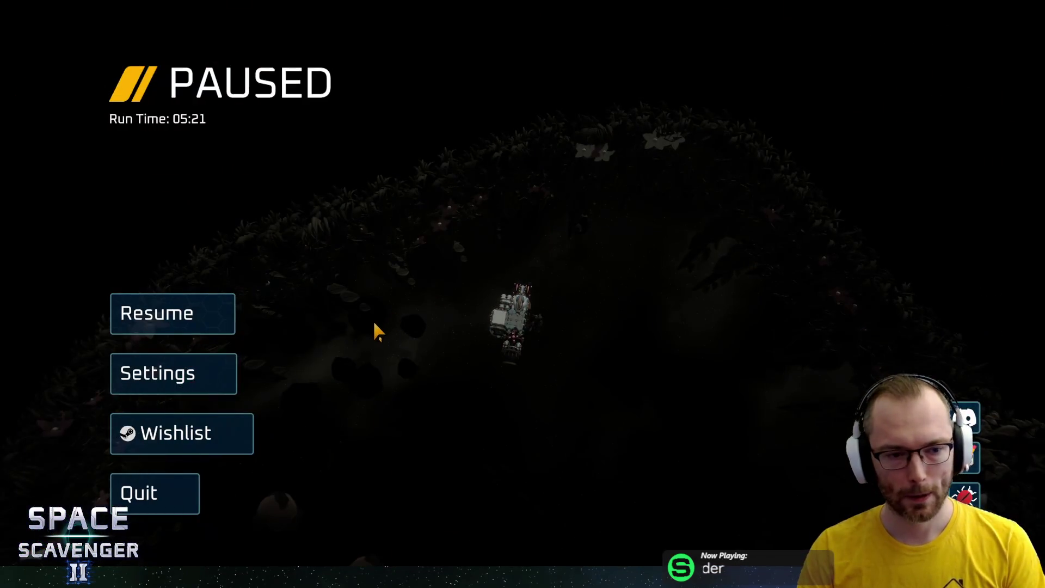
Set the game language to 한국어 in Settings, then resume and pause again
click(174, 371)
click(795, 110)
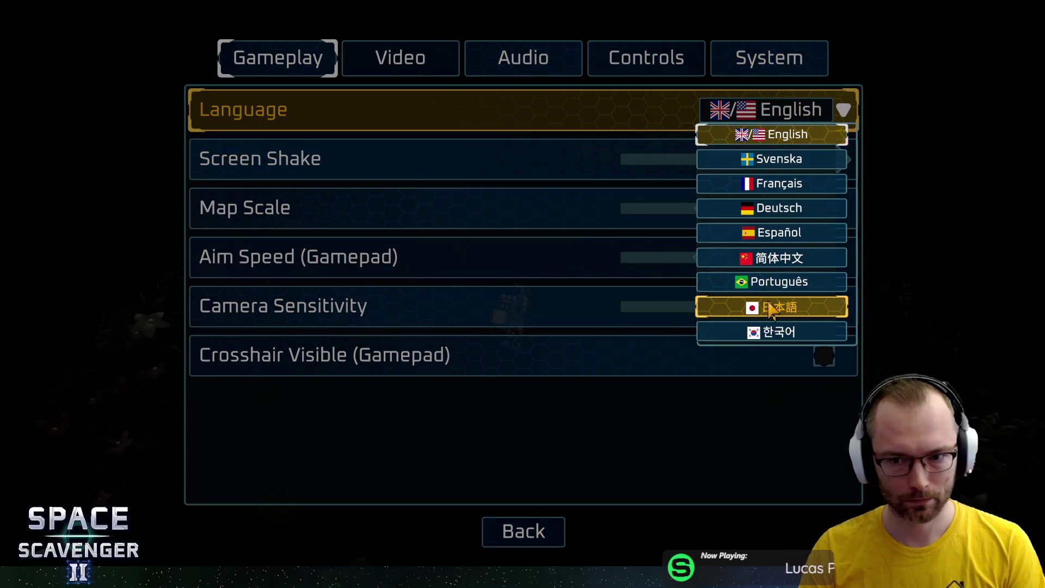
click(779, 331)
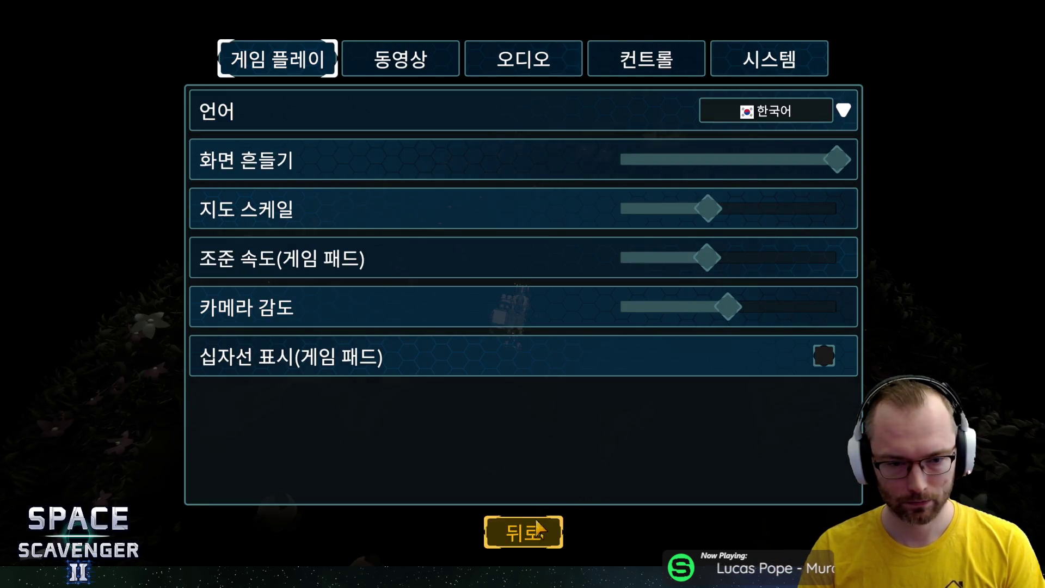
click(523, 532)
click(205, 315)
key(Escape)
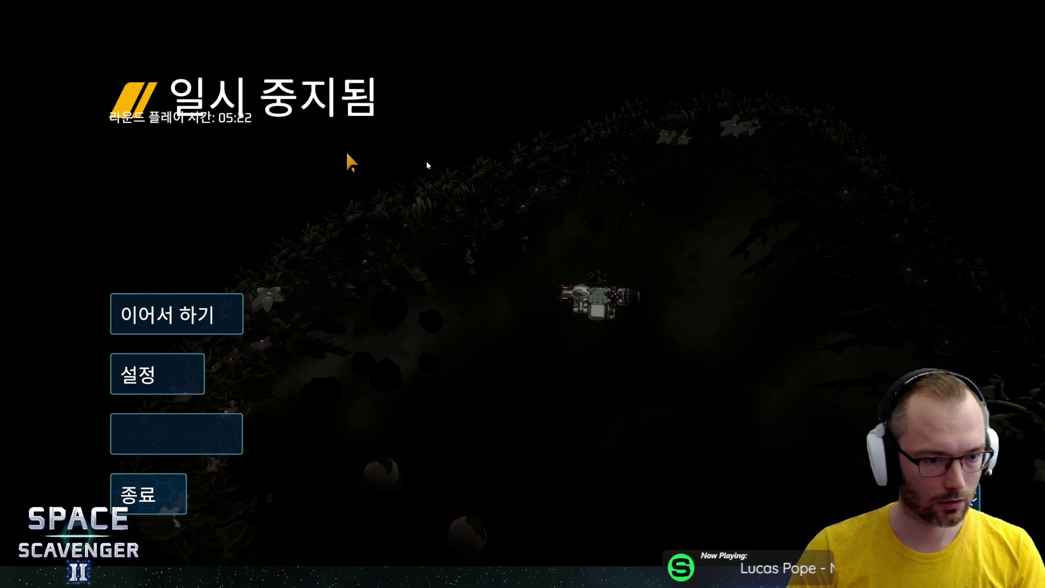
Switch the language to Svenska, then to Français
key(Escape)
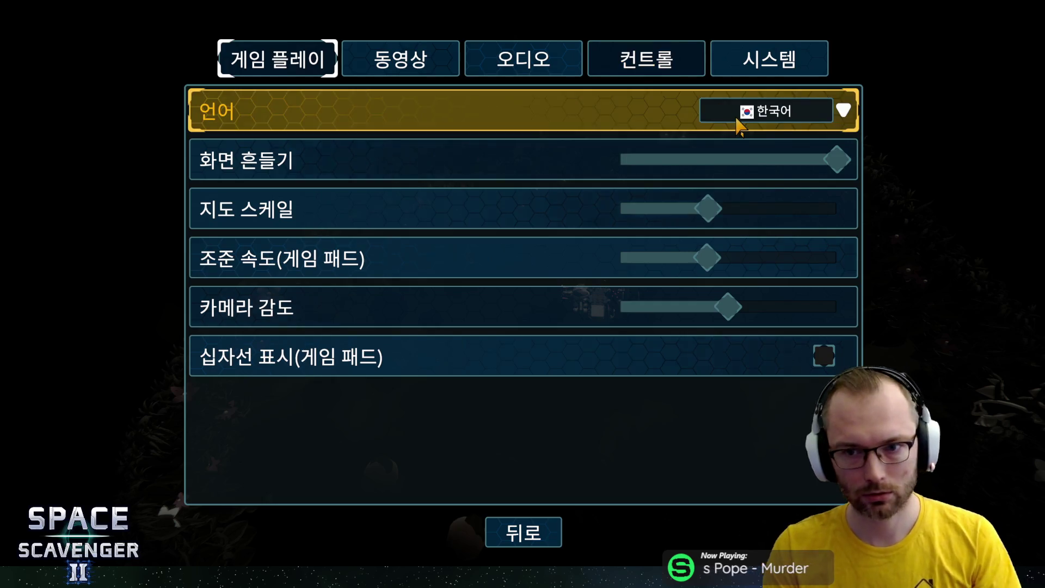
click(737, 122)
click(737, 159)
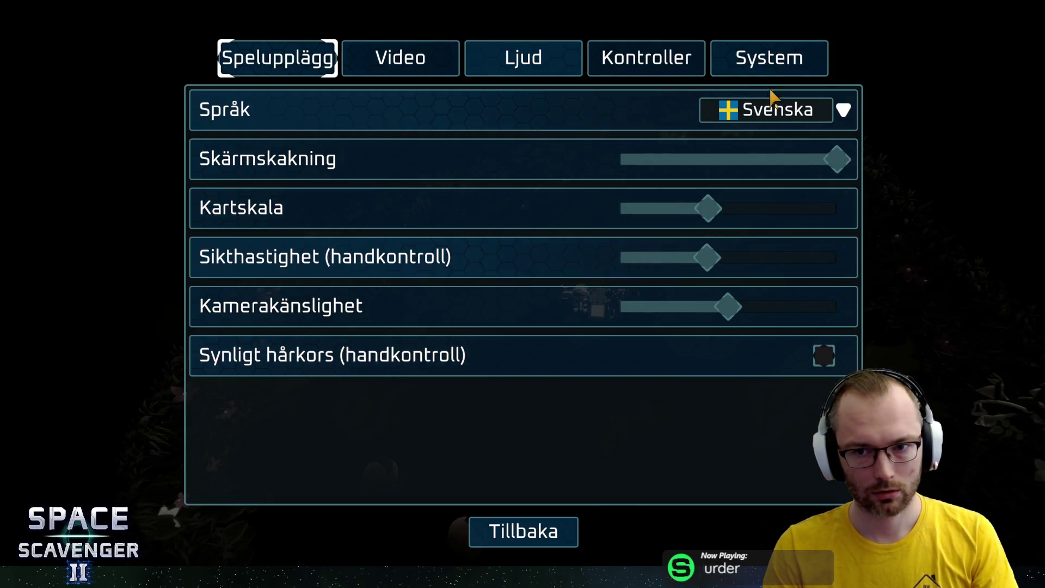
click(772, 109)
click(765, 183)
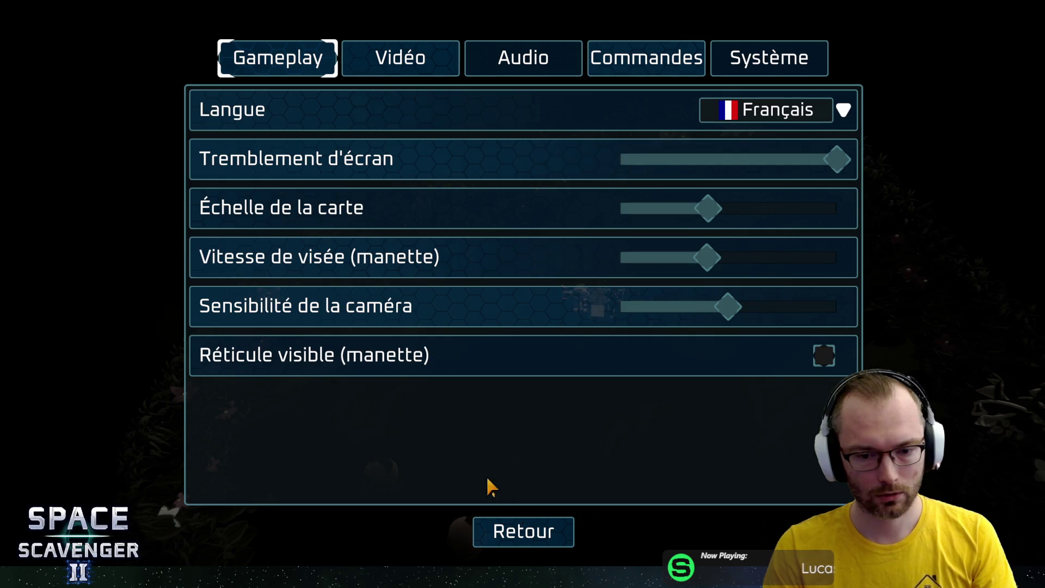
click(523, 531)
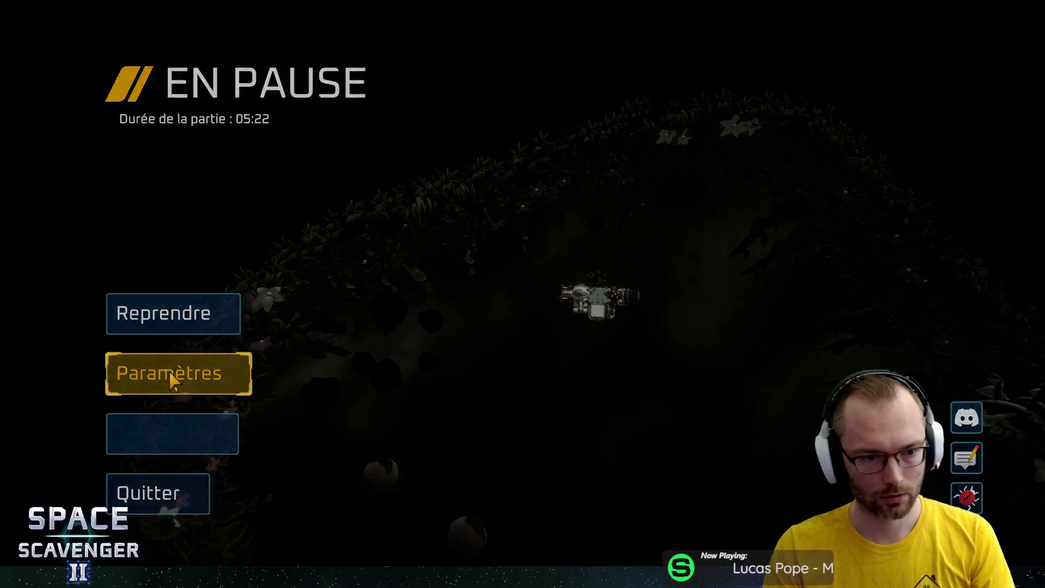
Recheck the language list keeping Français, then resume and re-pause the game
click(173, 380)
click(768, 117)
click(392, 239)
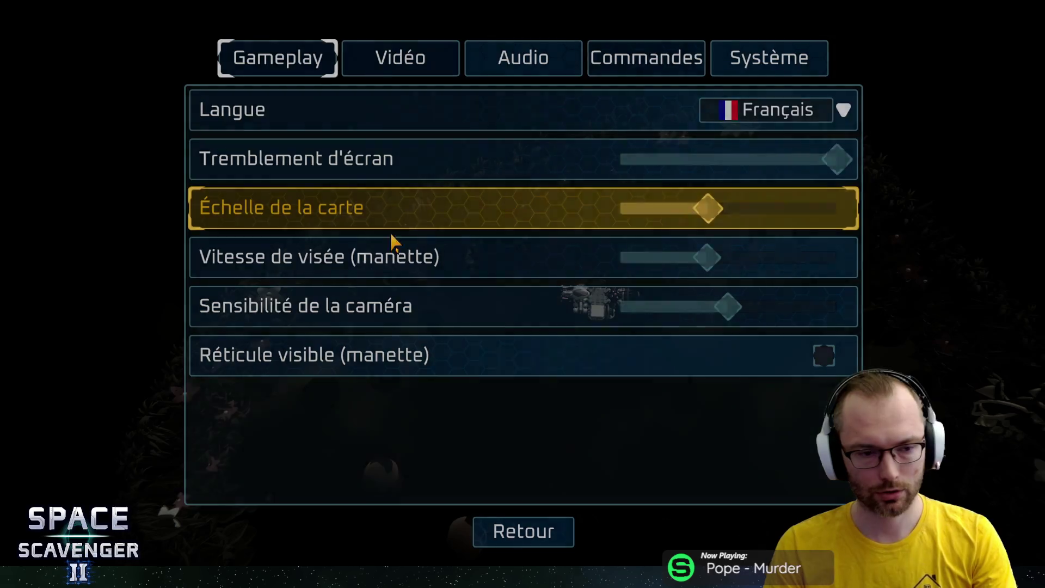
key(Escape)
click(205, 299)
key(Escape)
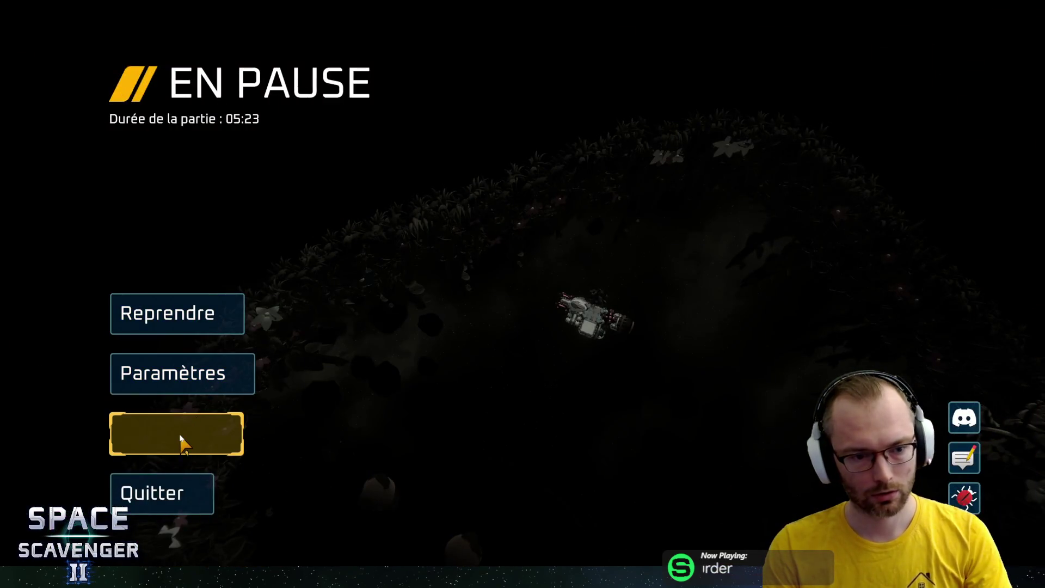
Click the blank Wishlist button, close the Steam overlay, and switch to Deutsch
click(181, 436)
key(shift+Tab)
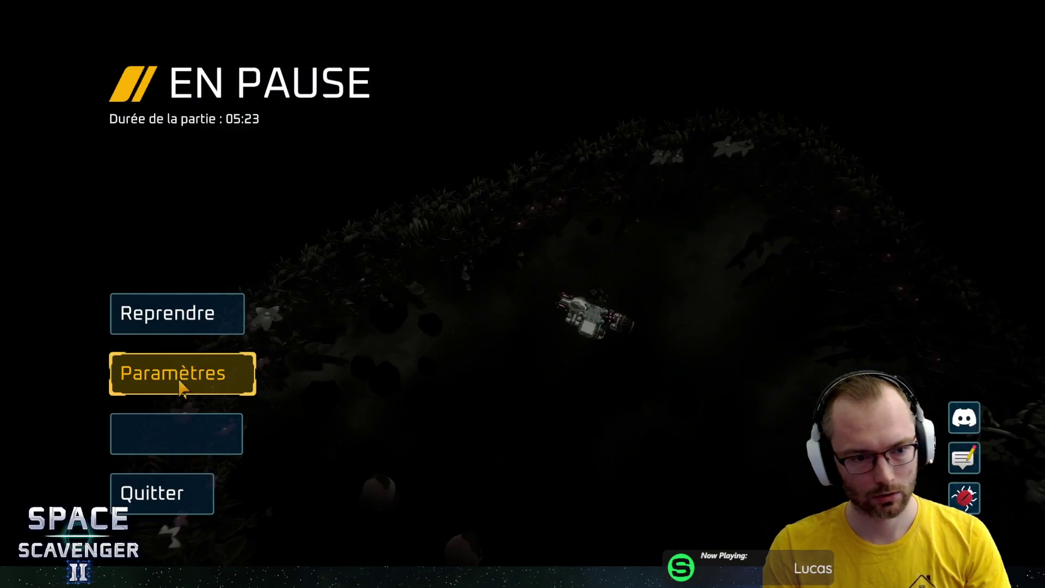
click(180, 382)
click(754, 112)
click(764, 208)
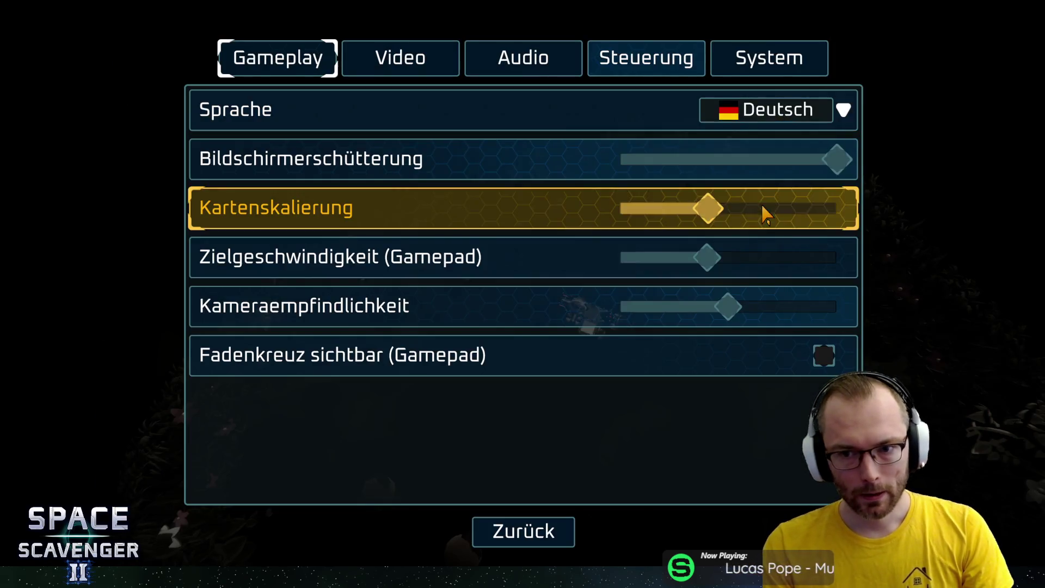
click(504, 537)
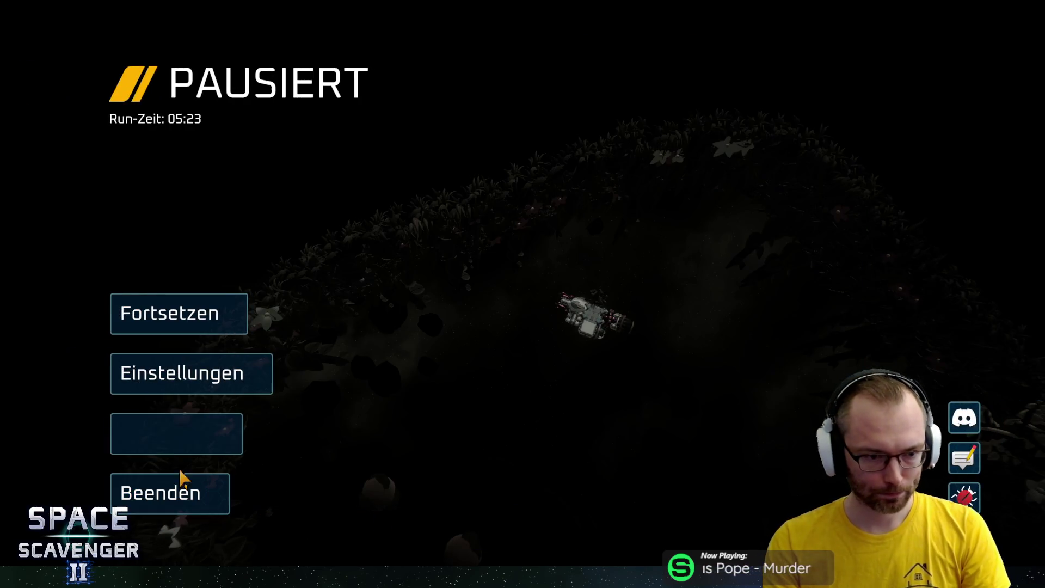
Switch the language to Español
click(168, 389)
click(790, 121)
click(765, 229)
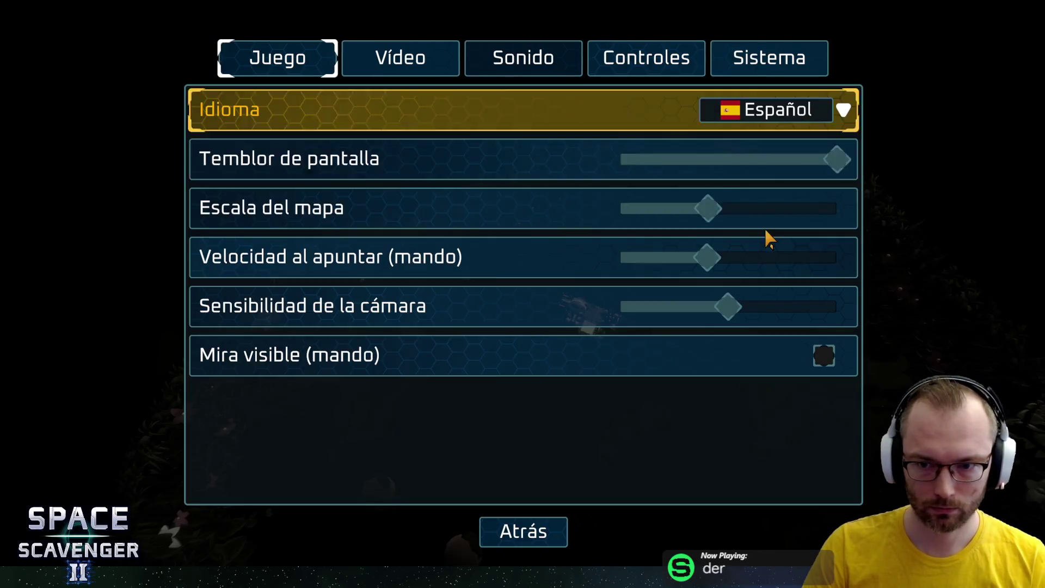
click(536, 528)
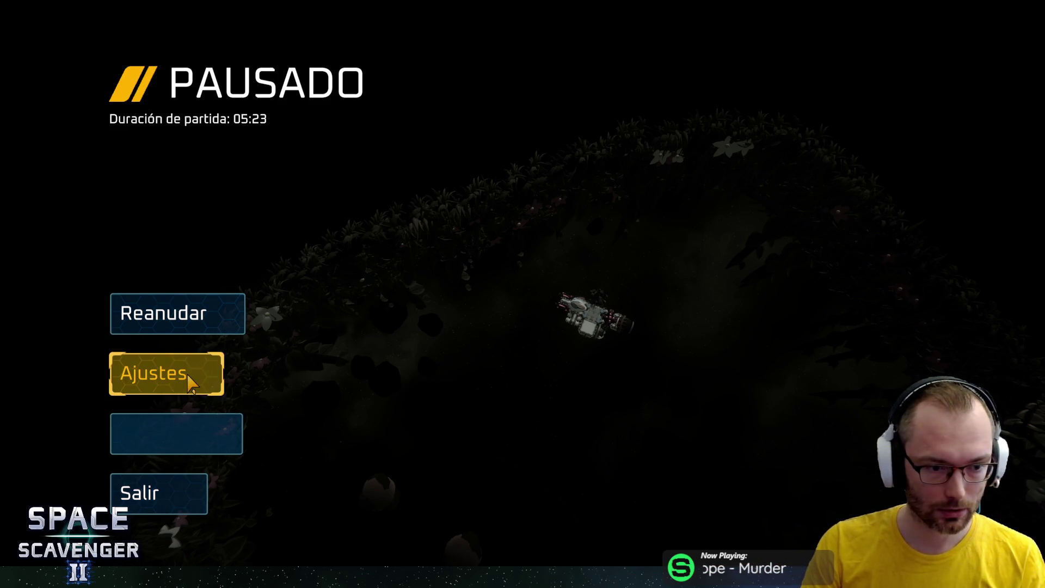
Switch the language back to English, then resume and re-pause the game
click(192, 384)
click(773, 112)
click(774, 120)
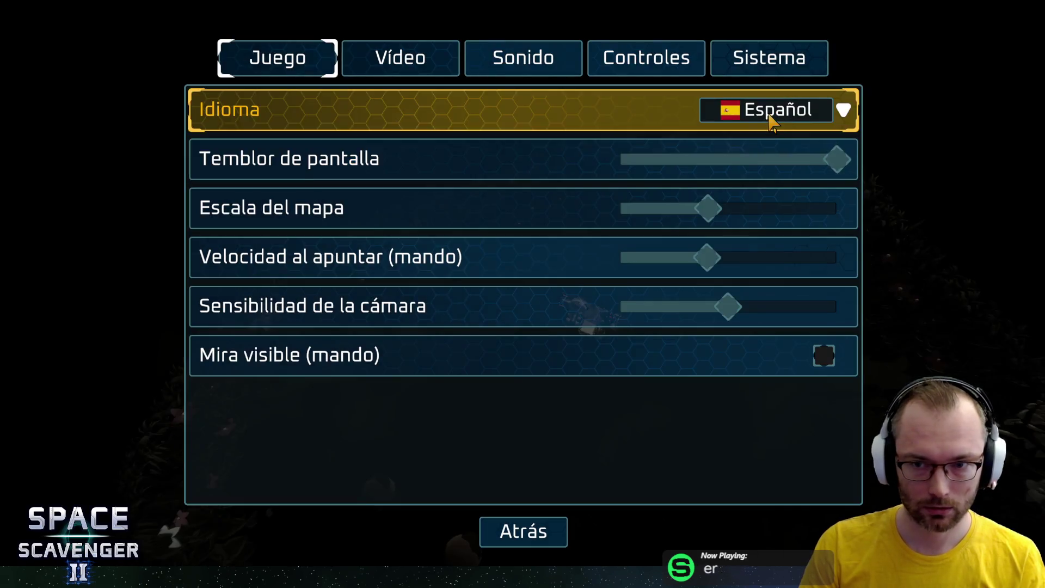
click(517, 531)
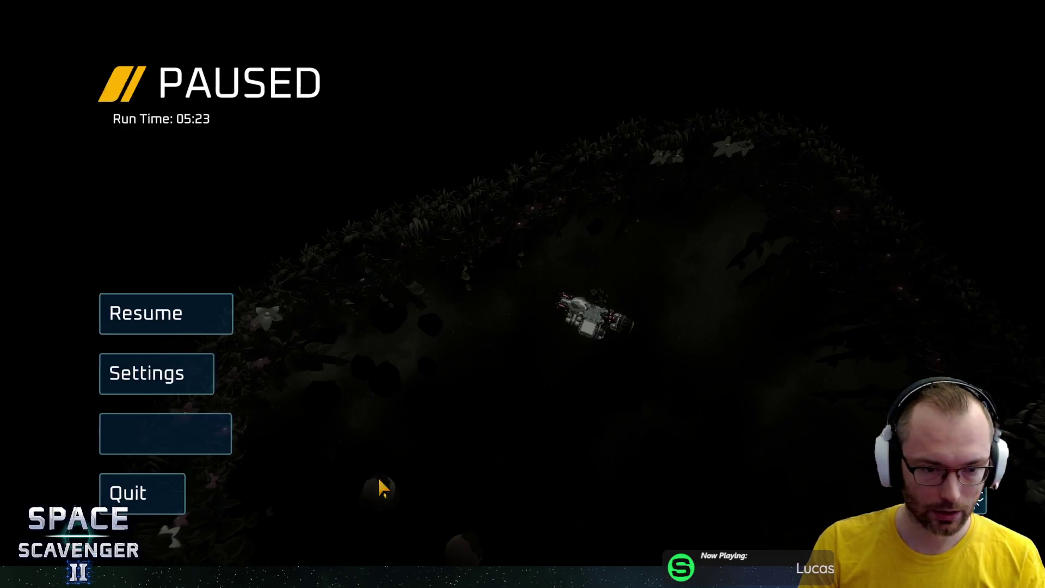
click(173, 319)
key(Escape)
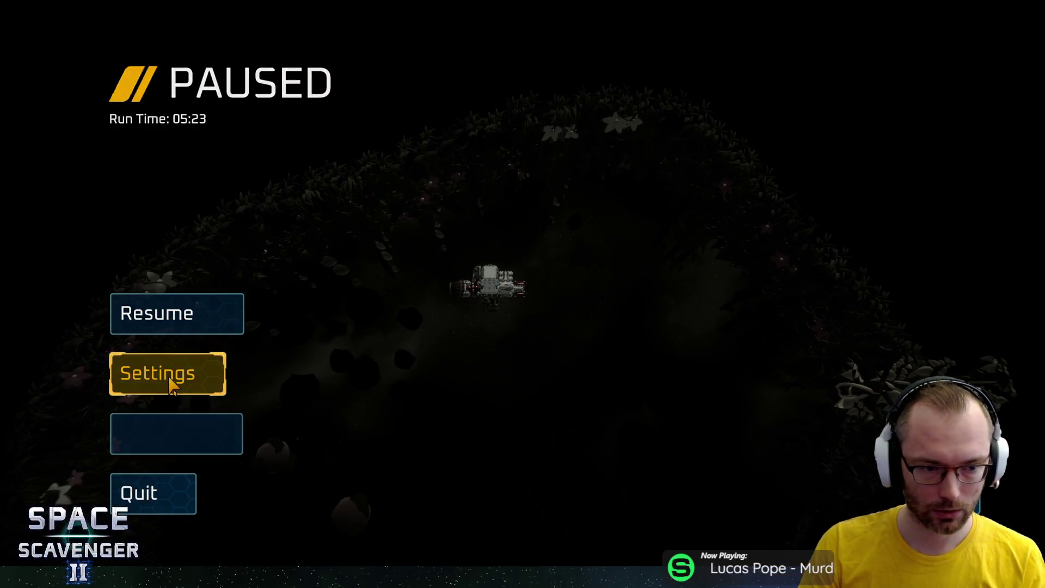
Set the language to 한국어 again and resume playing
click(163, 376)
click(762, 111)
click(750, 332)
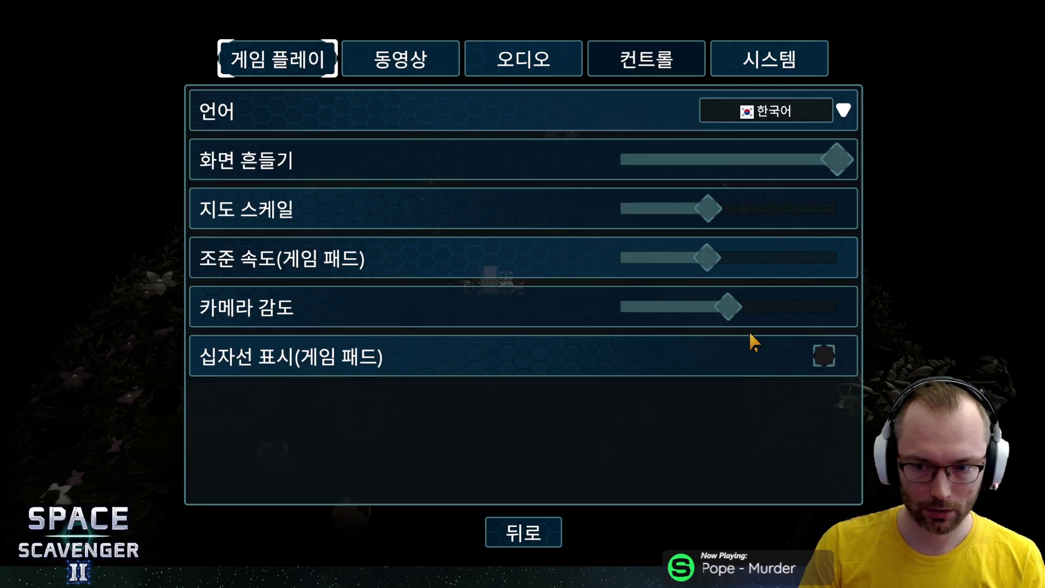
click(529, 528)
click(174, 312)
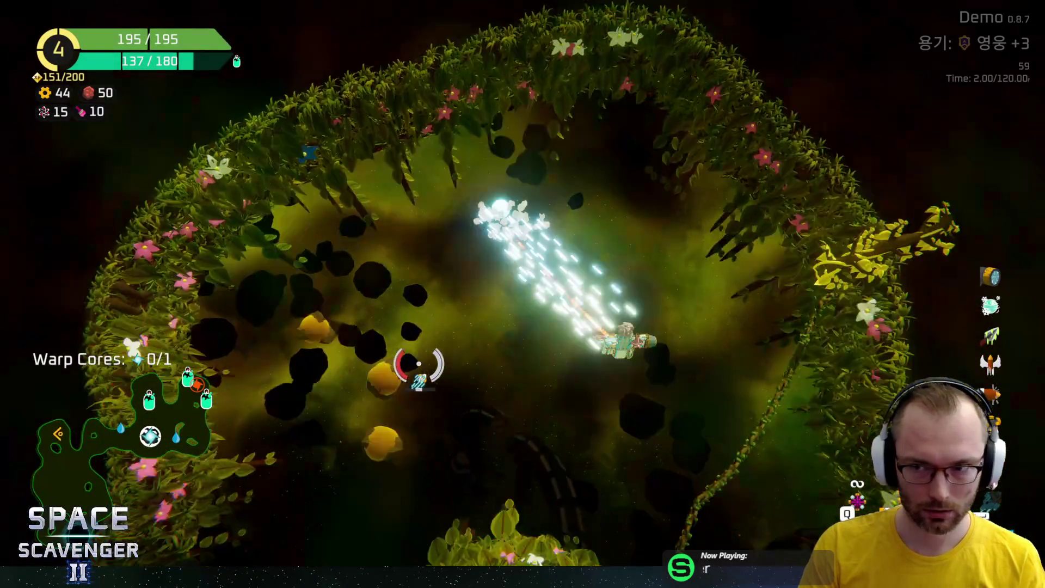
Fly up, down and right through the asteroids shooting enemies and gathering gears, then open the builder
key(w)
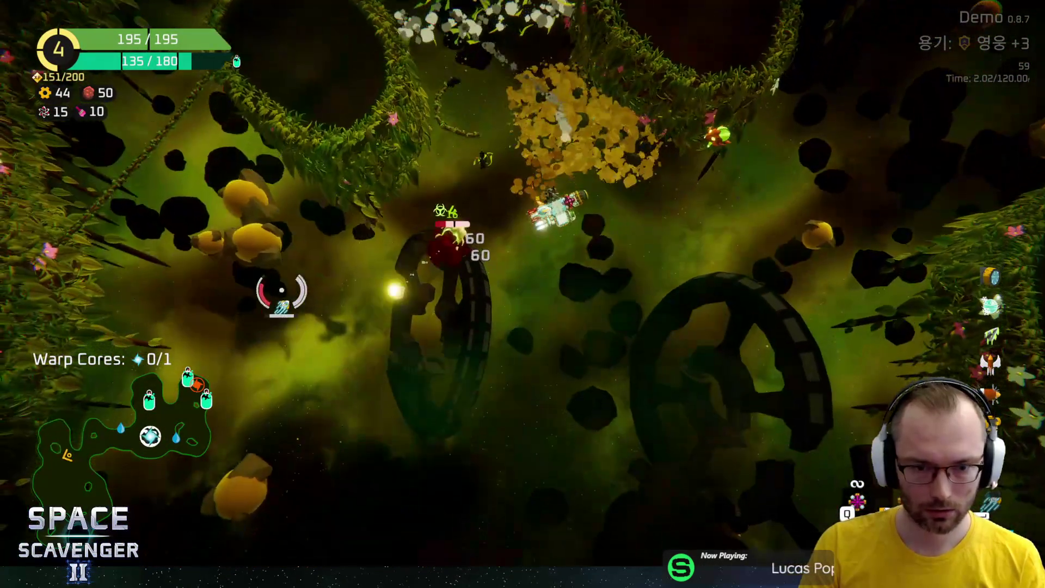
key(s)
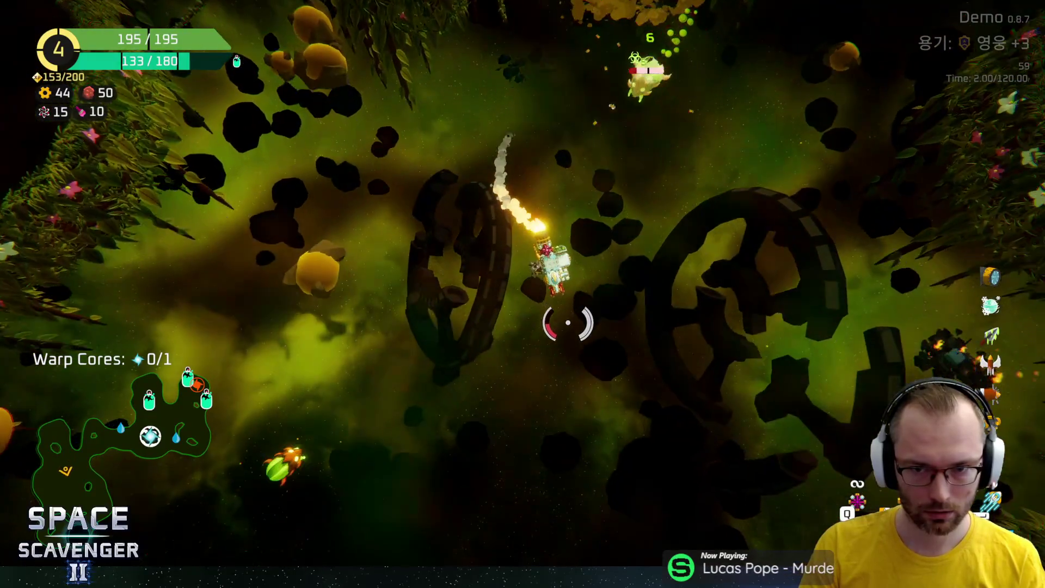
key(d)
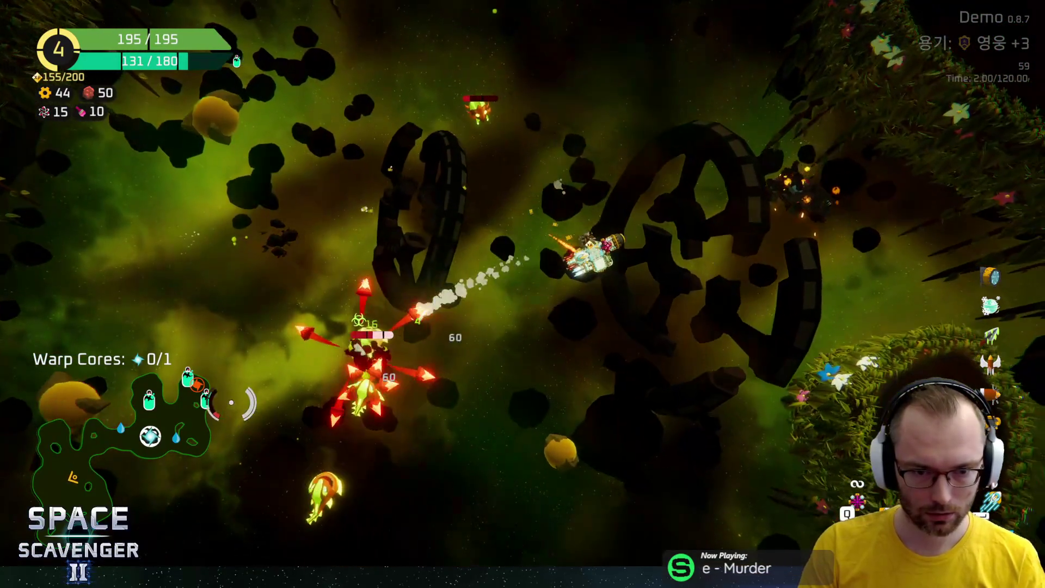
key(s)
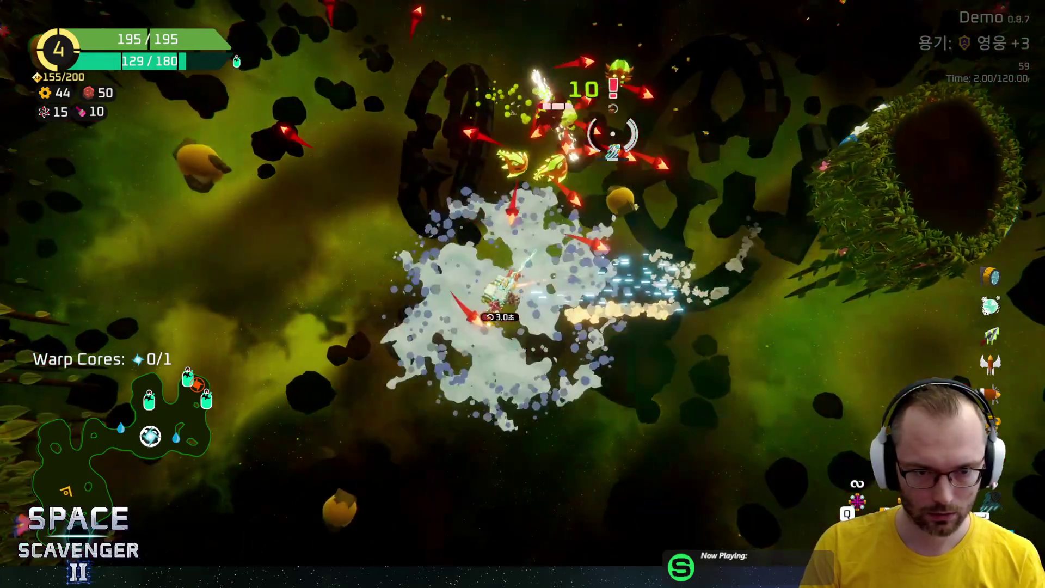
key(w)
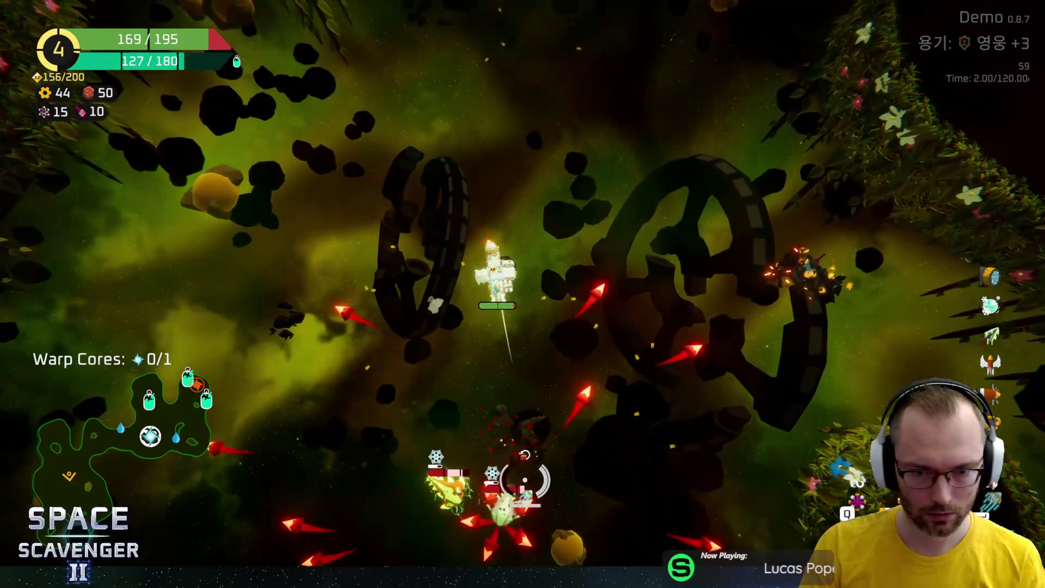
key(d)
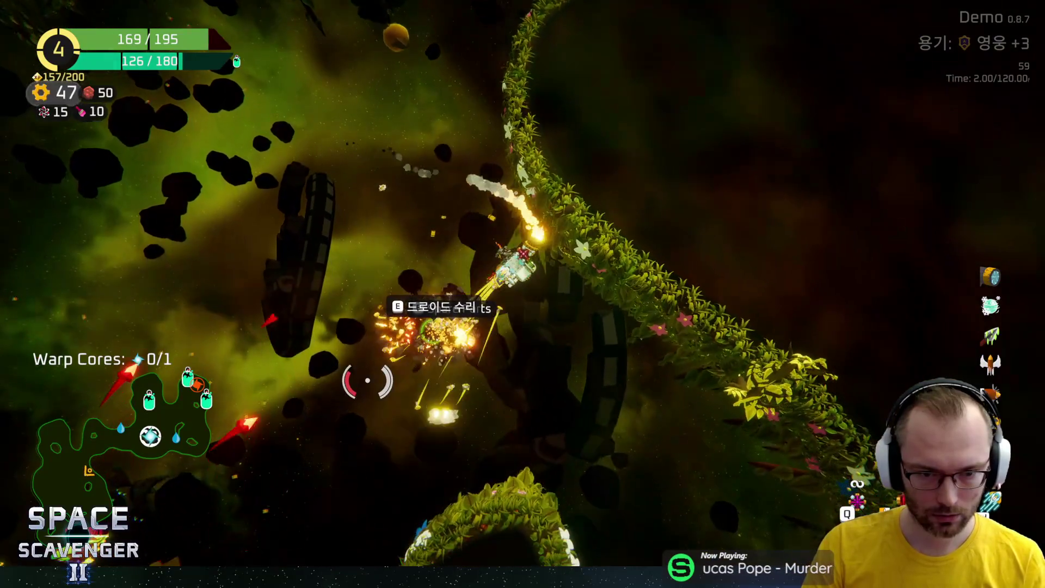
key(Tab)
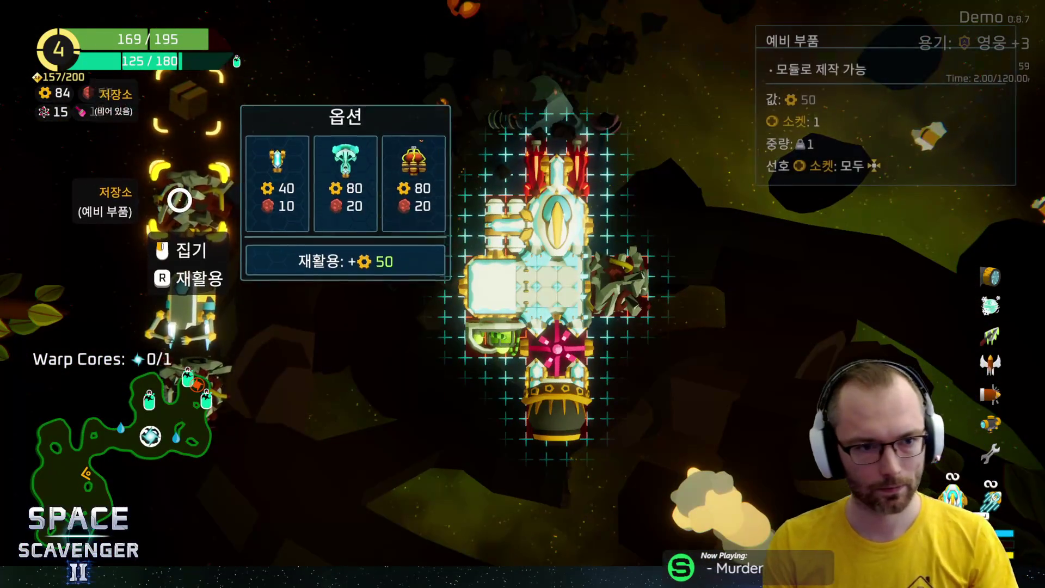
Move the droid-repair part from the build grid into storage
click(164, 359)
key(q)
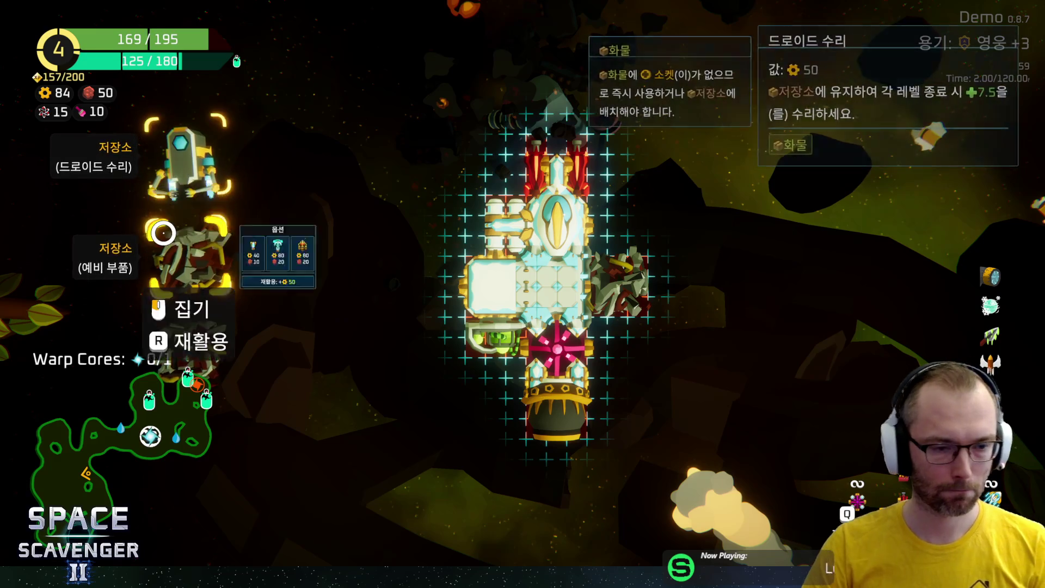
scroll(175, 233, down, 1)
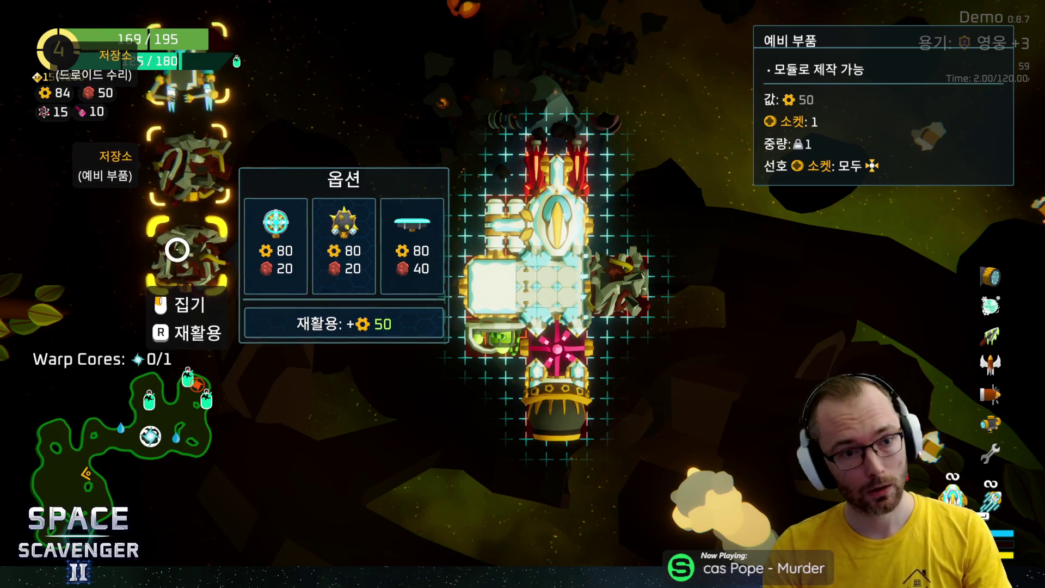
scroll(177, 249, up, 1)
scroll(191, 267, down, 1)
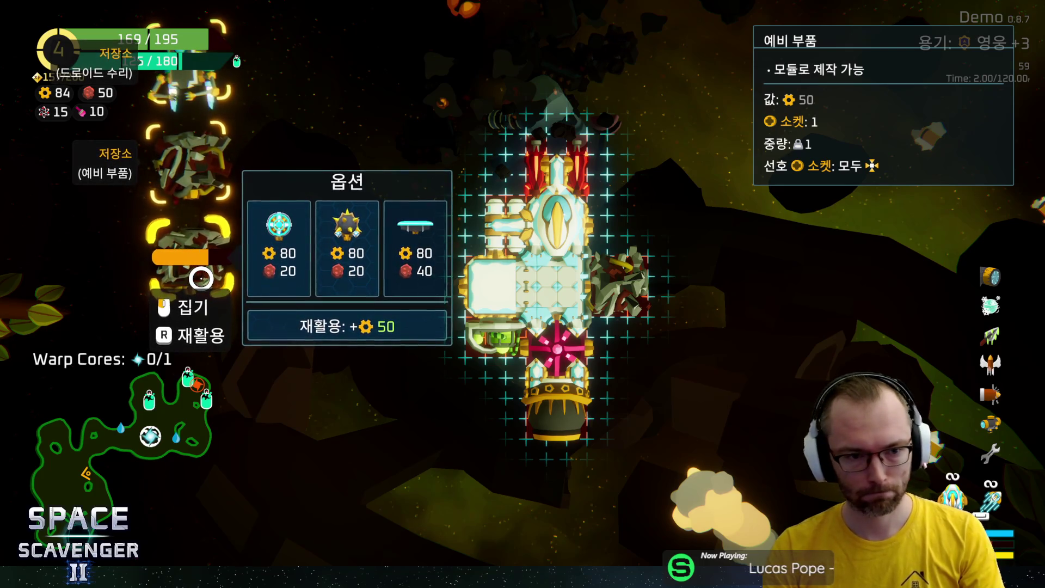
Recycle both stored spare parts, raising gears from 84 to 184, and resume flying
key(r)
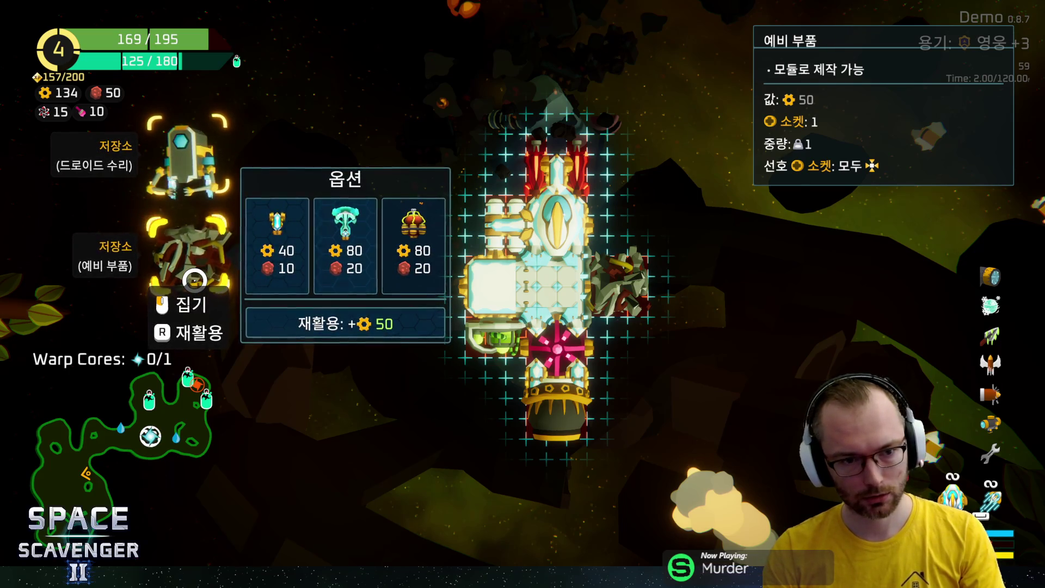
key(r)
key(Tab)
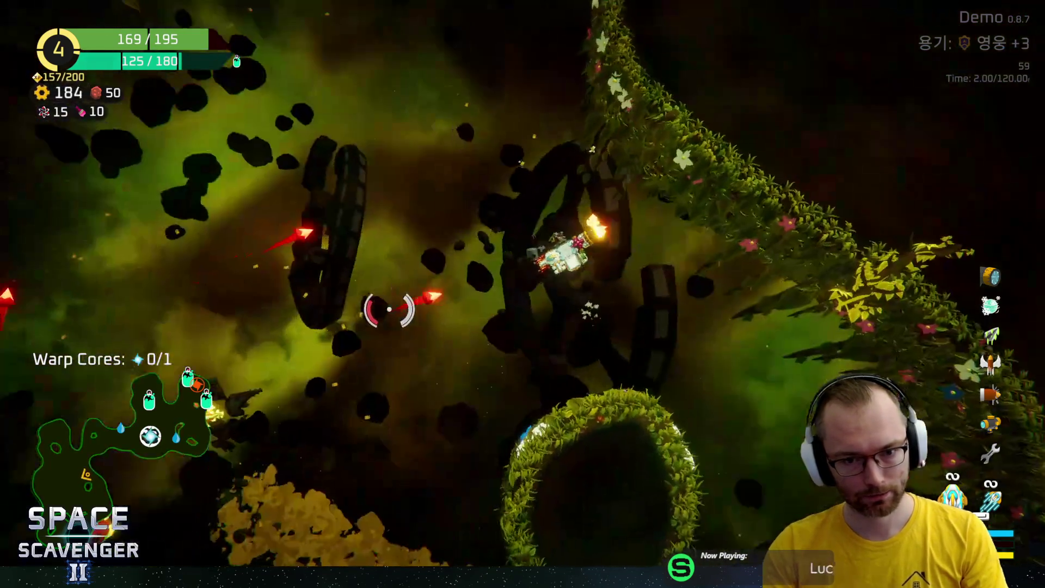
Fly down and across the asteroid field, shooting enemies and collecting scrap
key(s)
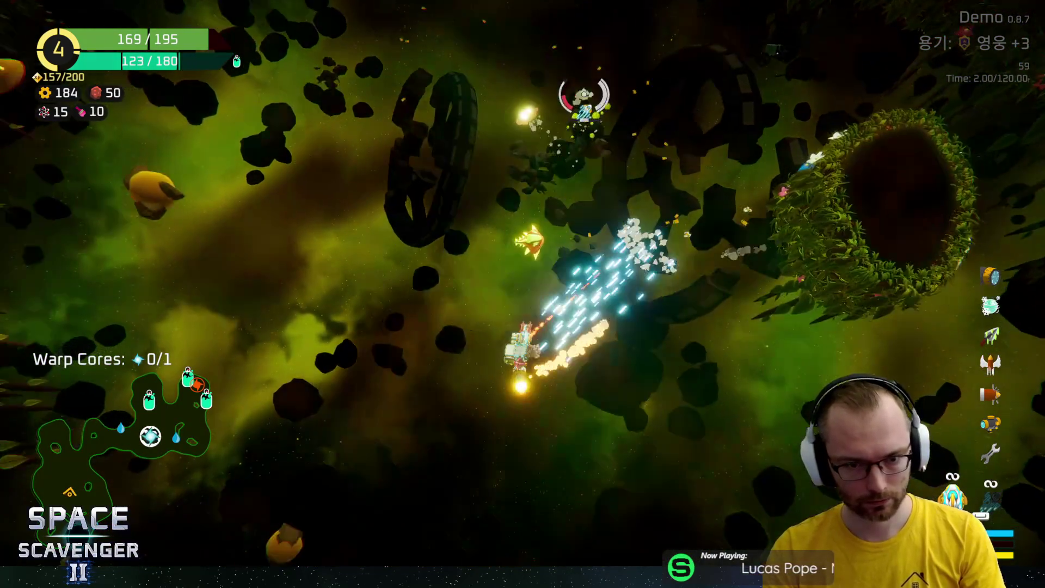
key(s)
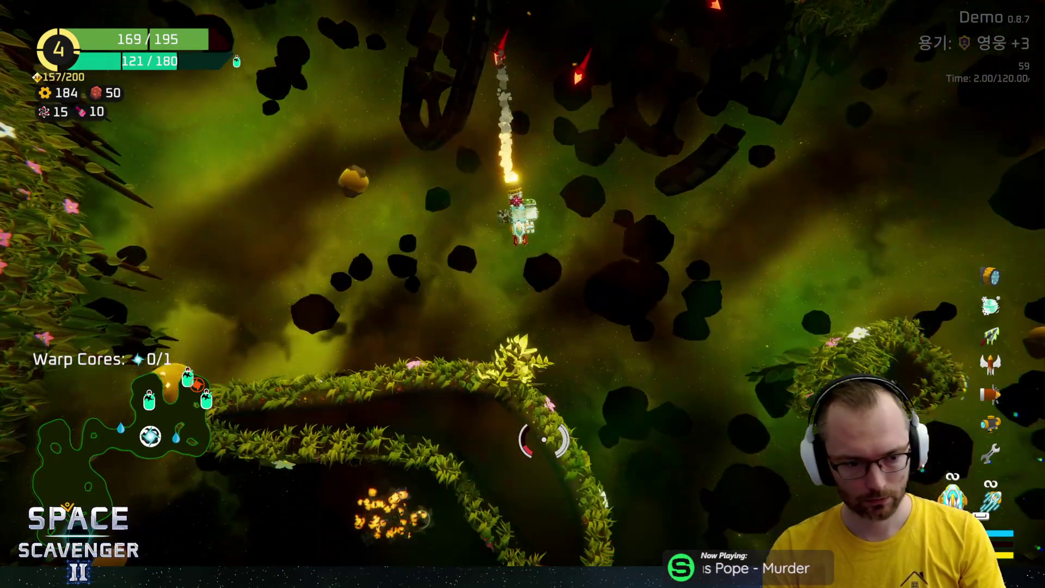
key(d)
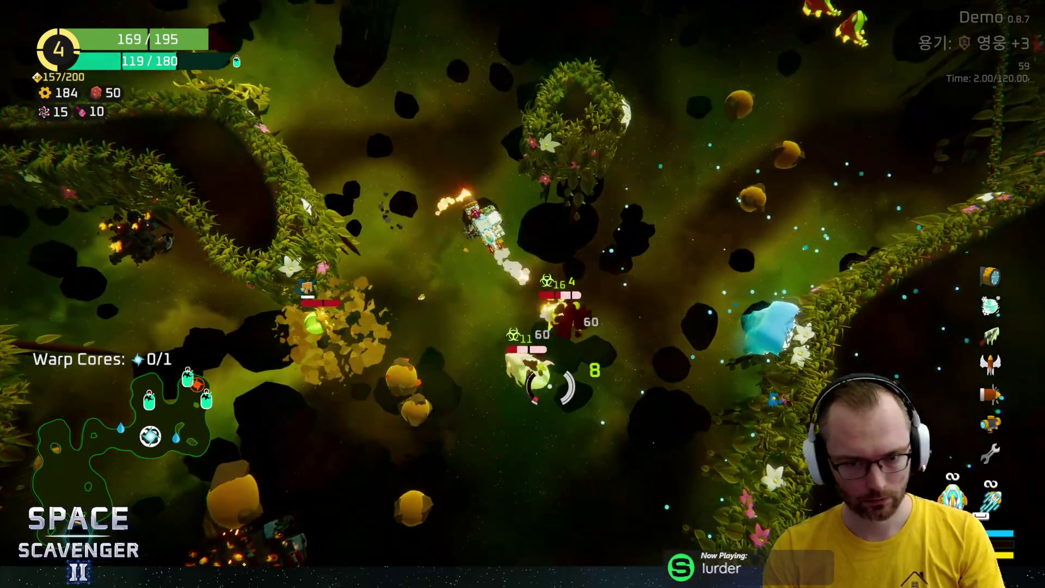
key(a)
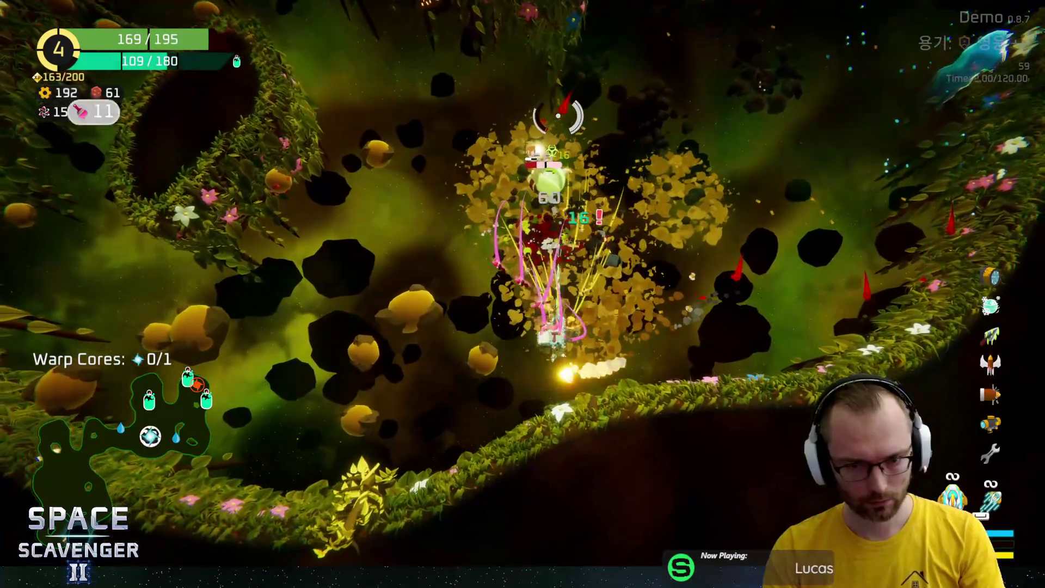
key(s)
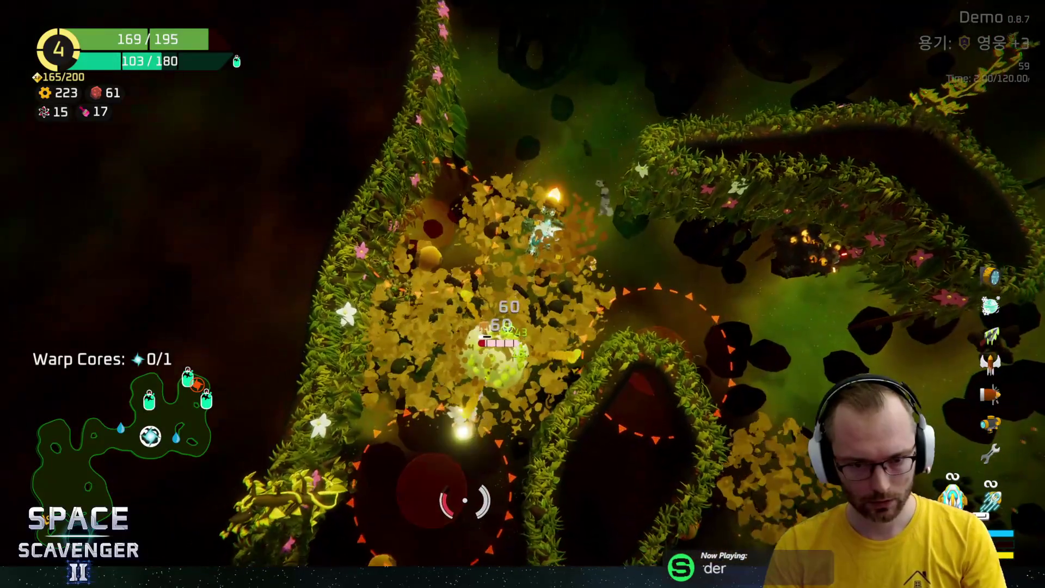
key(d)
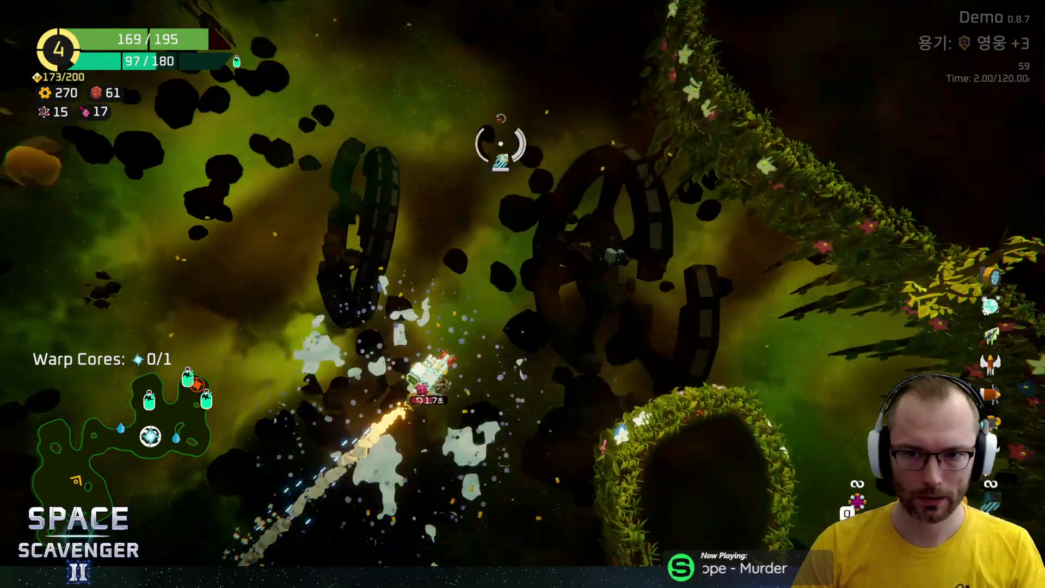
key(w)
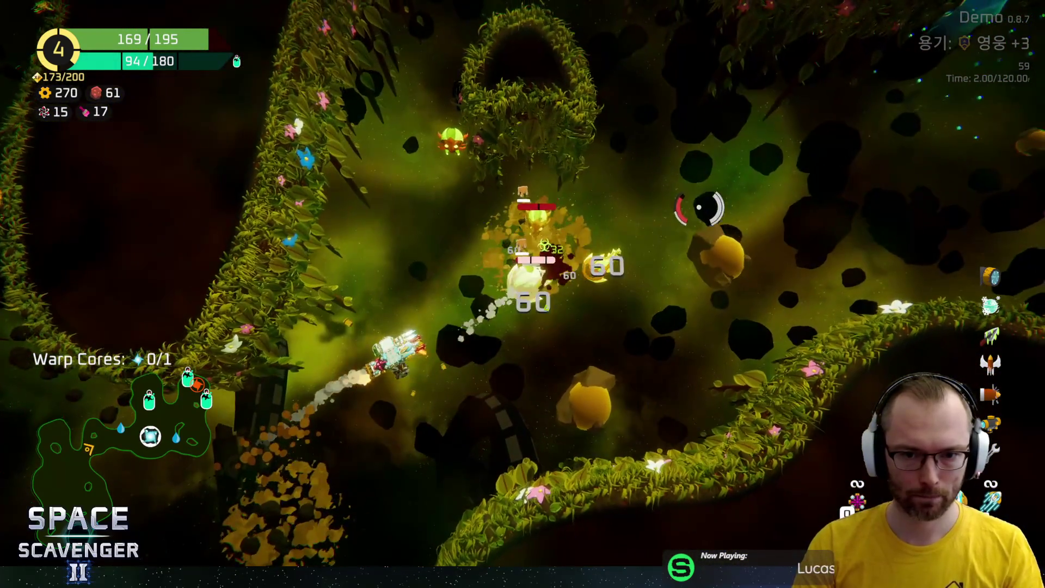
key(a)
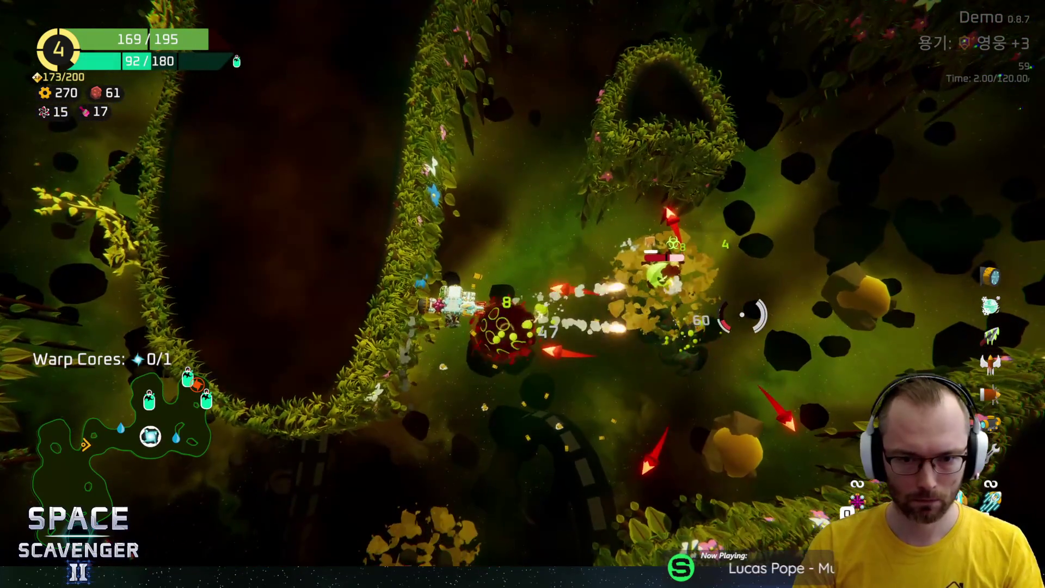
Push past the vine arch and fight the enemy swarm, bringing scrap to 270
key(w)
key(d)
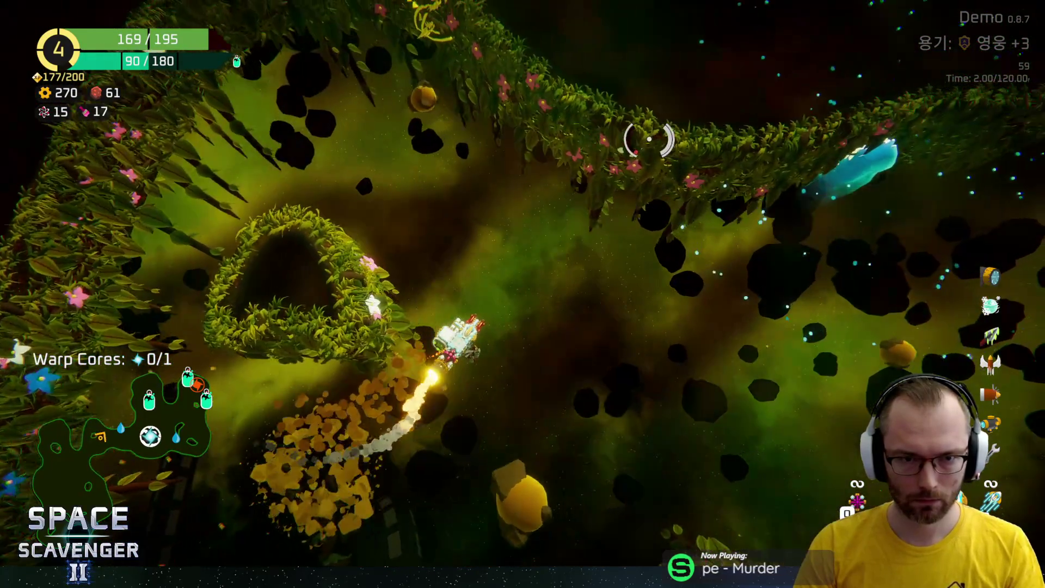
key(a)
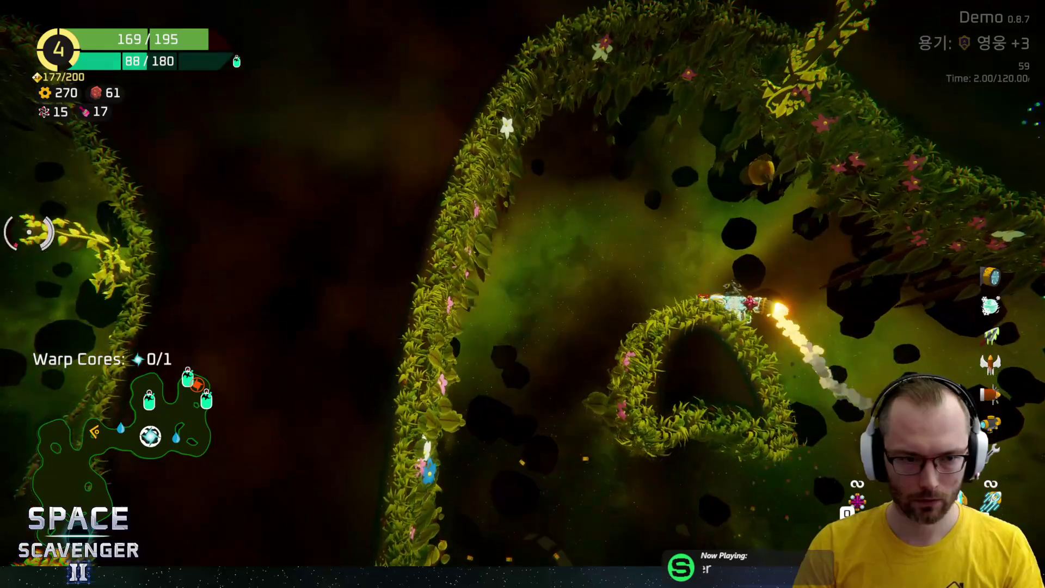
key(d)
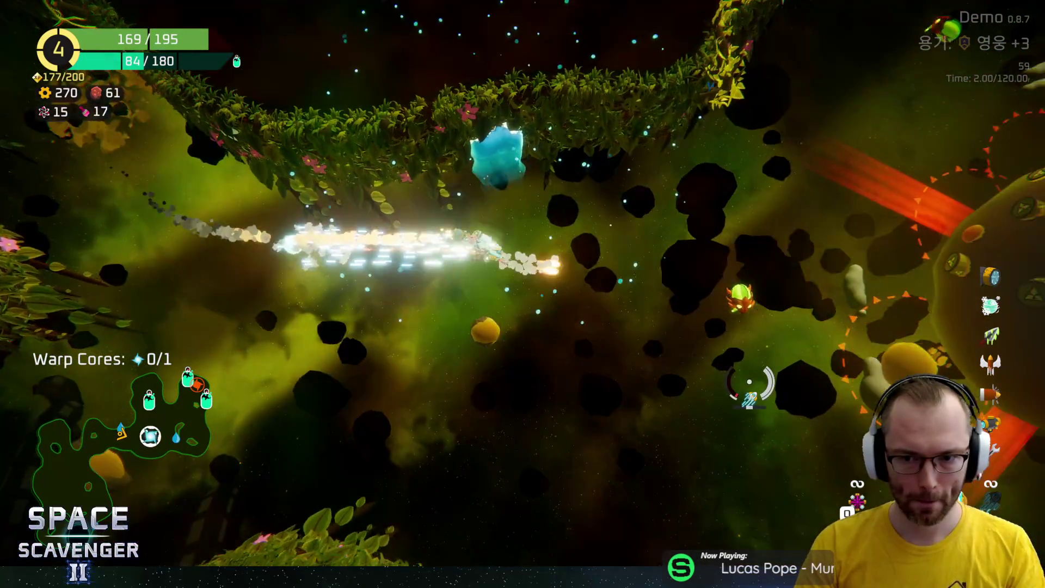
key(d)
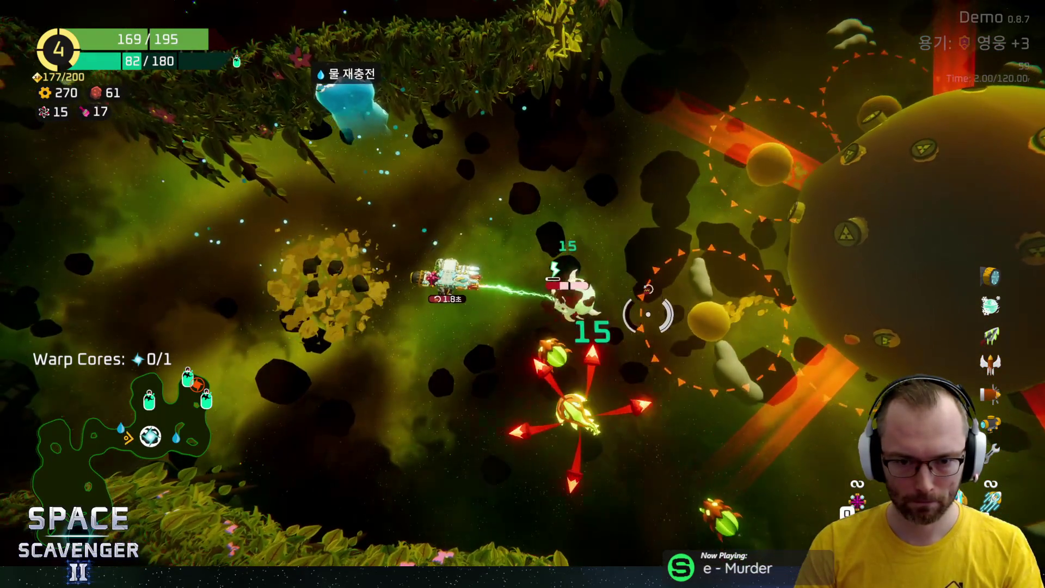
key(w)
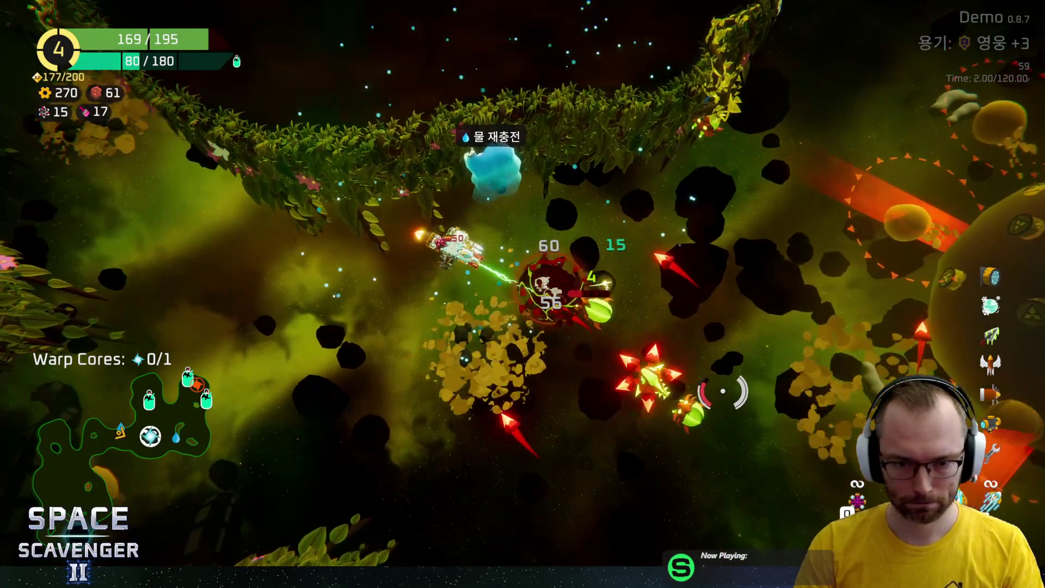
key(s)
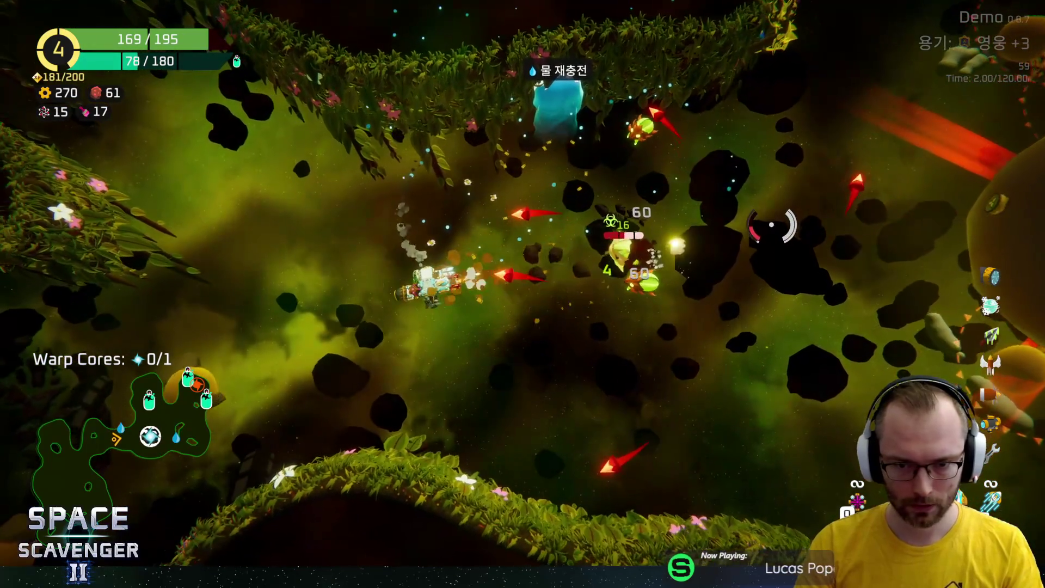
key(d)
key(d)
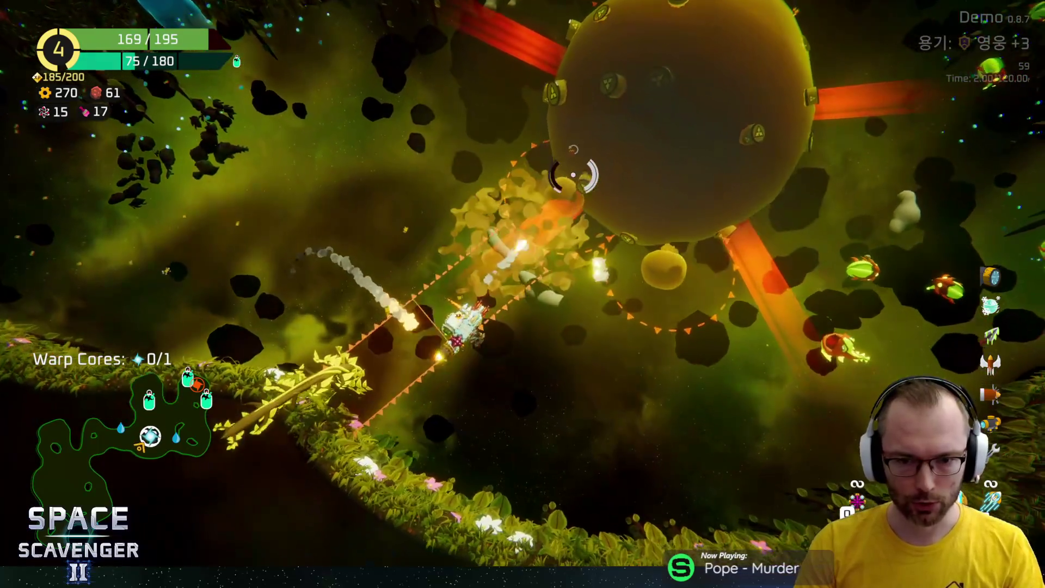
key(space)
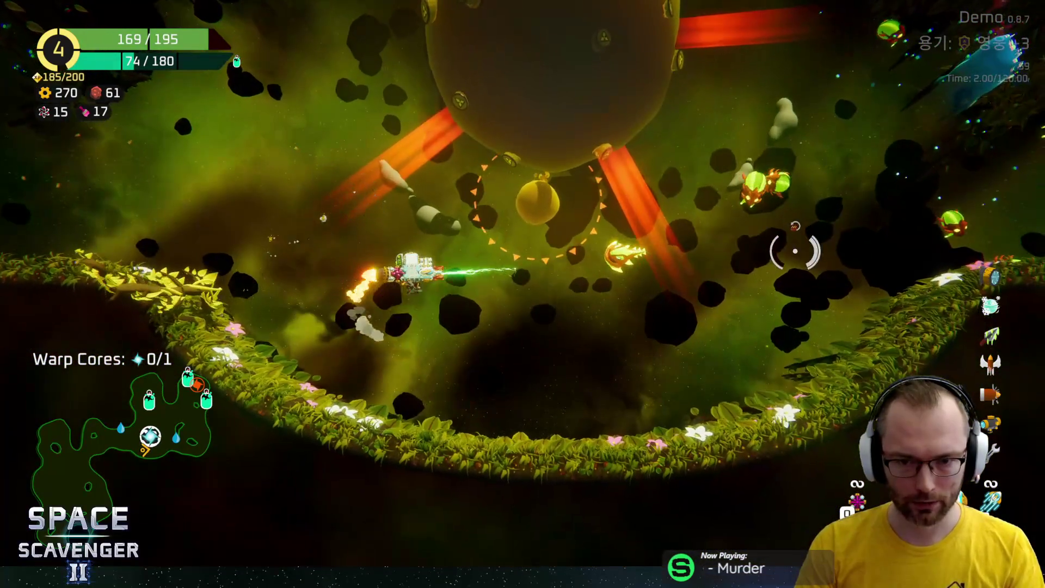
Fly up past the planet and along the green wall, dodging attacks
key(d)
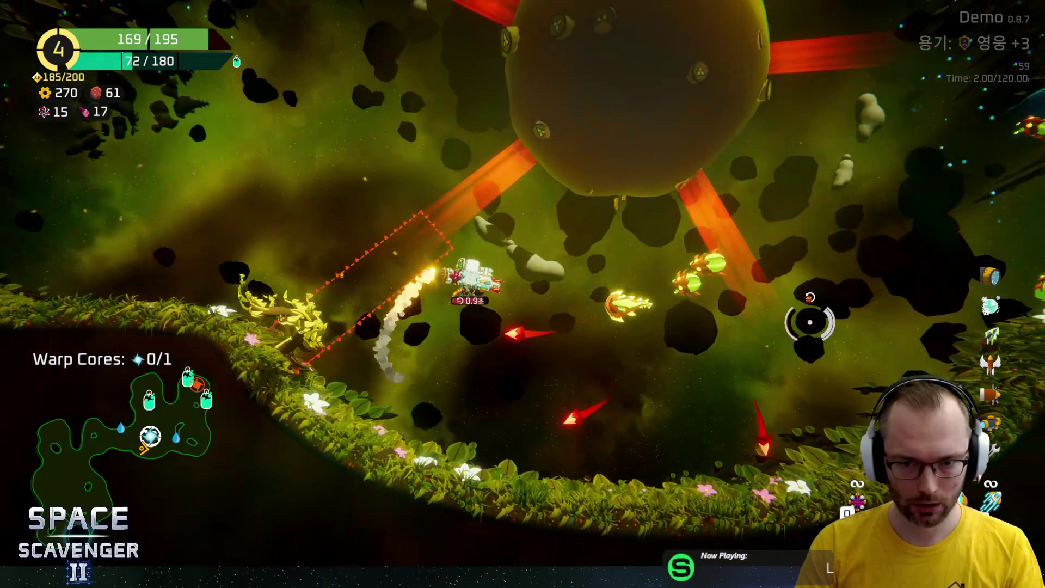
key(a)
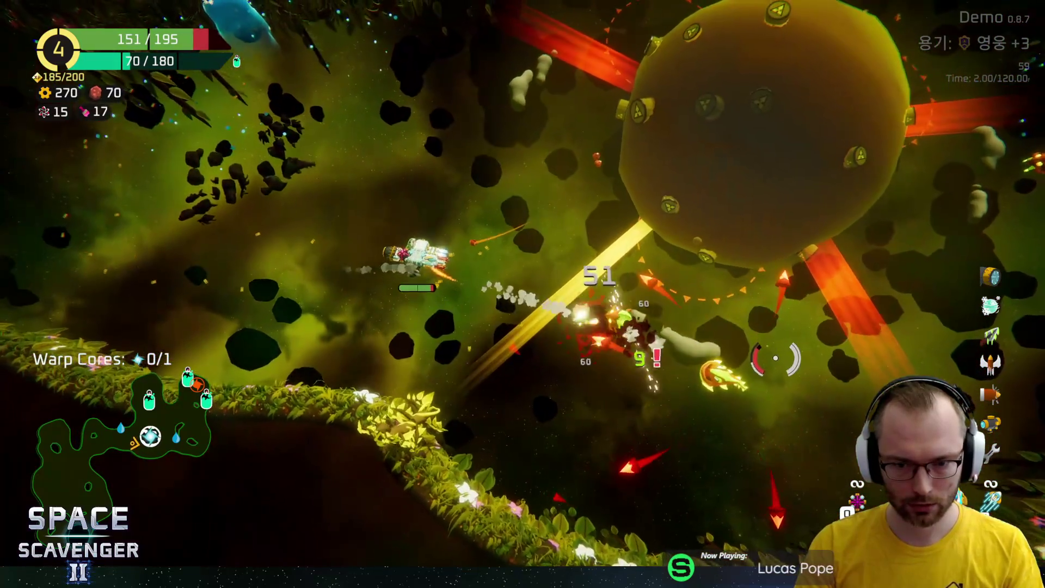
key(d)
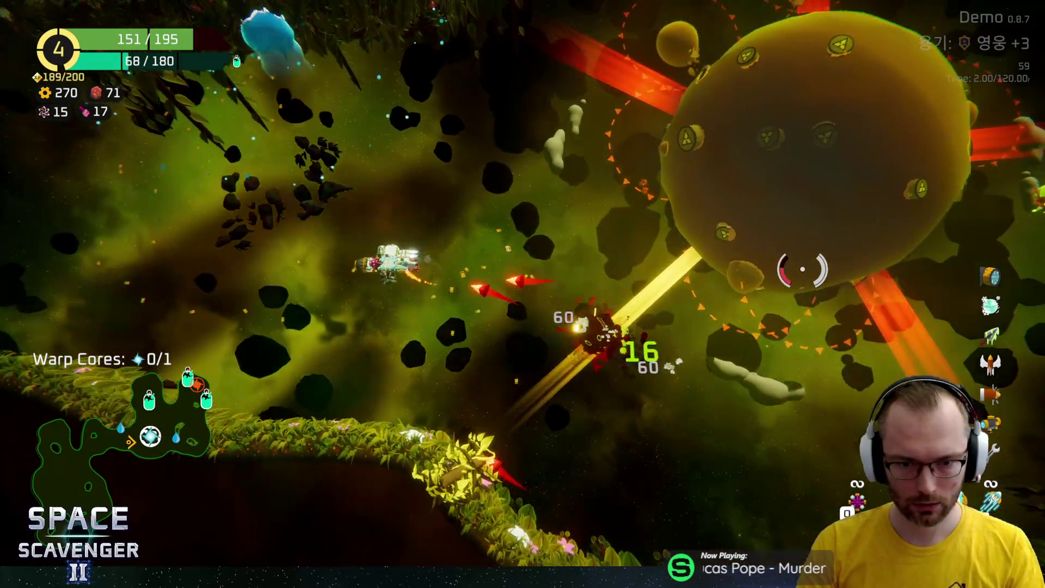
key(w)
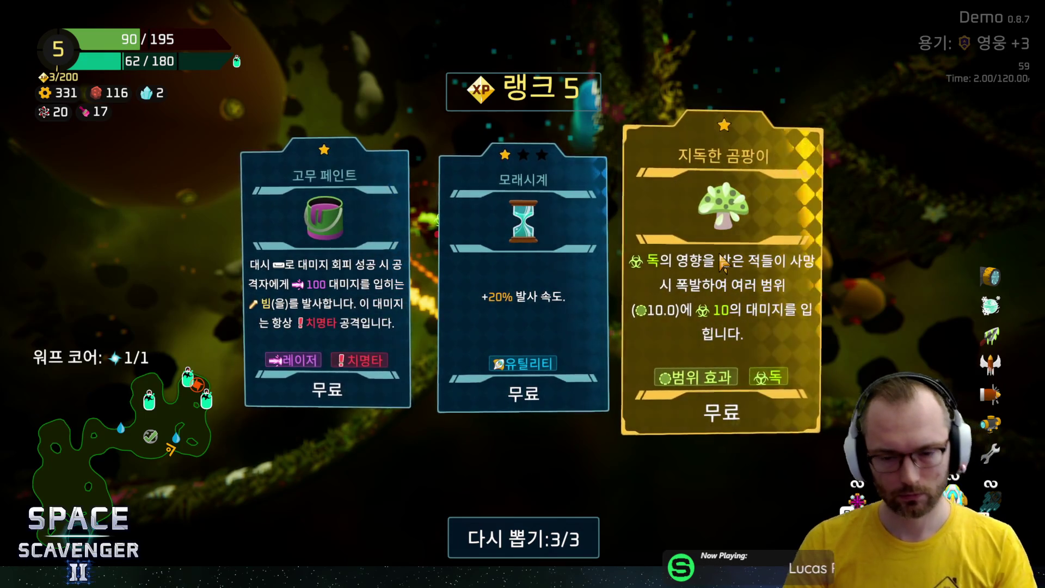
Take the 지독한 곰팡이 upgrade and fly through the cave to the oxygen station's rewards
click(723, 263)
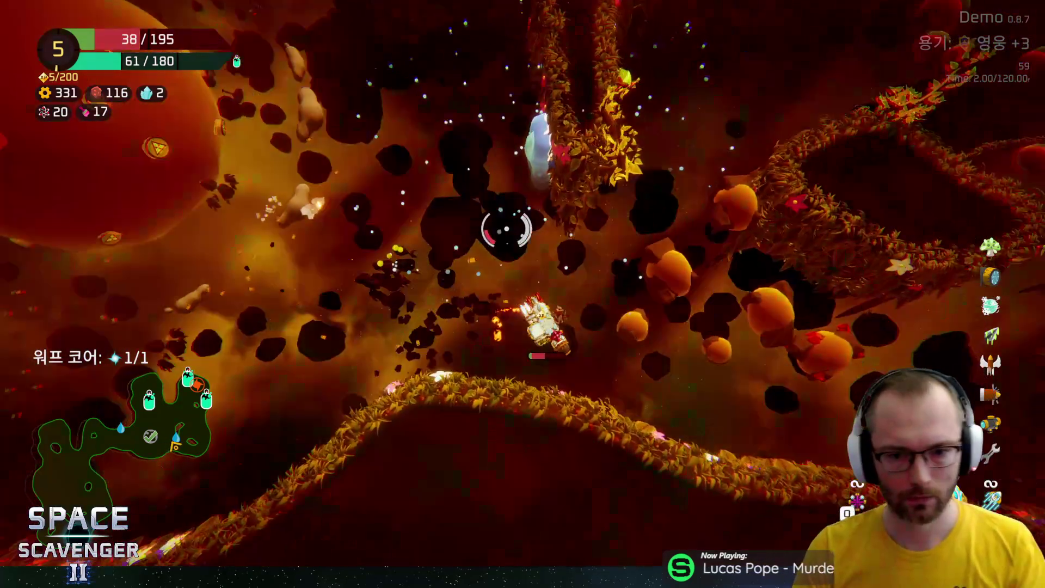
mouse_move(507, 229)
mouse_down()
mouse_move(522, 234)
mouse_move(455, 133)
mouse_move(623, 179)
mouse_move(415, 141)
mouse_move(469, 114)
mouse_move(497, 77)
mouse_move(549, 100)
mouse_move(572, 179)
mouse_move(628, 240)
mouse_move(518, 145)
mouse_move(436, 180)
mouse_move(514, 179)
mouse_move(649, 226)
mouse_move(775, 341)
mouse_move(806, 205)
mouse_move(728, 172)
mouse_move(758, 203)
mouse_move(738, 191)
mouse_move(738, 247)
mouse_move(770, 221)
mouse_move(697, 152)
mouse_move(800, 193)
mouse_move(432, 93)
mouse_move(497, 91)
mouse_move(611, 24)
mouse_move(664, 121)
mouse_move(567, 109)
mouse_move(542, 140)
mouse_move(479, 164)
mouse_move(463, 147)
mouse_move(460, 156)
mouse_move(355, 158)
mouse_move(302, 186)
mouse_move(250, 287)
mouse_move(439, 175)
mouse_move(508, 169)
mouse_move(624, 199)
mouse_move(707, 297)
mouse_move(659, 218)
mouse_up()
key(f)
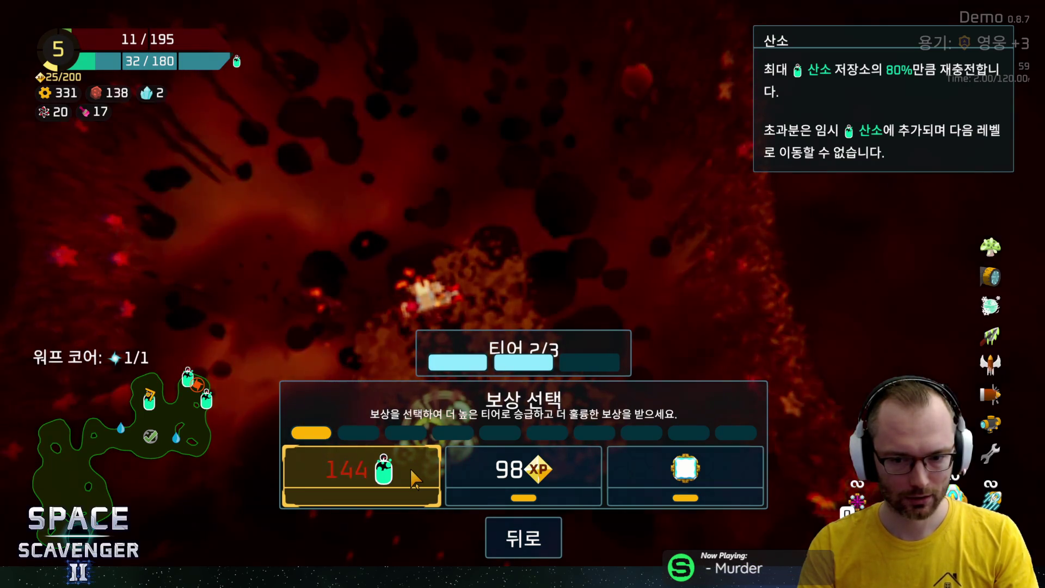
Take the hull part reward into storage and resume flying
click(648, 480)
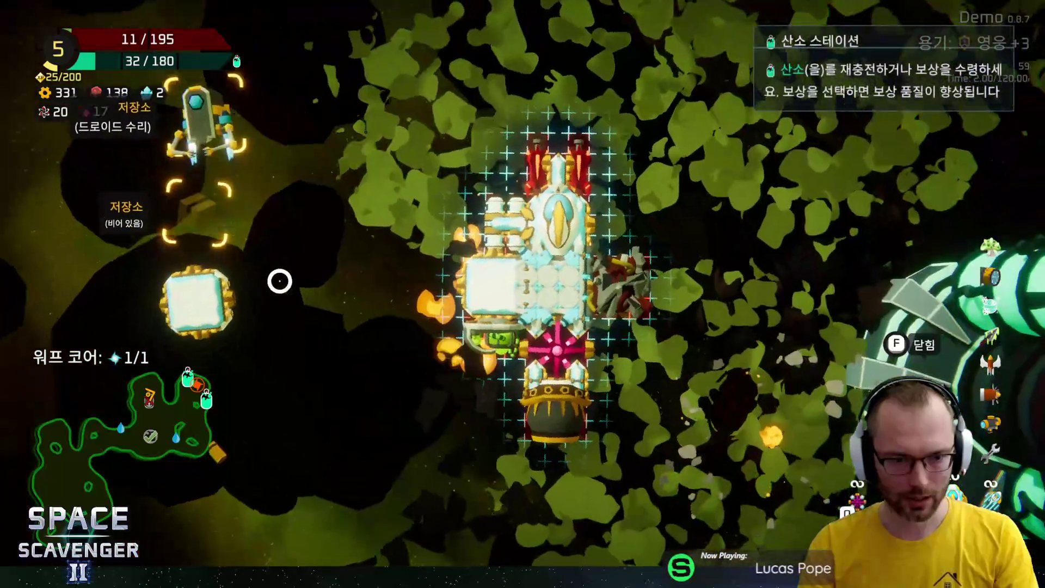
click(615, 216)
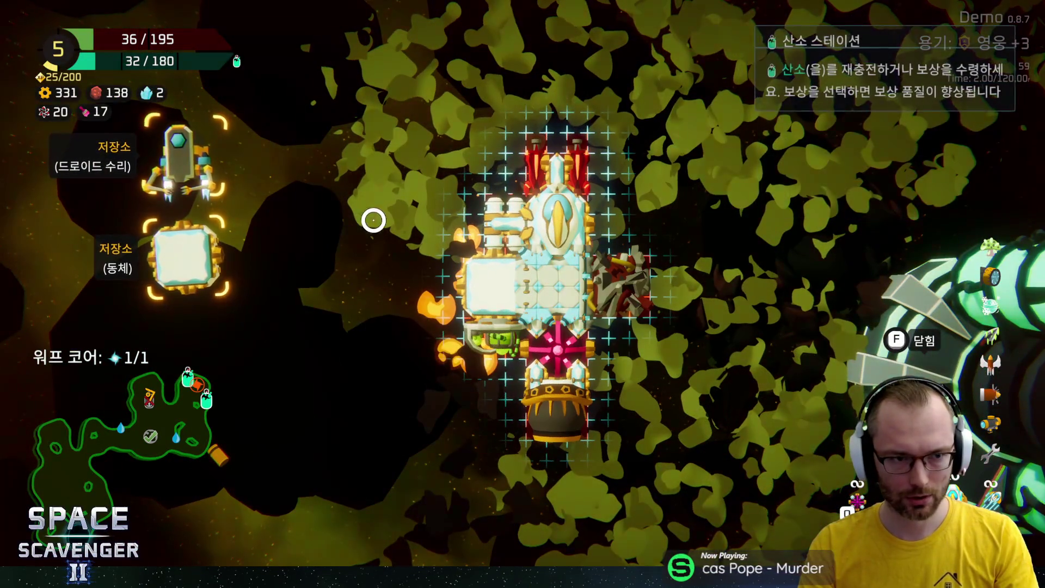
key(f)
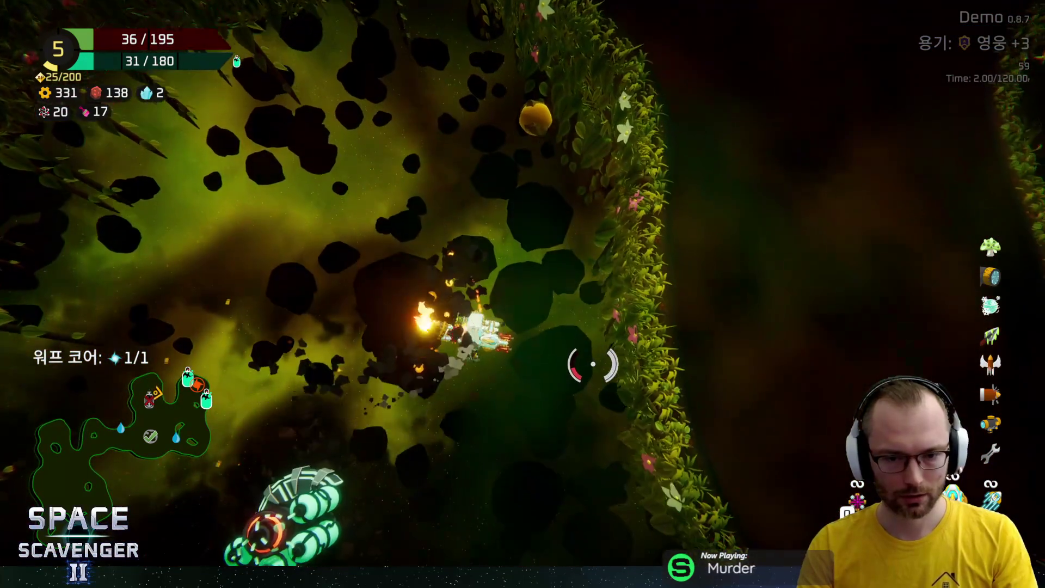
Fly up to the next oxygen station and bring up its reward choices
key(w)
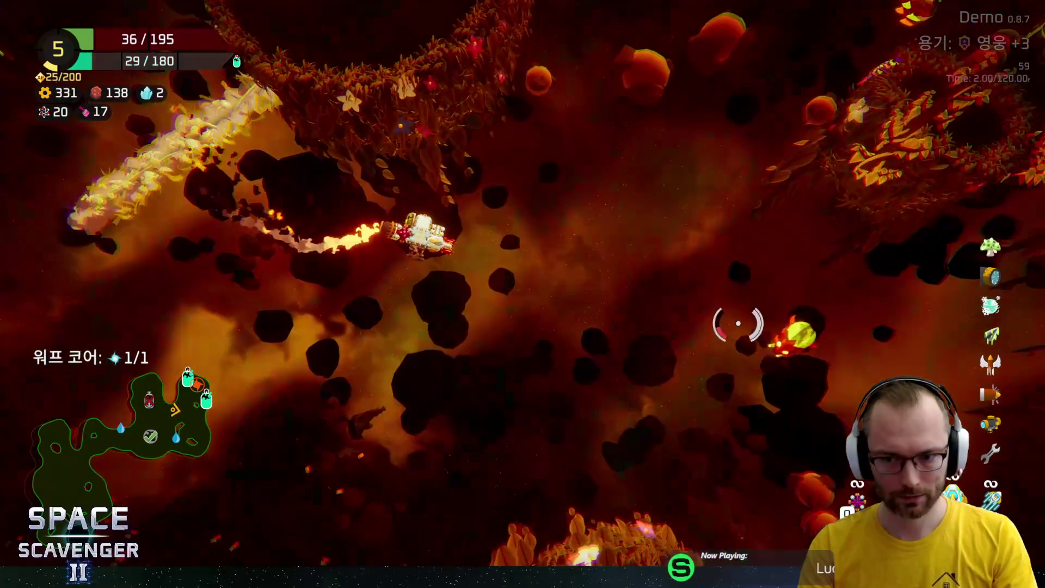
key(w)
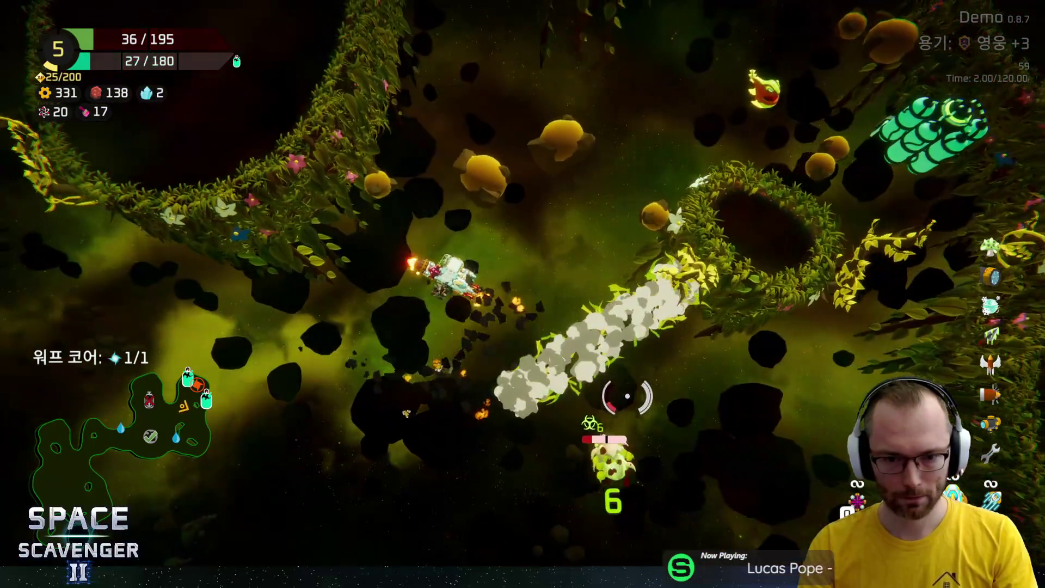
key(w)
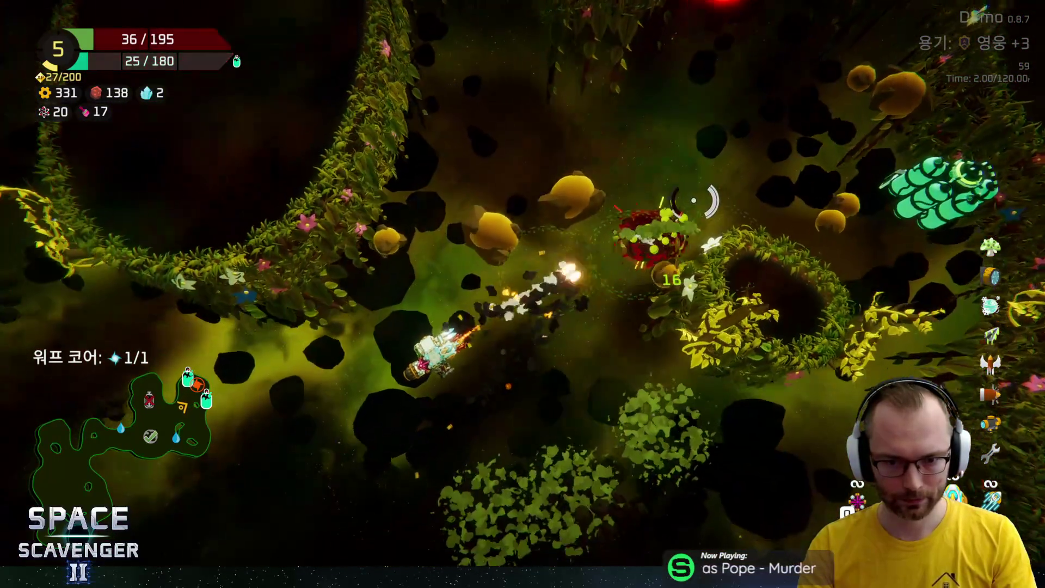
key(w)
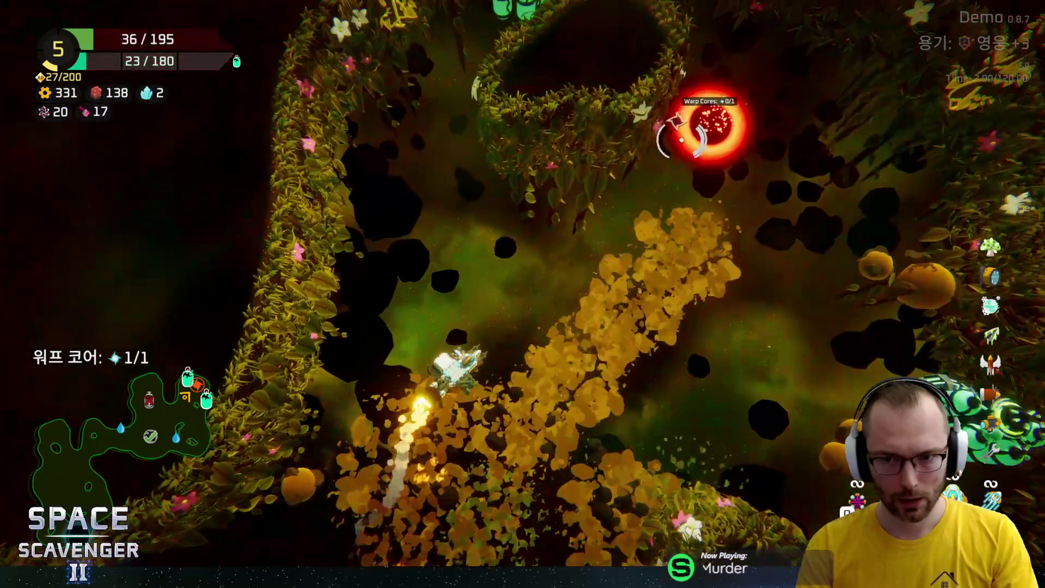
key(w)
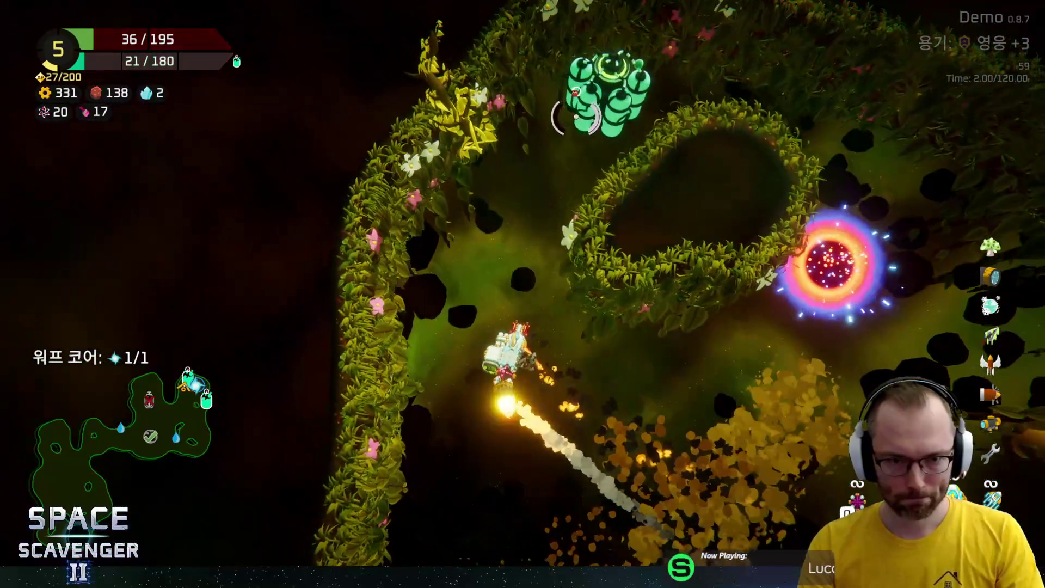
key(w)
key(f)
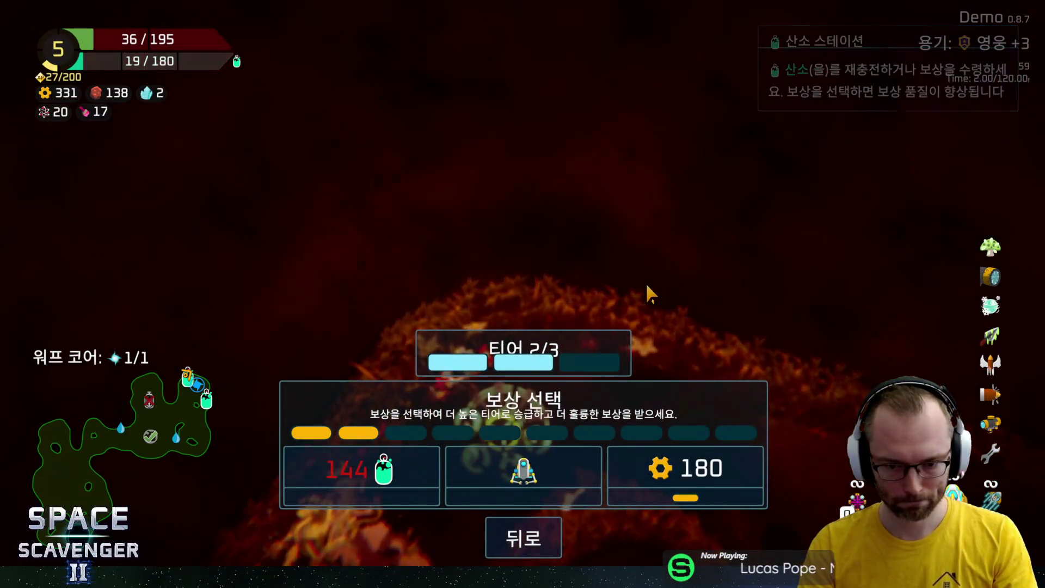
Claim the Droid Repair reward, recycle the hull part for 481 scrap, and reach the green station
click(512, 479)
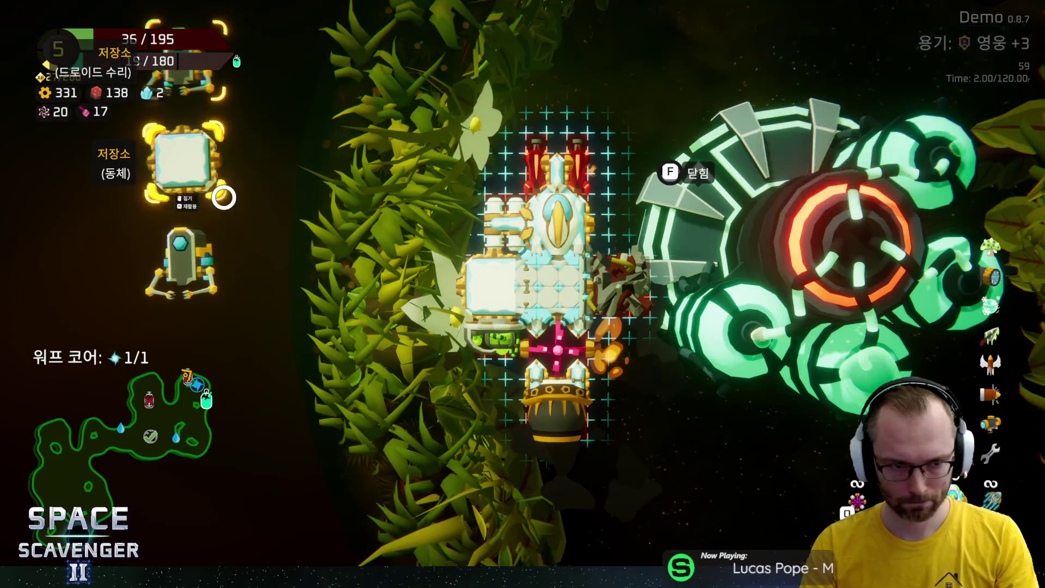
click(190, 174)
key(r)
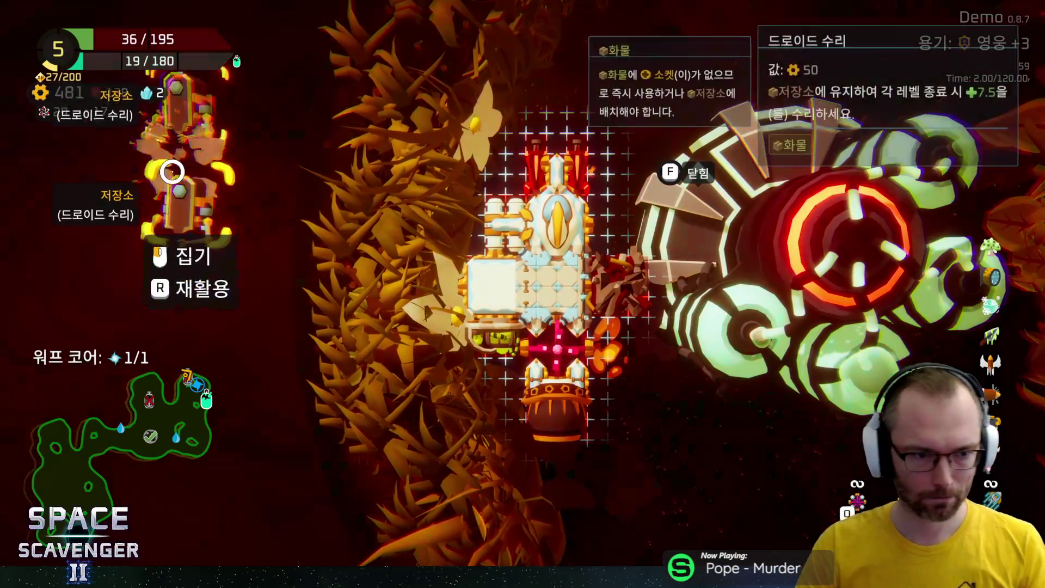
key(Escape)
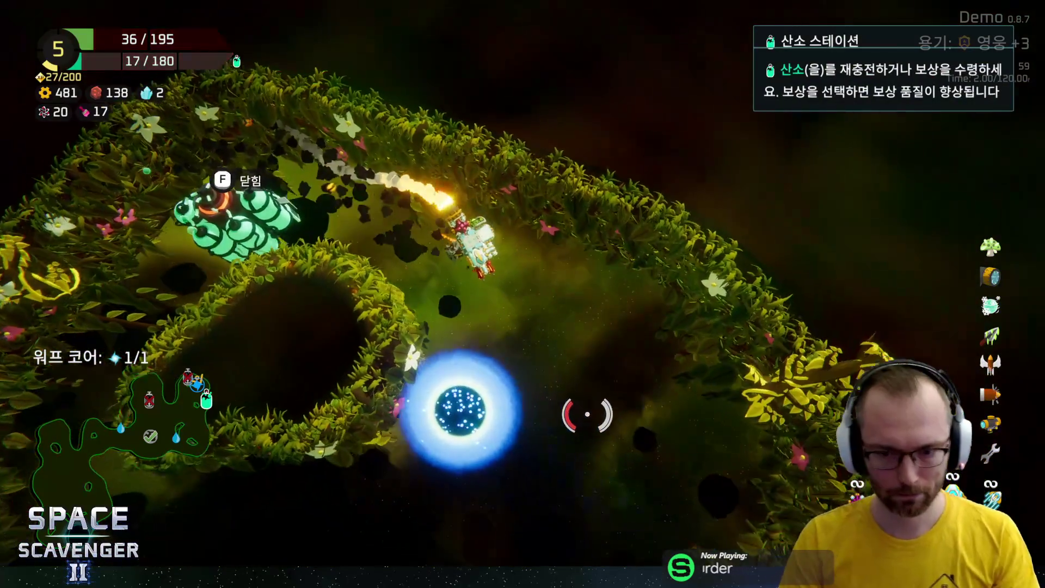
mouse_move(588, 413)
mouse_down()
mouse_move(534, 324)
mouse_move(558, 160)
mouse_up()
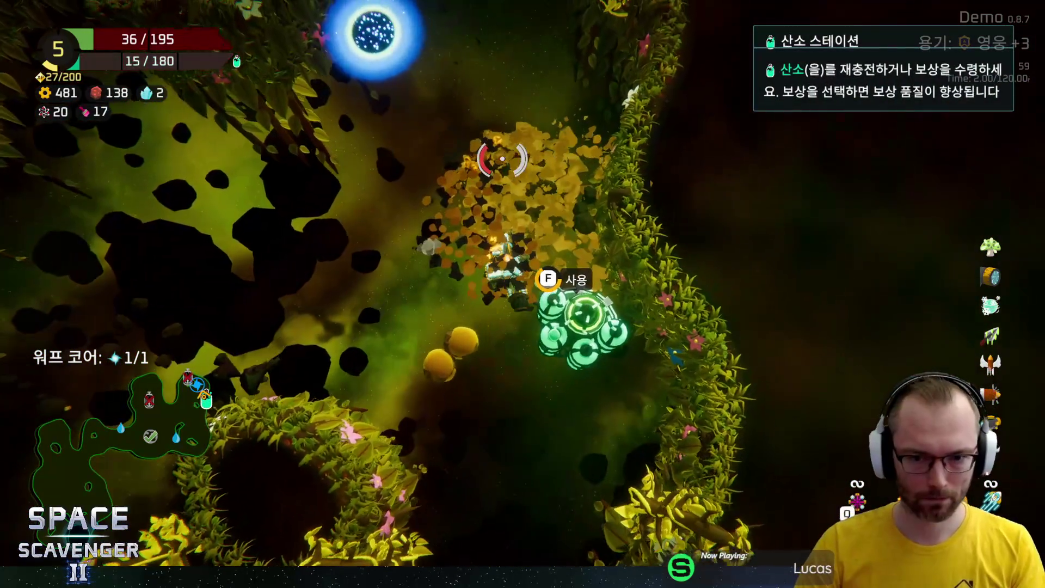
key(f)
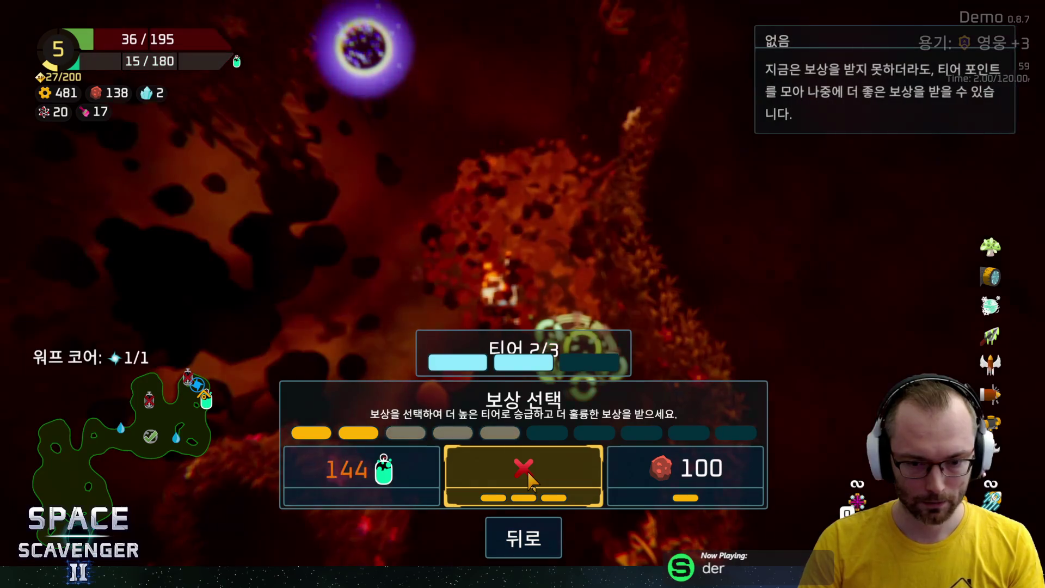
Take the 144 oxygen reward, warp out, and pick the 가디언 boss level on the star map
click(400, 479)
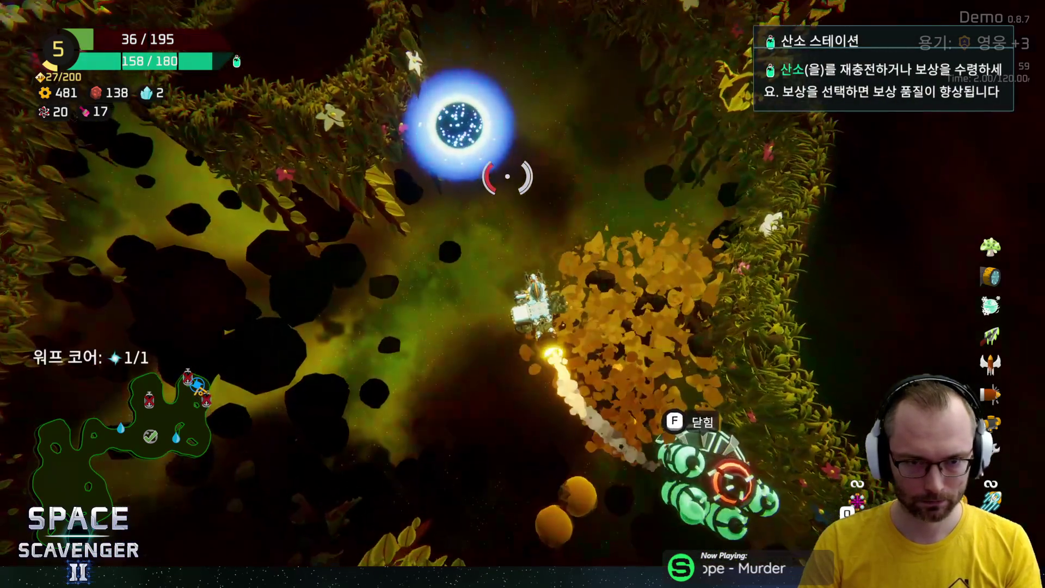
key(f)
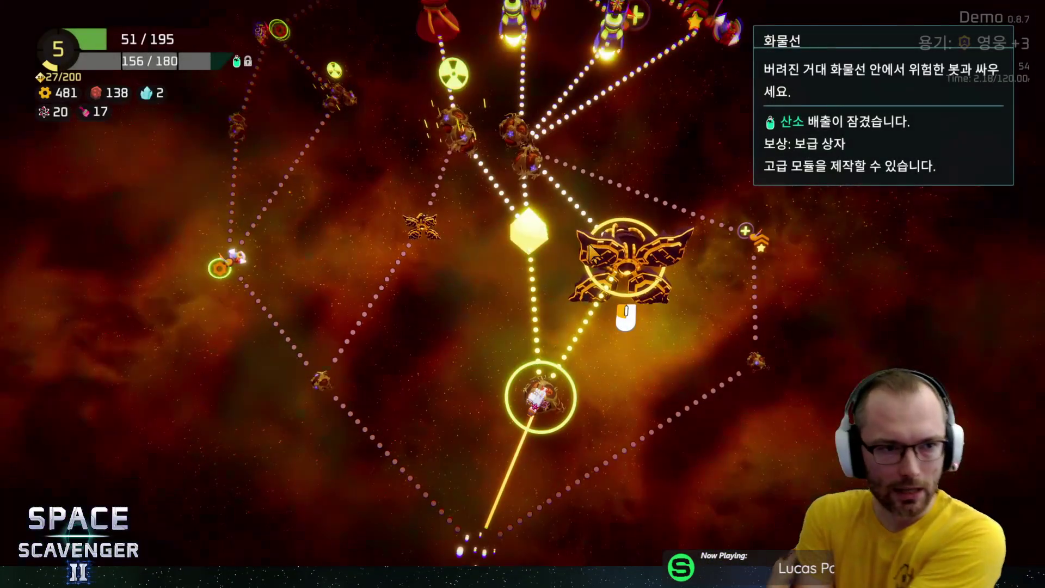
click(606, 249)
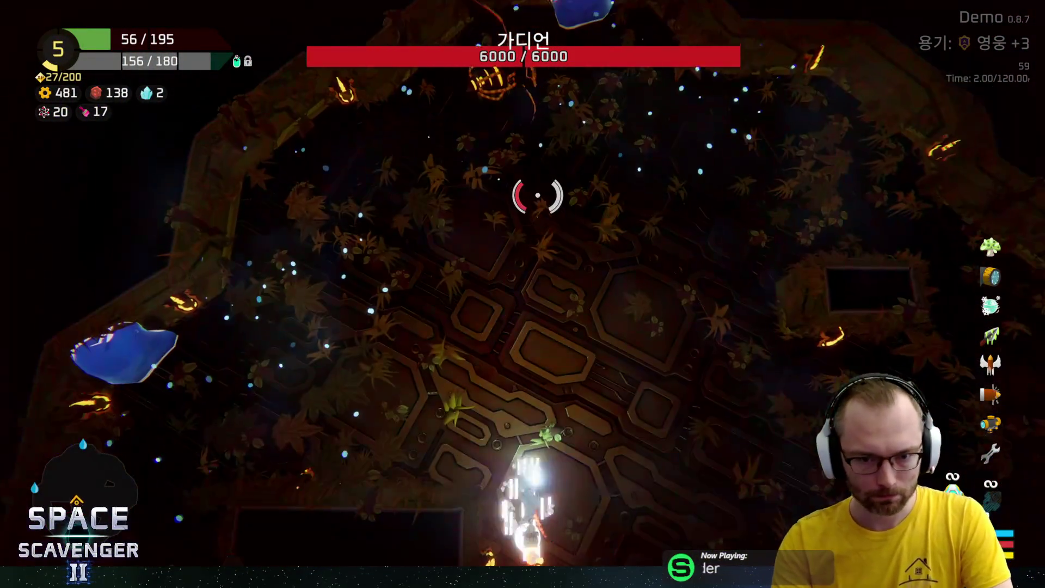
Attack the 가디언 boss with mouse aim until the run's 요약 summary appears
mouse_move(538, 195)
mouse_down()
mouse_move(517, 133)
mouse_move(644, 211)
mouse_move(603, 178)
mouse_move(560, 177)
mouse_move(612, 238)
mouse_move(607, 326)
mouse_move(681, 122)
mouse_move(663, 169)
mouse_move(562, 168)
mouse_move(459, 93)
mouse_move(433, 166)
mouse_move(654, 211)
mouse_move(684, 322)
mouse_move(647, 301)
mouse_up()
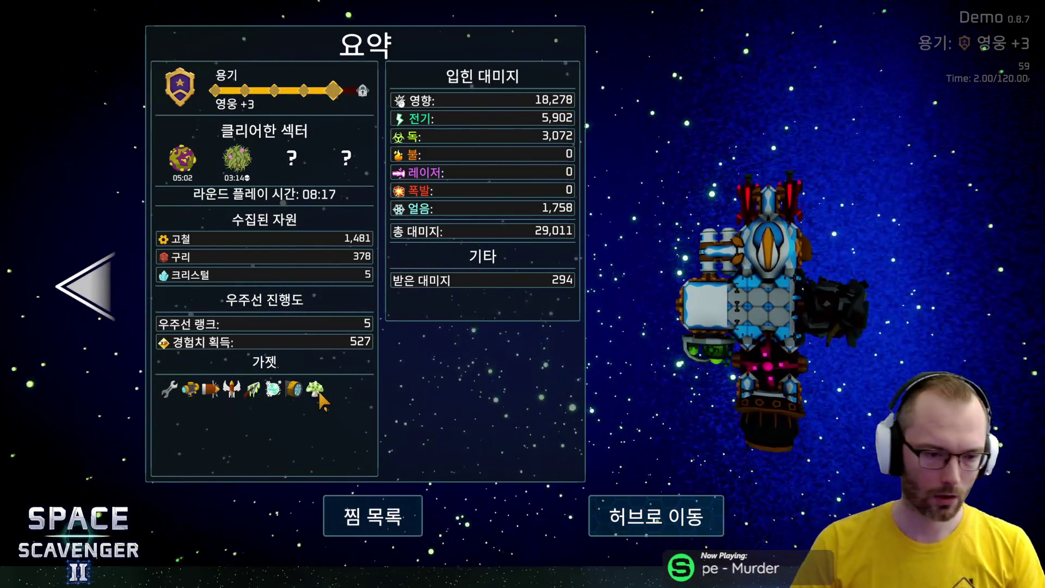
Page between the 진행도 and 요약 results pages, then choose 허브로 이동
key(Left)
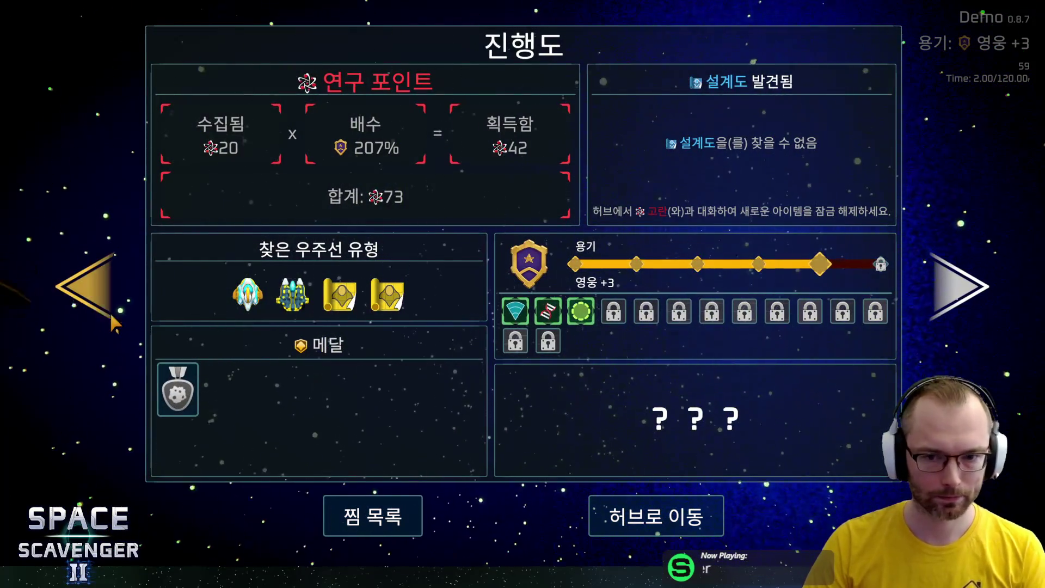
click(96, 289)
click(932, 288)
click(932, 289)
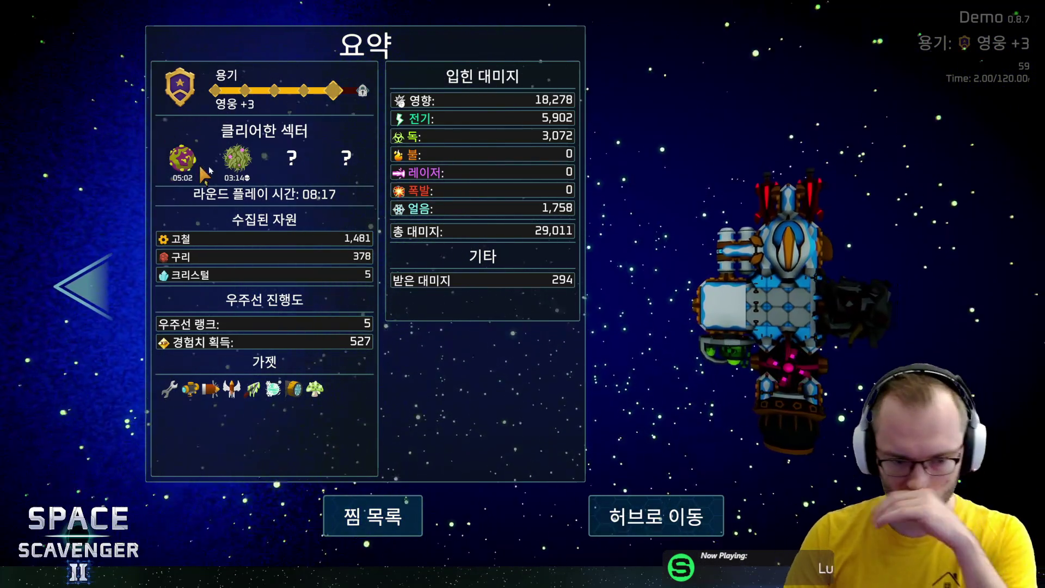
click(635, 498)
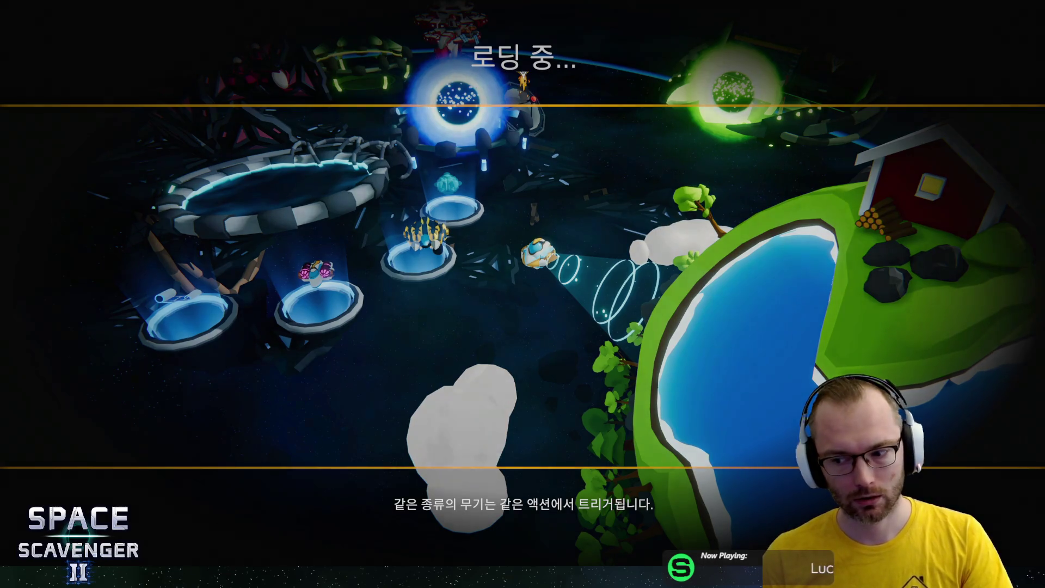
Pause and switch the game language to English, then to 한국어
key(Escape)
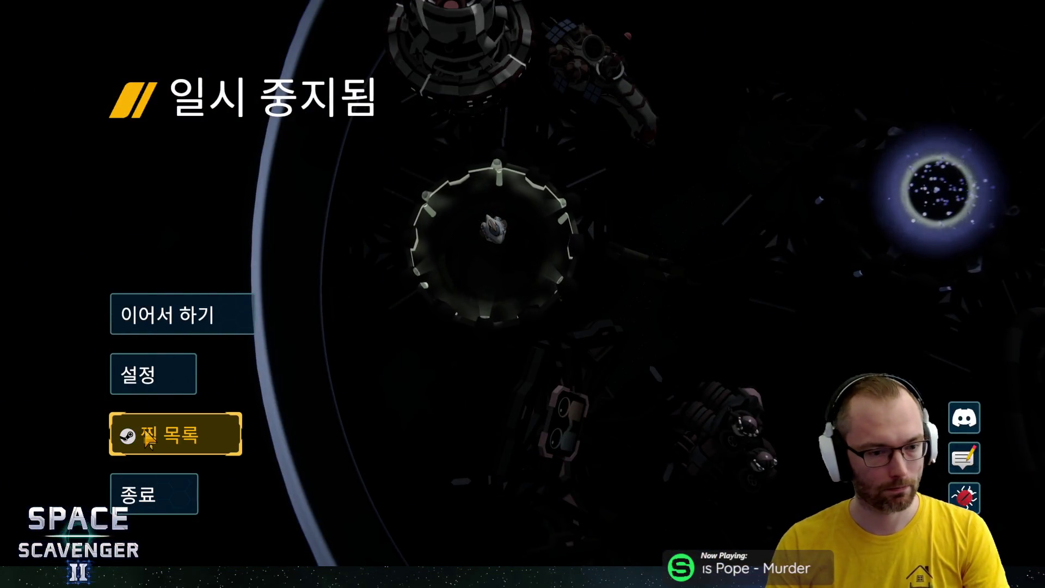
click(163, 390)
click(748, 112)
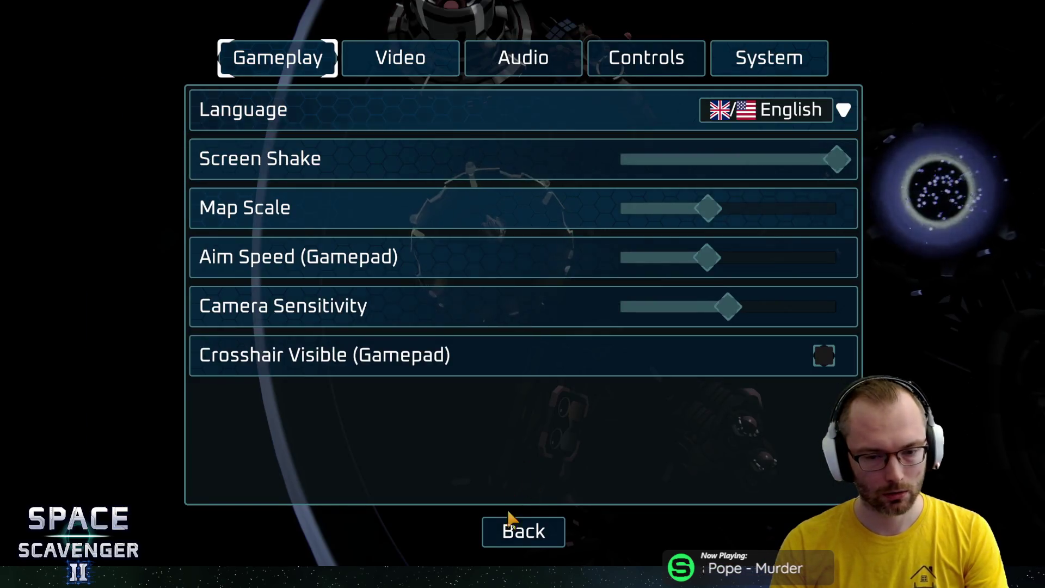
click(507, 524)
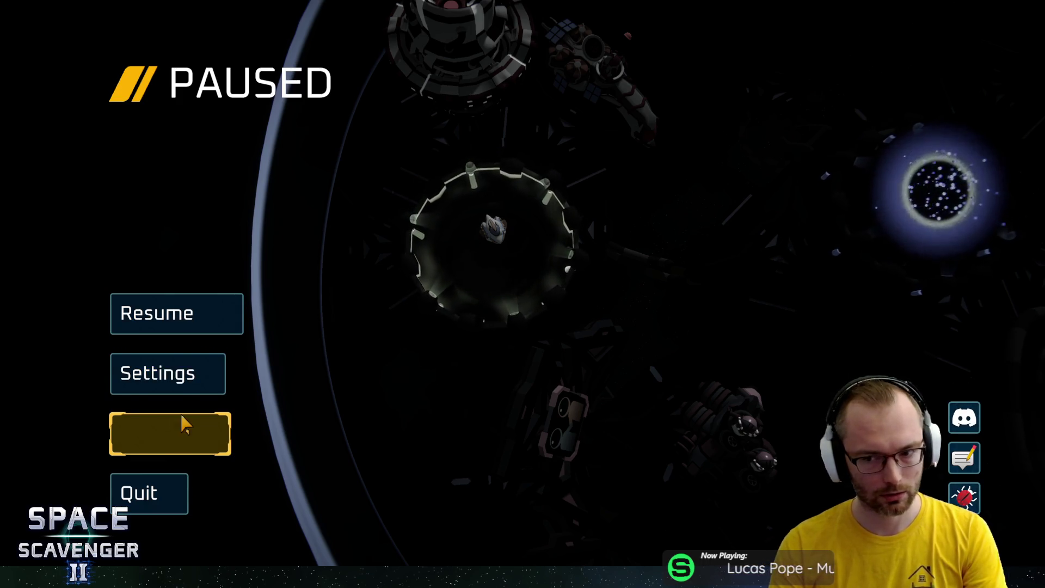
click(188, 393)
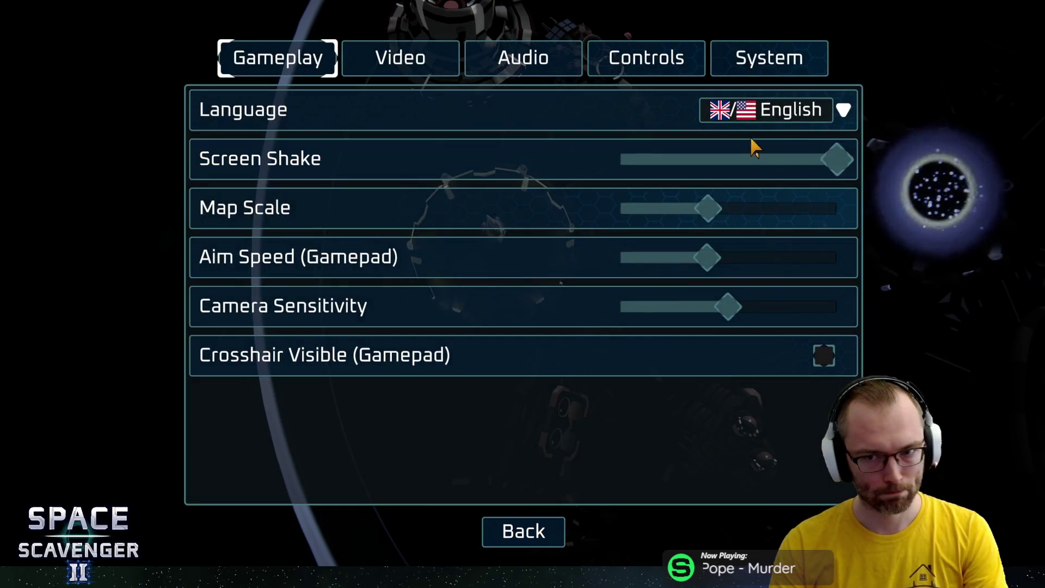
click(762, 110)
click(768, 331)
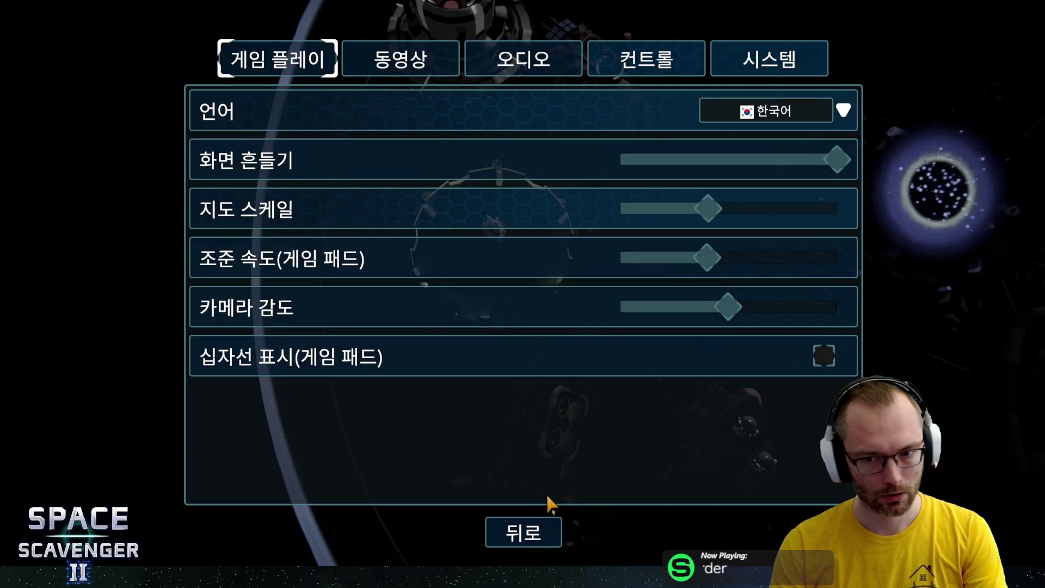
click(531, 531)
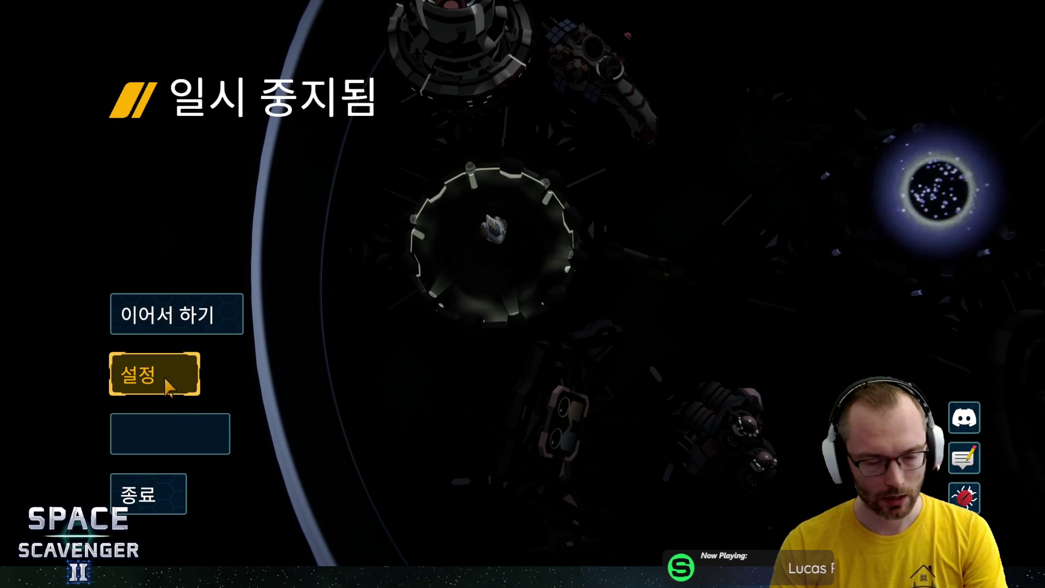
Set the language to 日本語 and resume the game from the pause menu
click(165, 376)
click(768, 110)
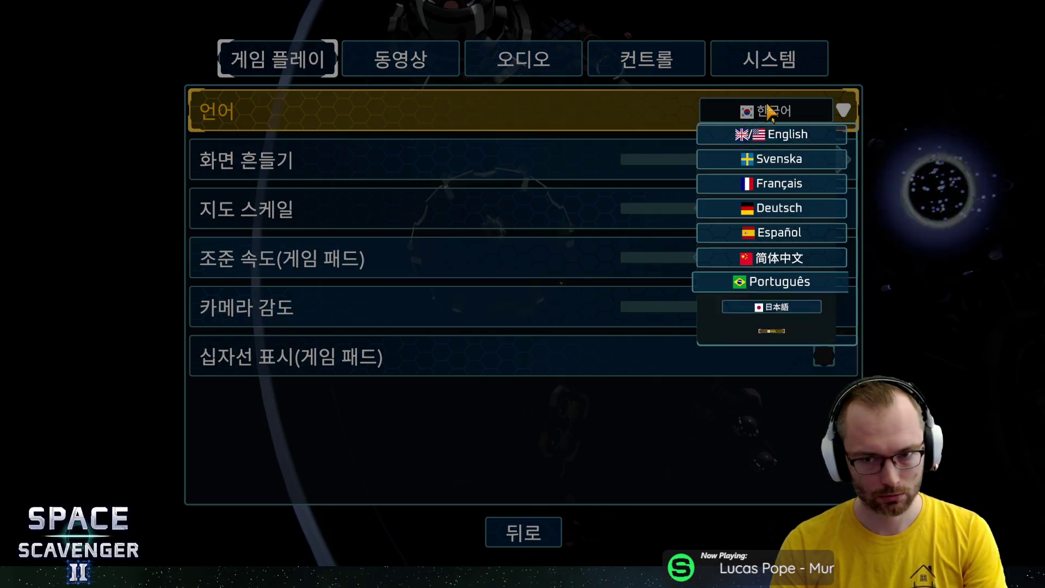
click(762, 304)
key(Escape)
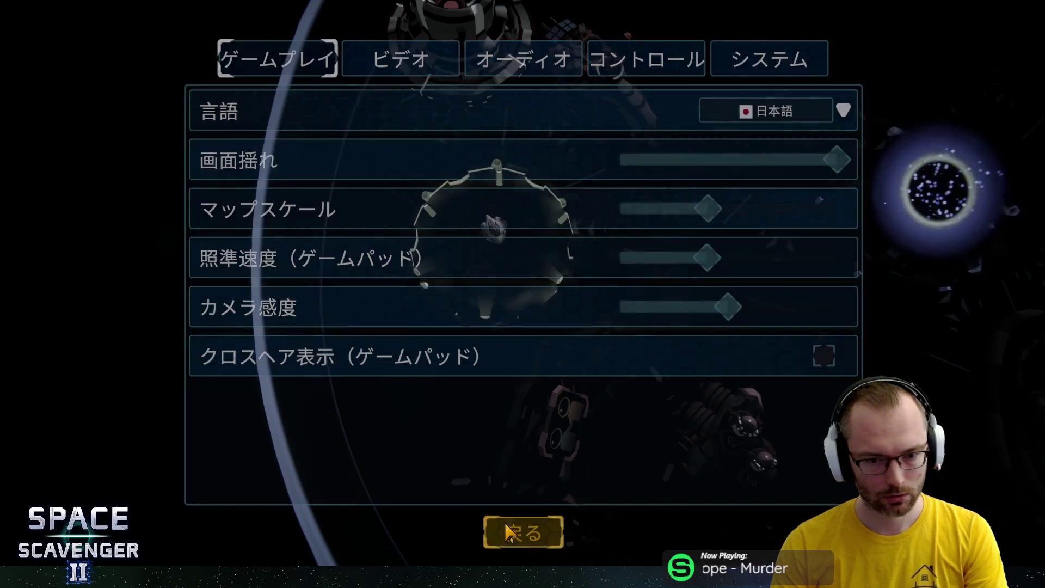
click(164, 375)
click(777, 112)
click(719, 329)
click(773, 111)
click(758, 305)
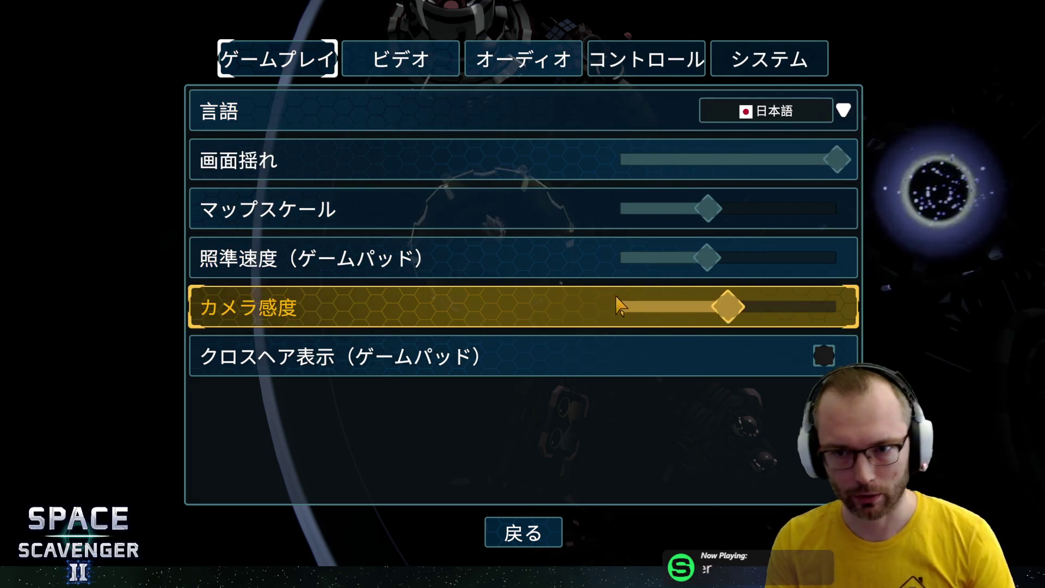
click(515, 538)
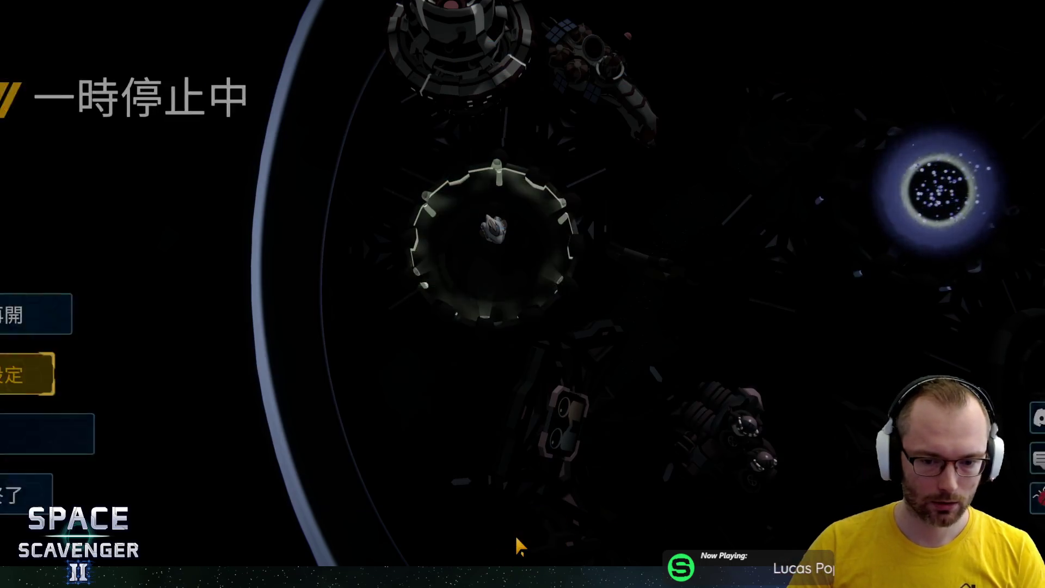
click(163, 311)
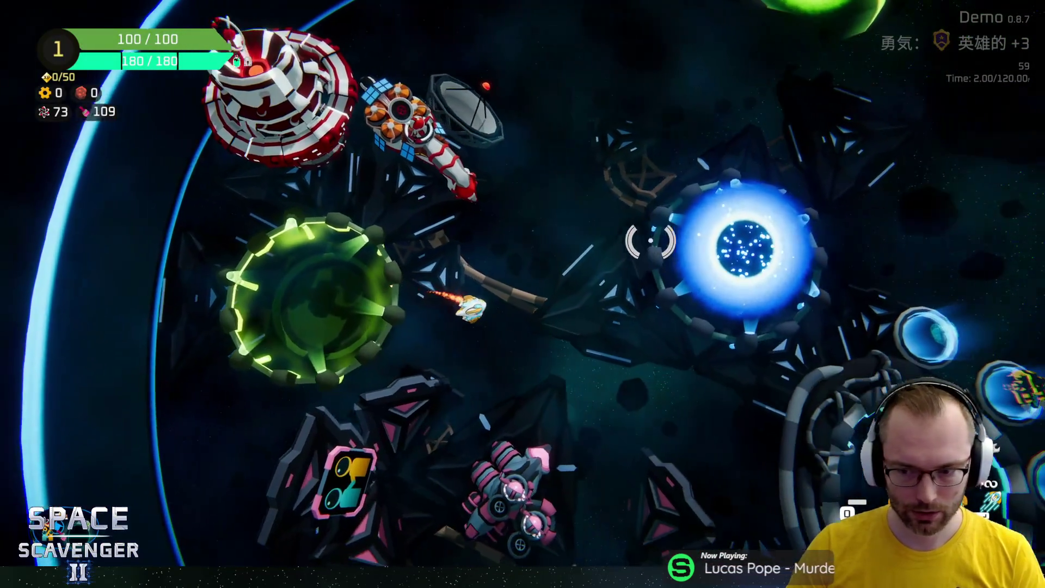
Open and confirm the co-op play settings, then open and close the Daily Challenge menu
key(e)
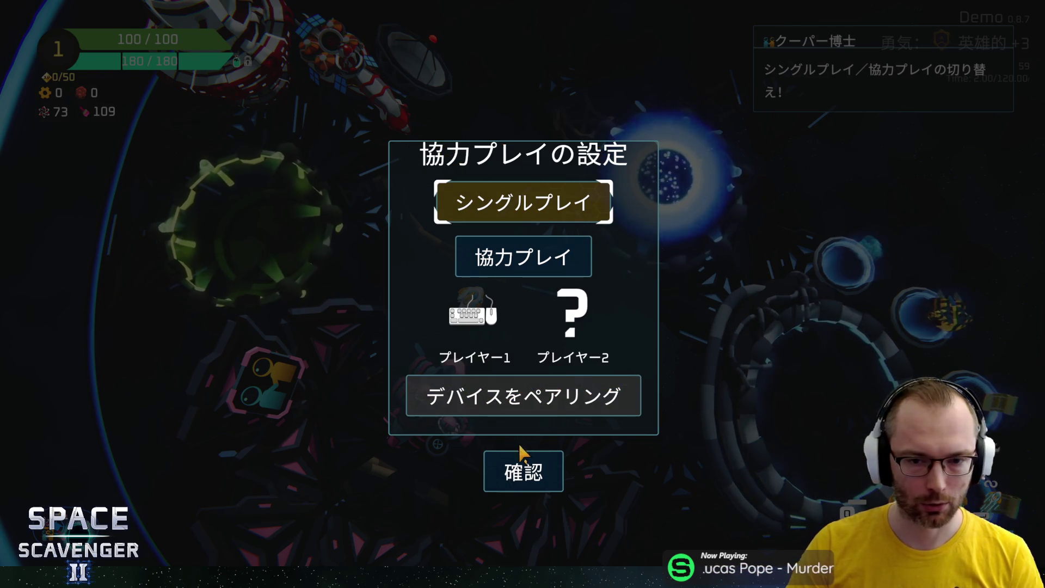
click(524, 463)
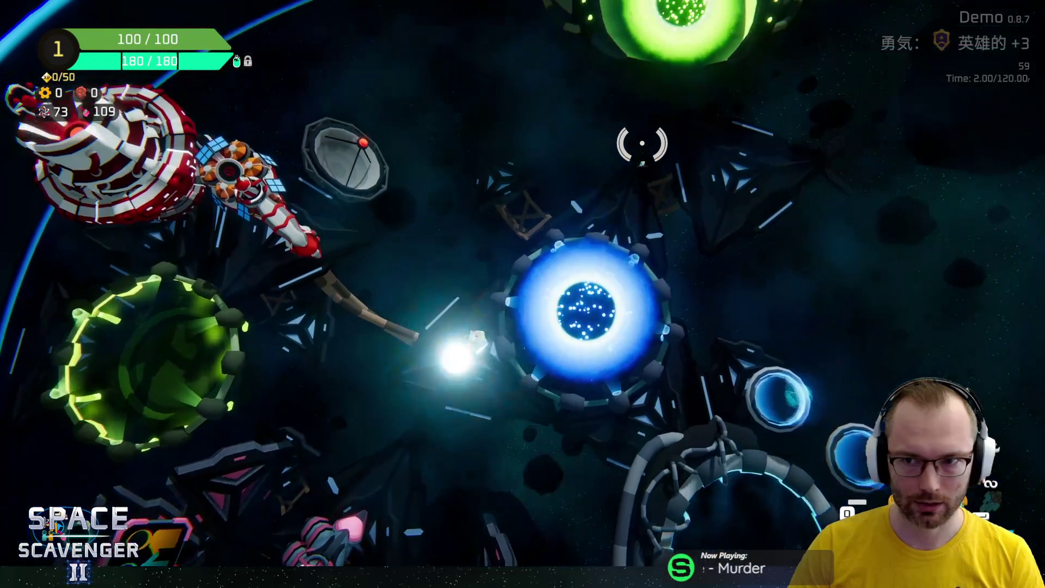
key(w)
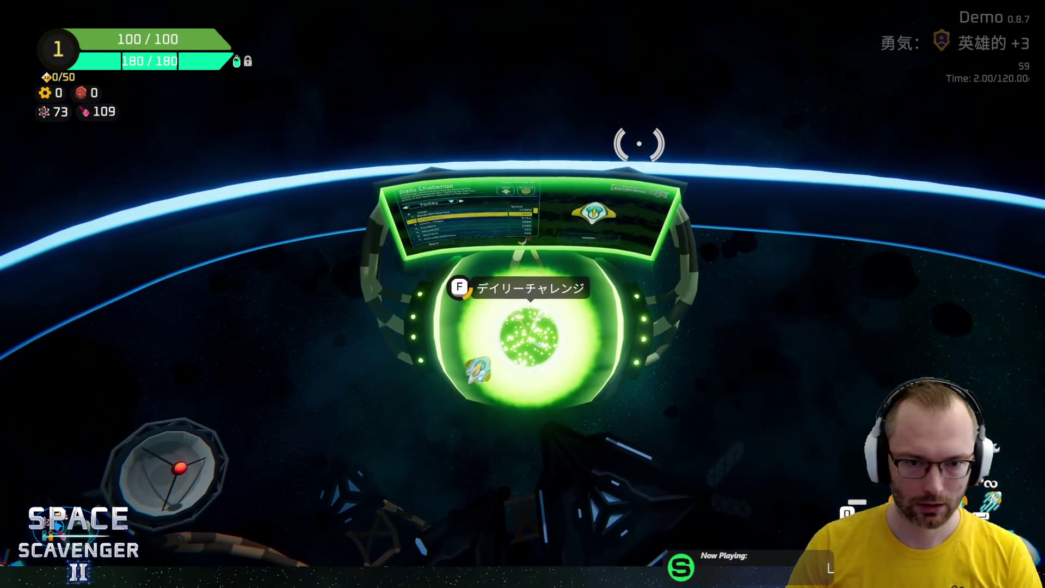
key(f)
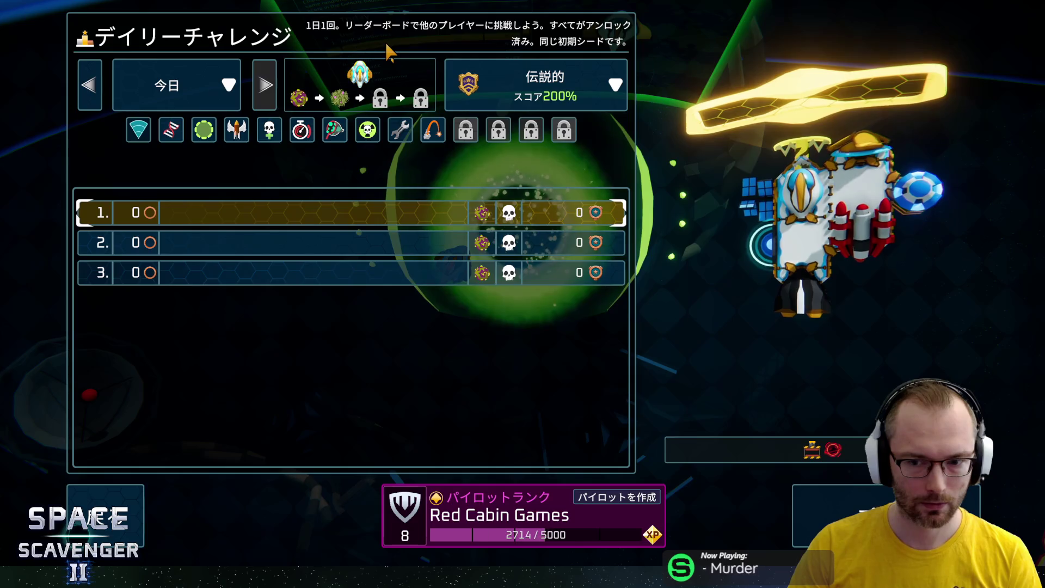
key(Escape)
key(s)
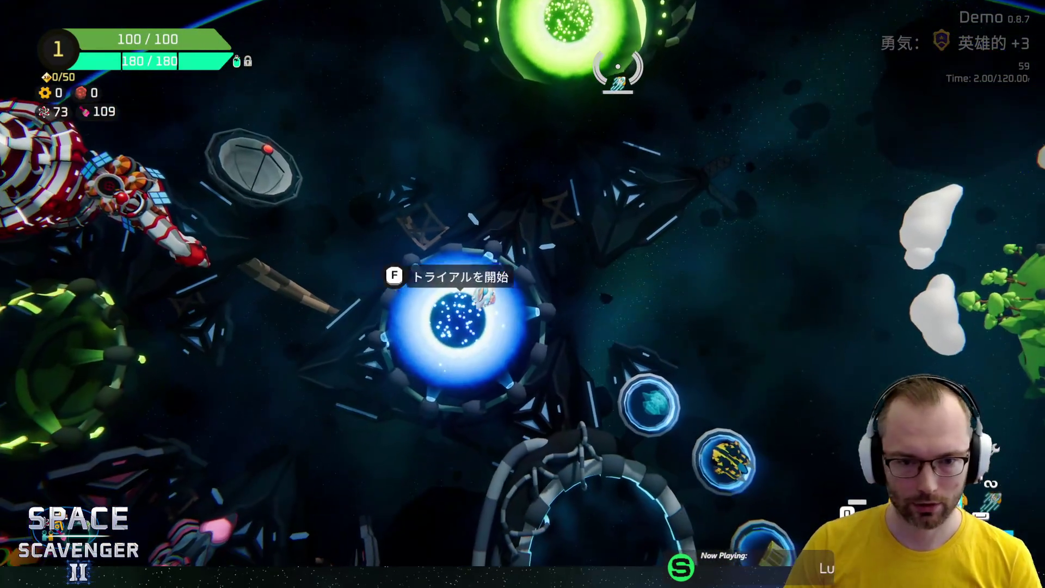
Quit the game to the desktop via 終了 and デスクトップへ
key(Escape)
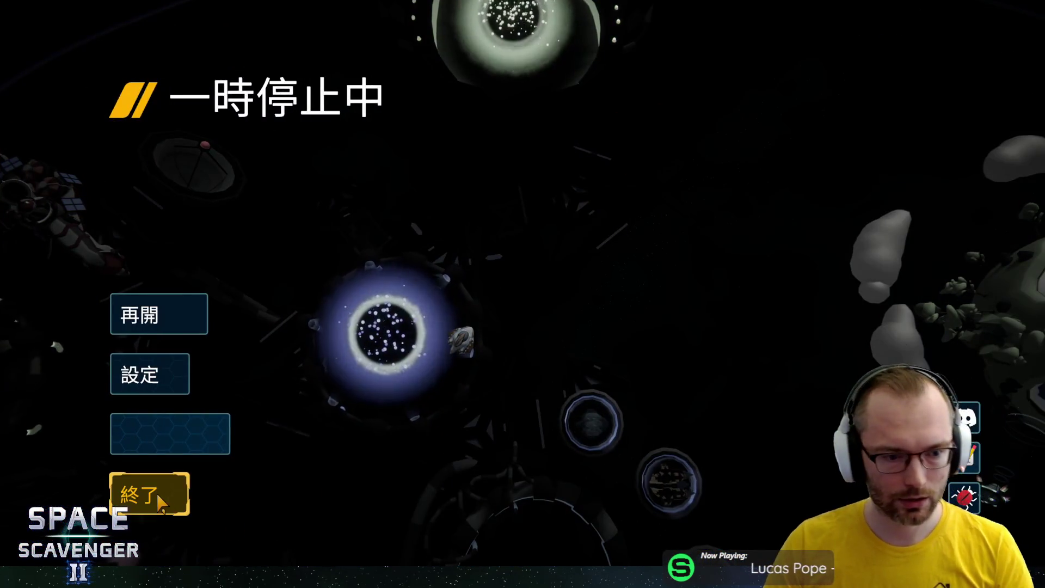
click(162, 503)
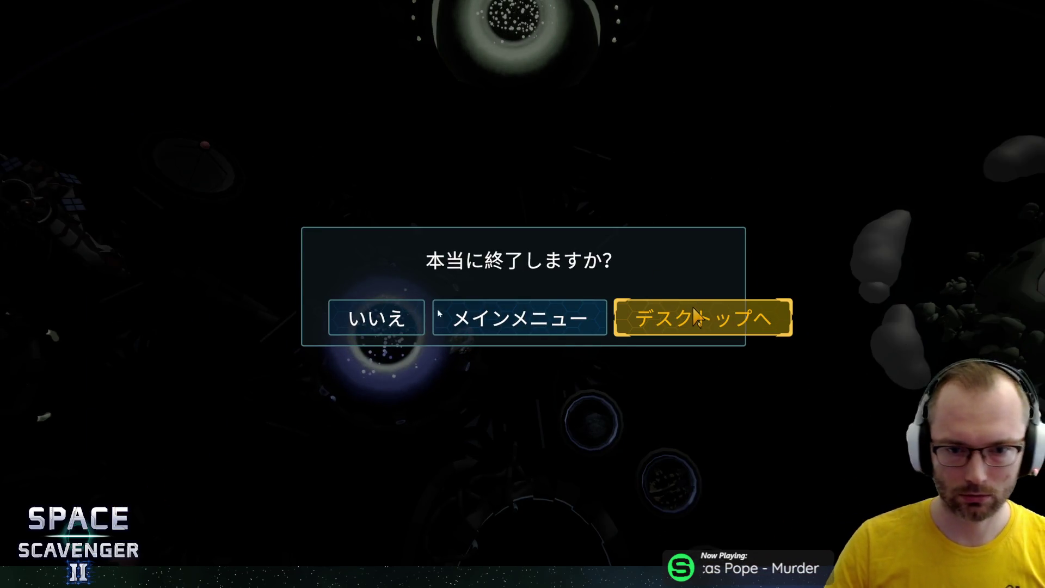
click(697, 318)
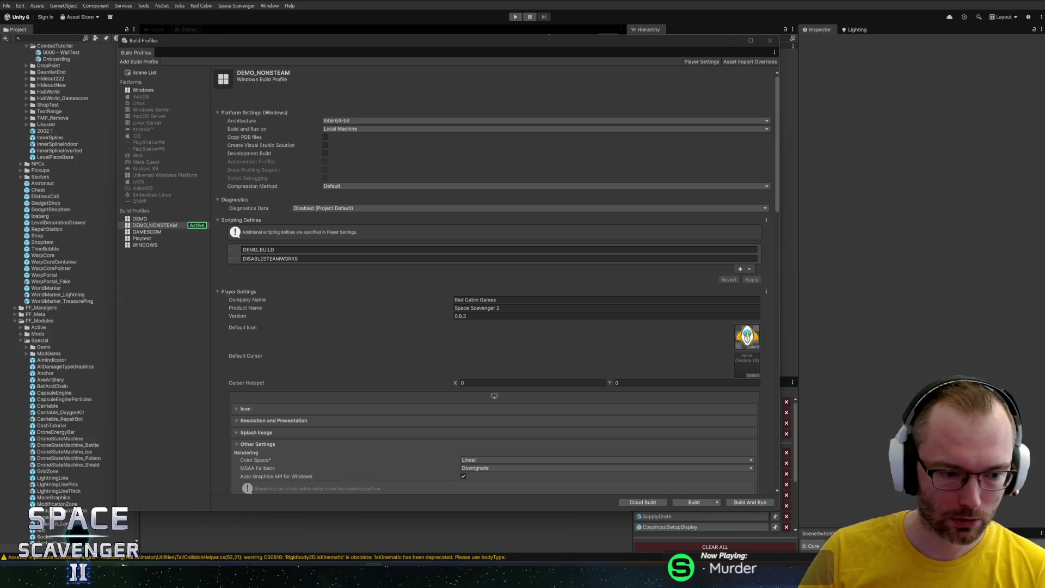
Switch from the DEMO_NONSTEAM build profile to Steam's Space Scavenger 2 Demo library page
key(alt+Tab)
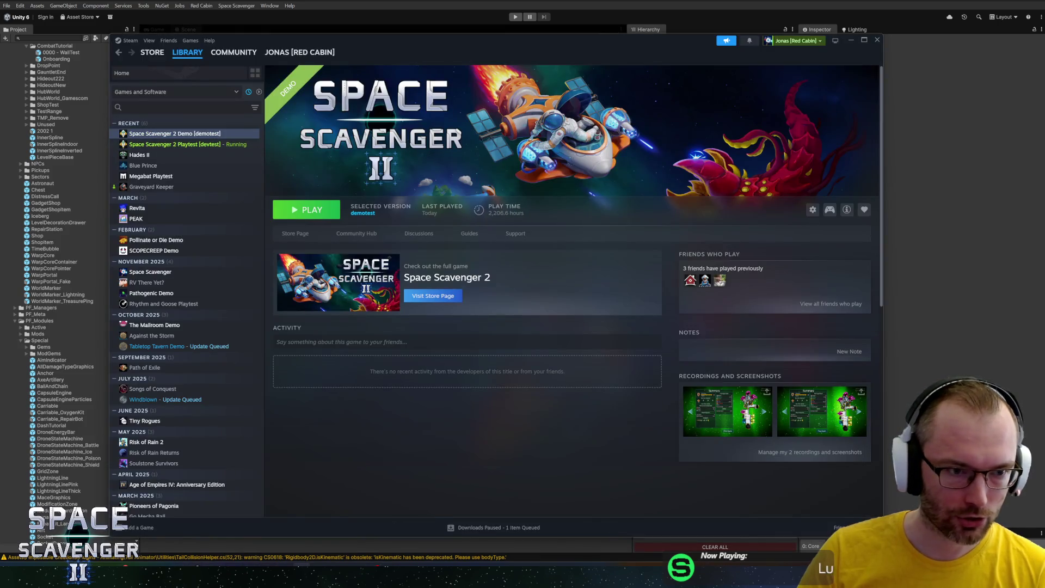
Stop the running Space Scavenger 2 Playtest in Steam, then switch to Unity Hub
click(183, 144)
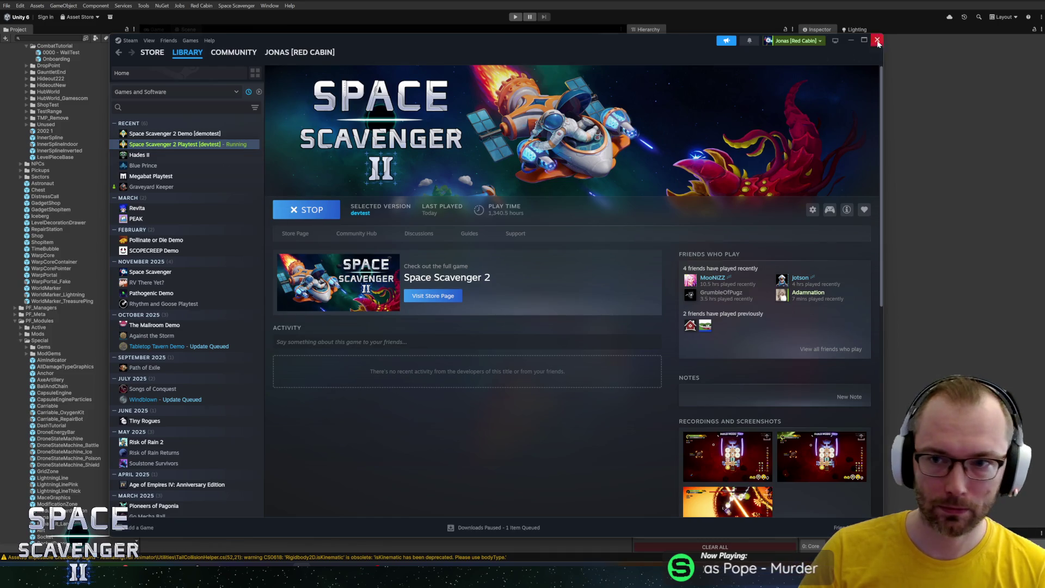
click(852, 41)
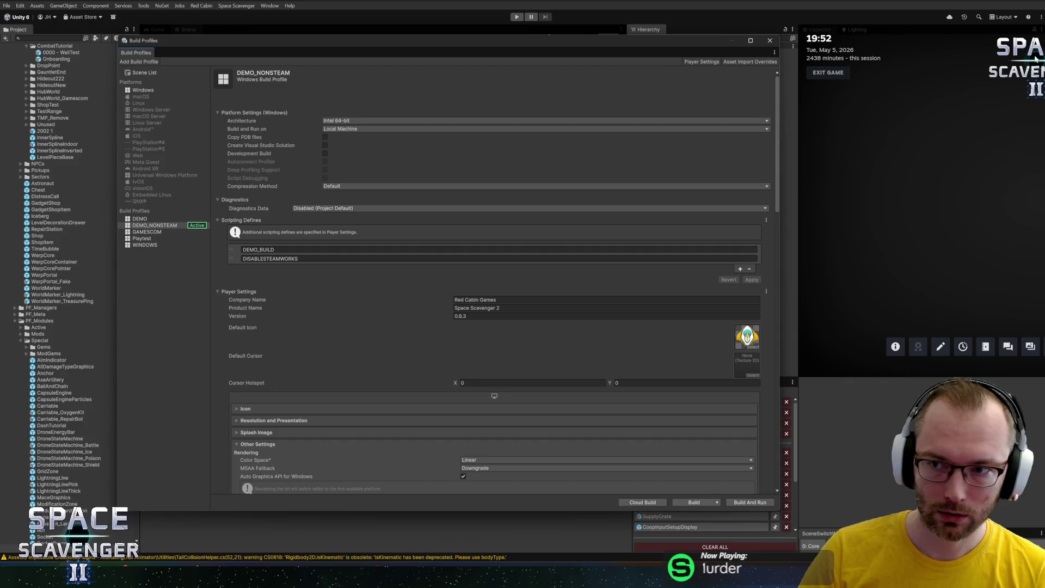
key(alt+Tab)
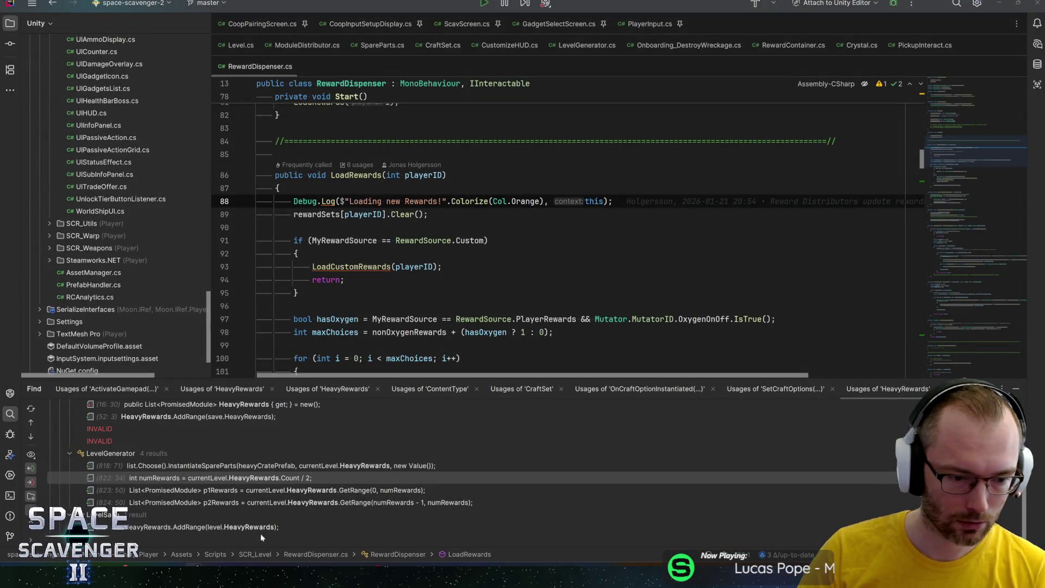
click(301, 576)
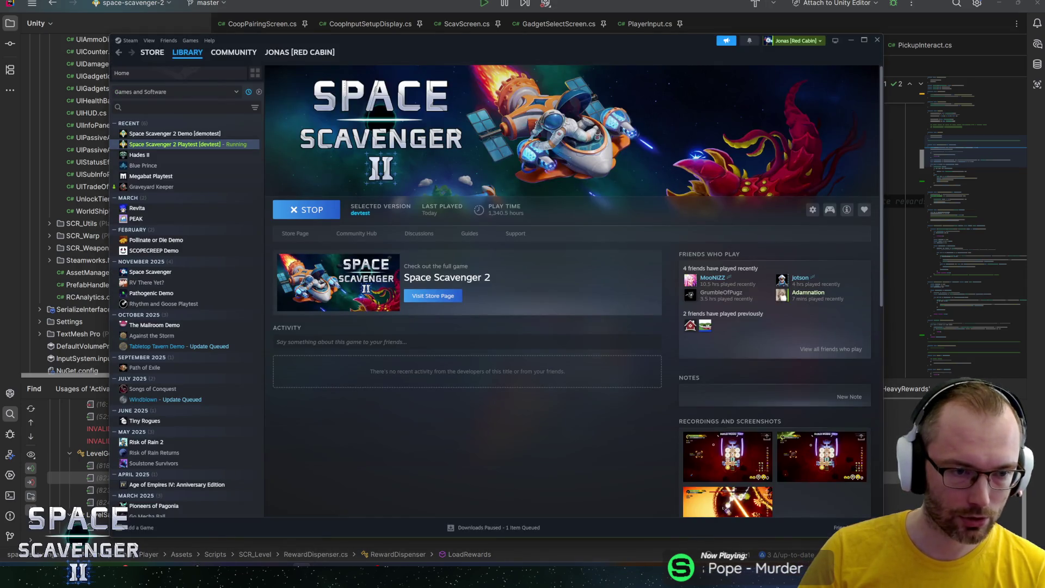
click(307, 210)
key(alt+Tab)
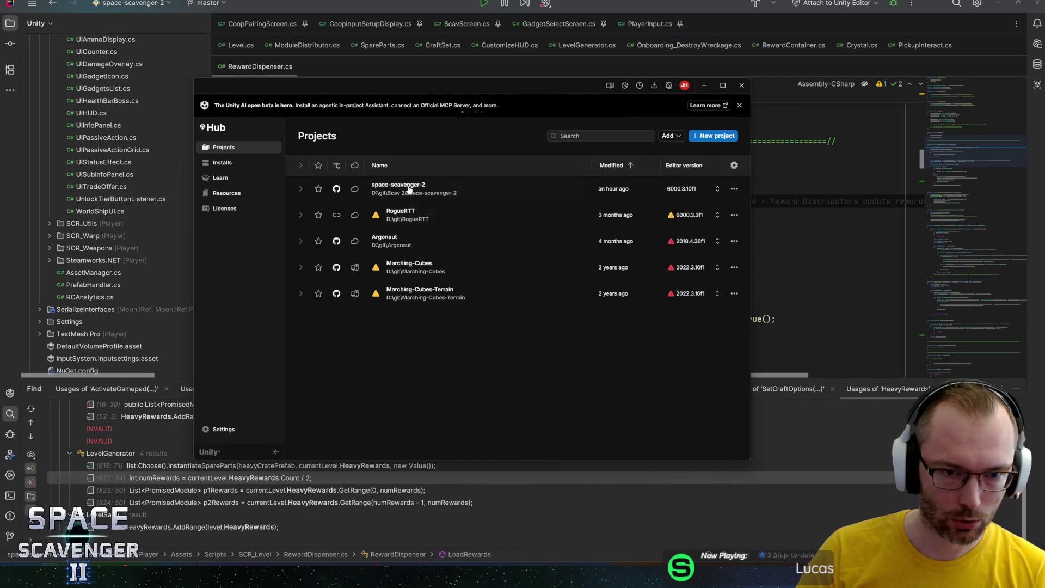
Launch space-scavenger-2 from Unity Hub and view the DEMO build profile's settings
click(456, 190)
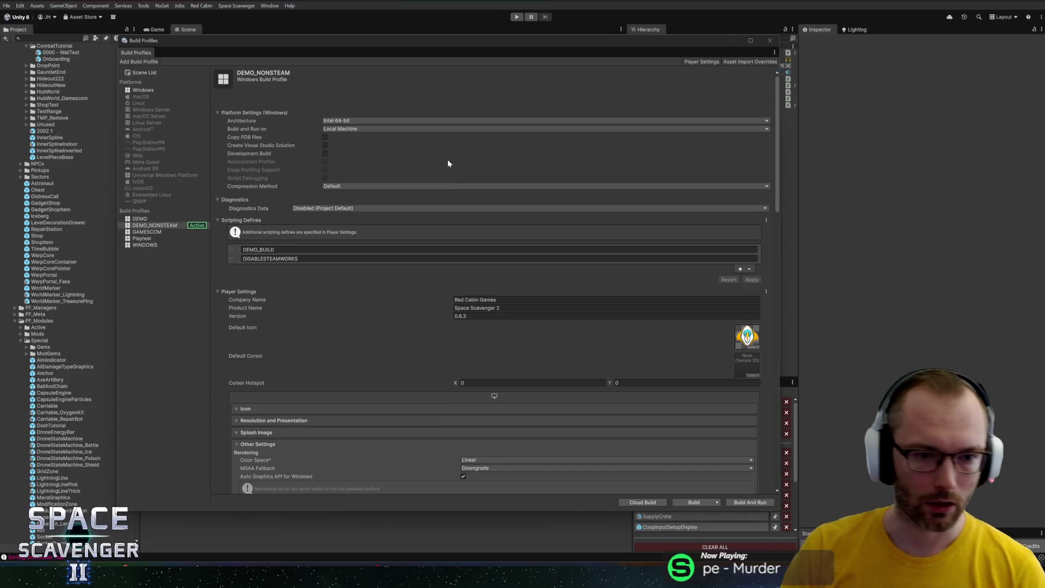
click(175, 219)
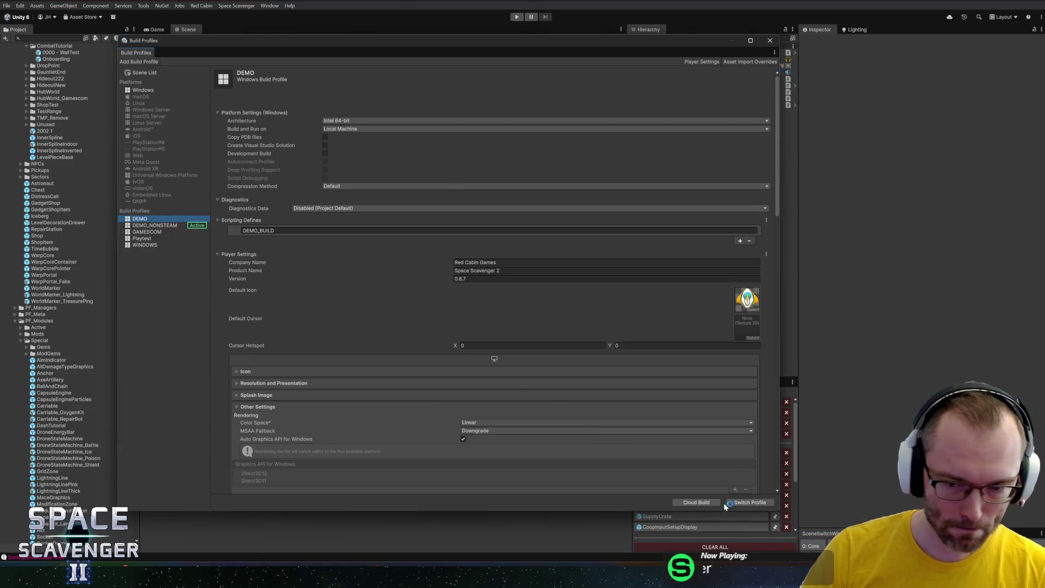
Switch the active build profile to DEMO and close the Build Profiles window
click(742, 502)
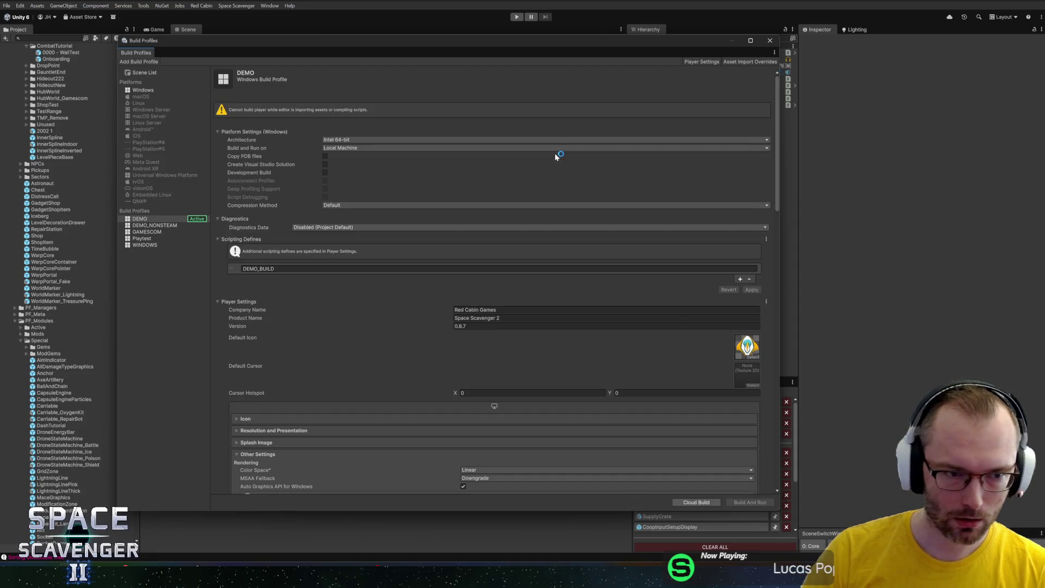
click(770, 41)
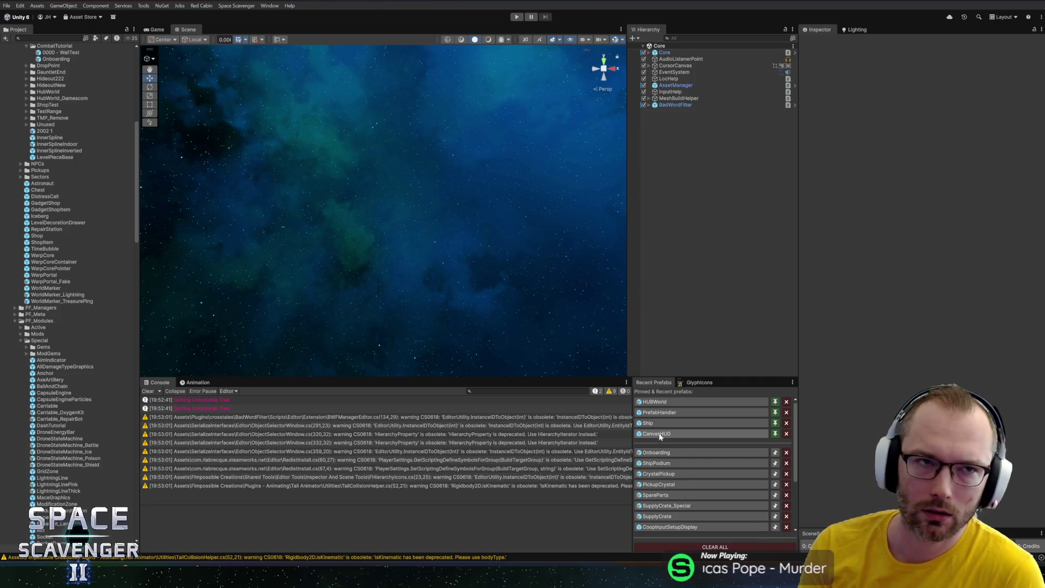
Briefly open the CanvasHUD prefab, then exit back to the scene
click(665, 434)
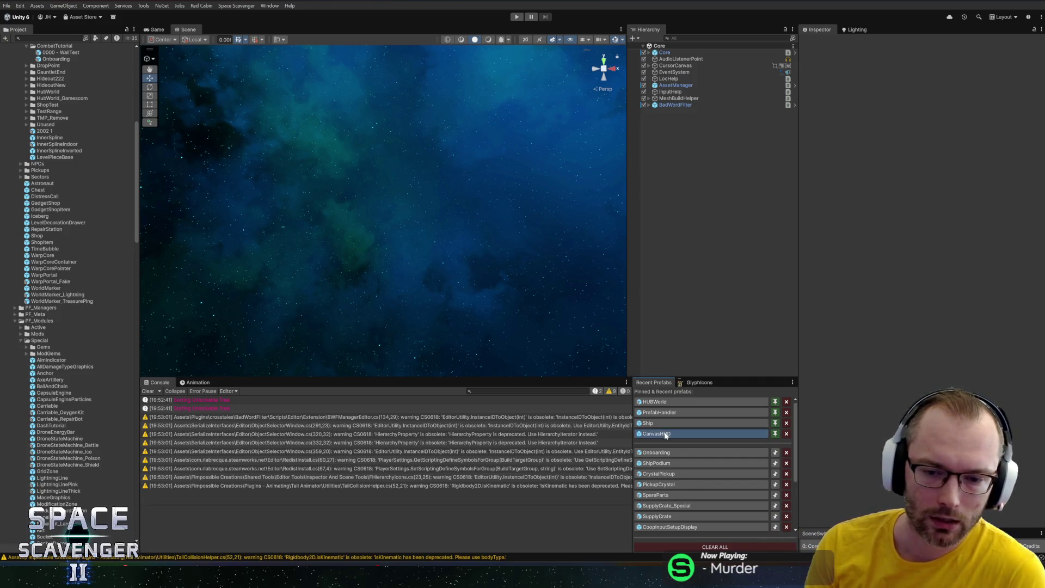
scroll(278, 254, up, 3)
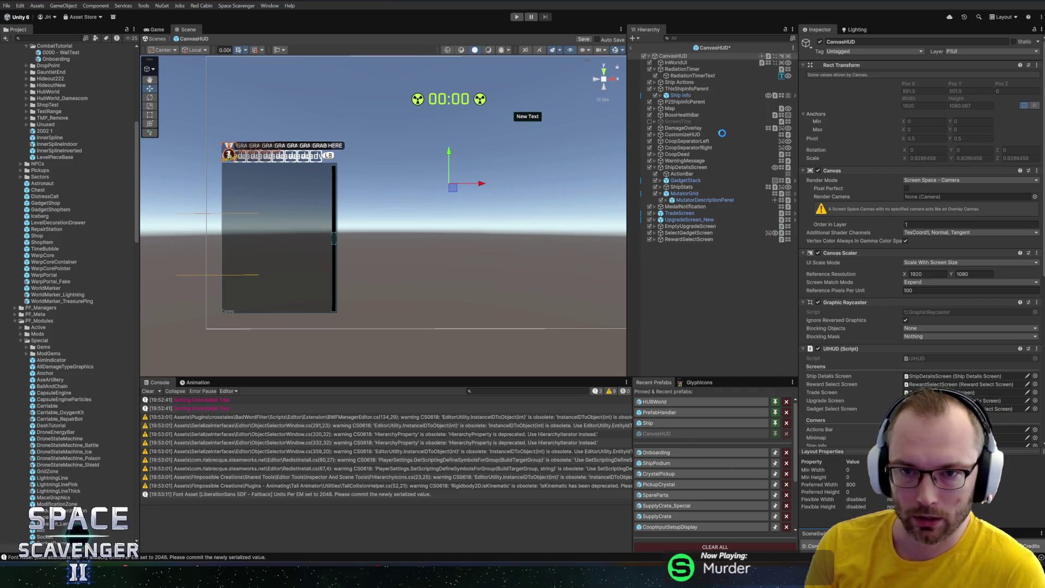
click(534, 292)
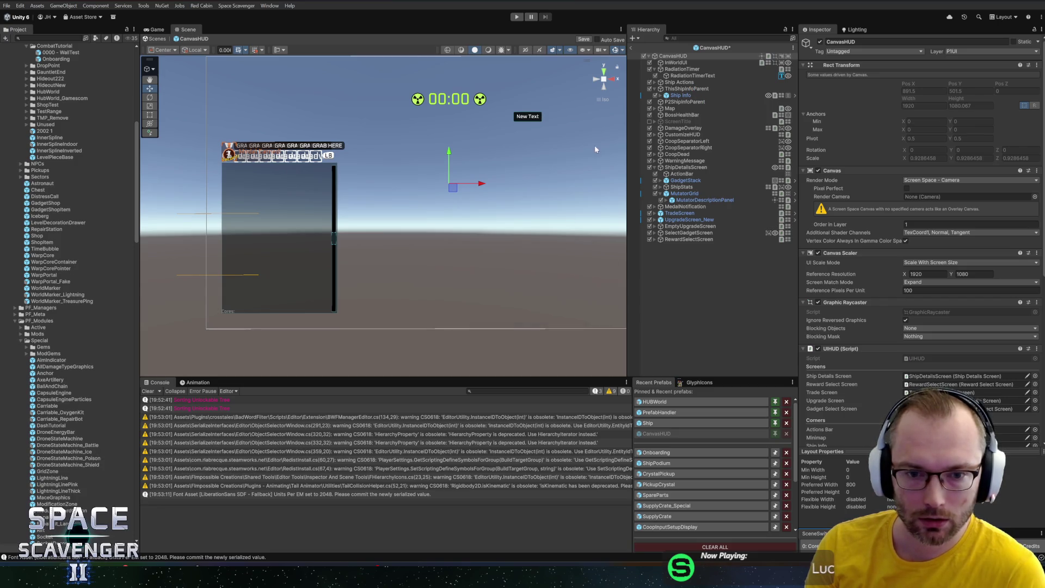
Expand CanvasBase > Screen_Pause > MenuItems > ButtonList and frame the WishlistButton head-on
click(680, 75)
click(681, 85)
click(679, 98)
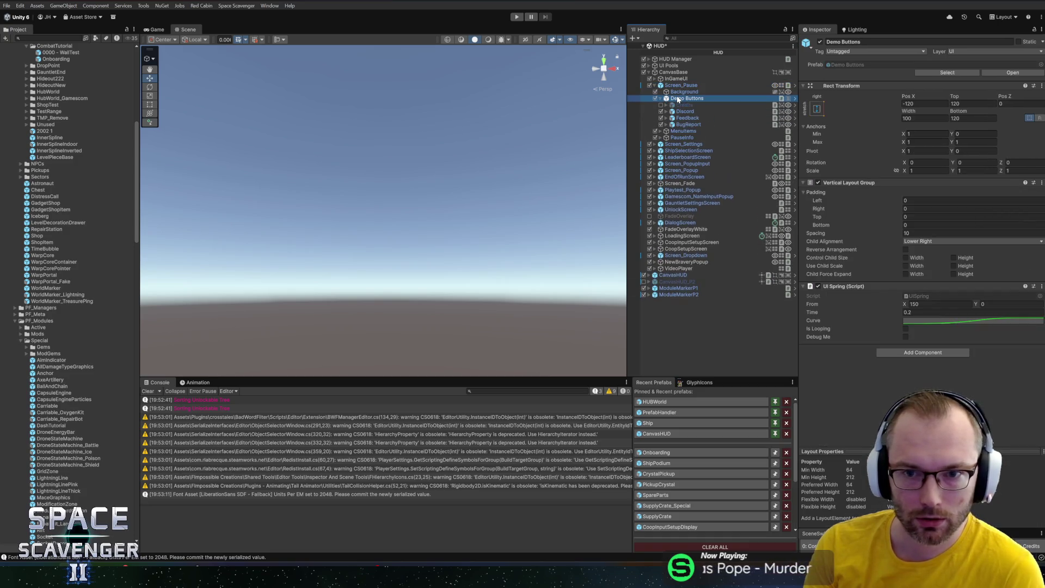
click(679, 104)
key(Right)
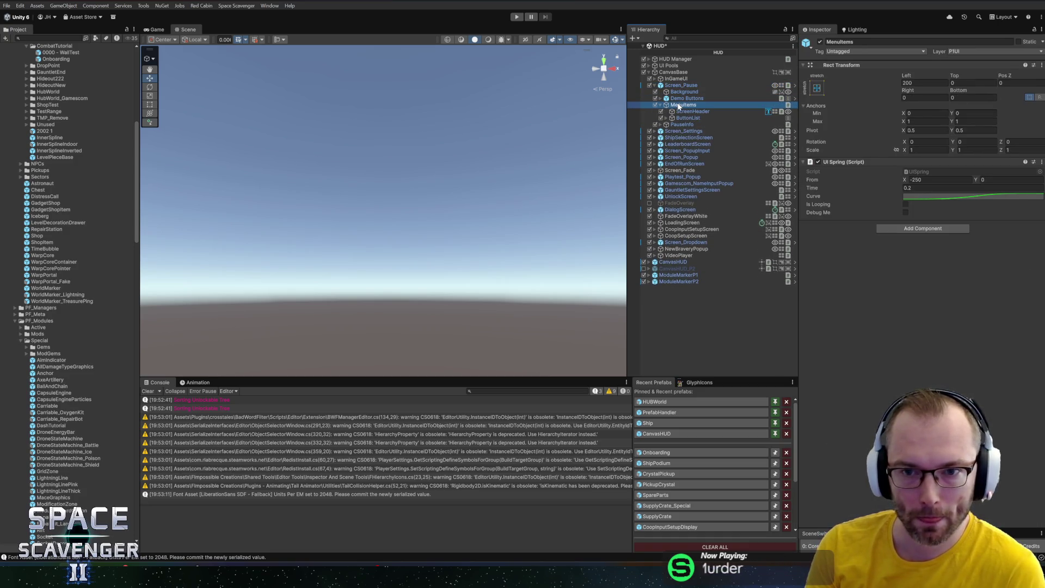
key(Down)
key(Down)
key(Right)
key(Down)
key(Down)
key(Down)
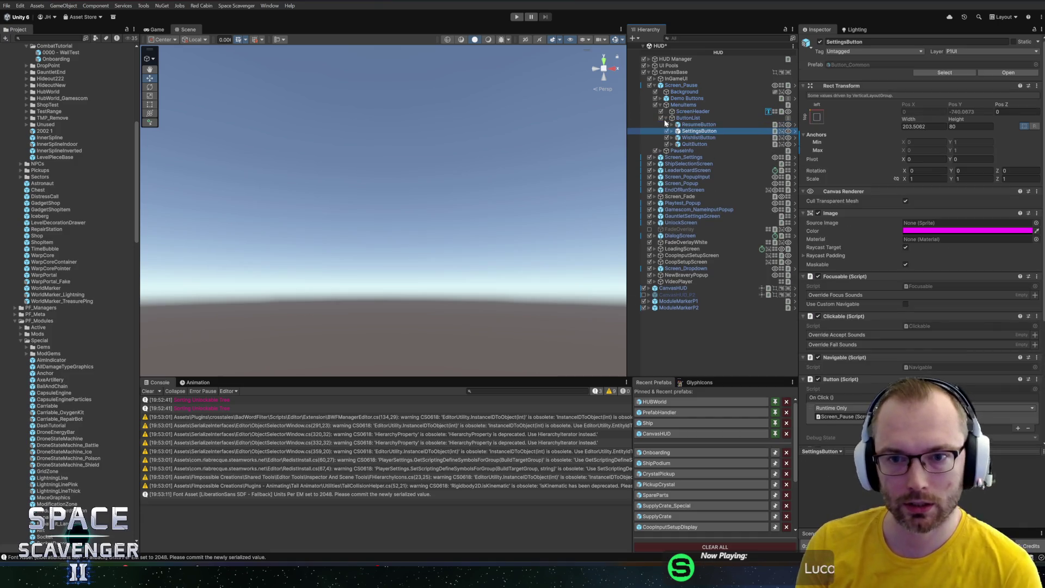
key(f)
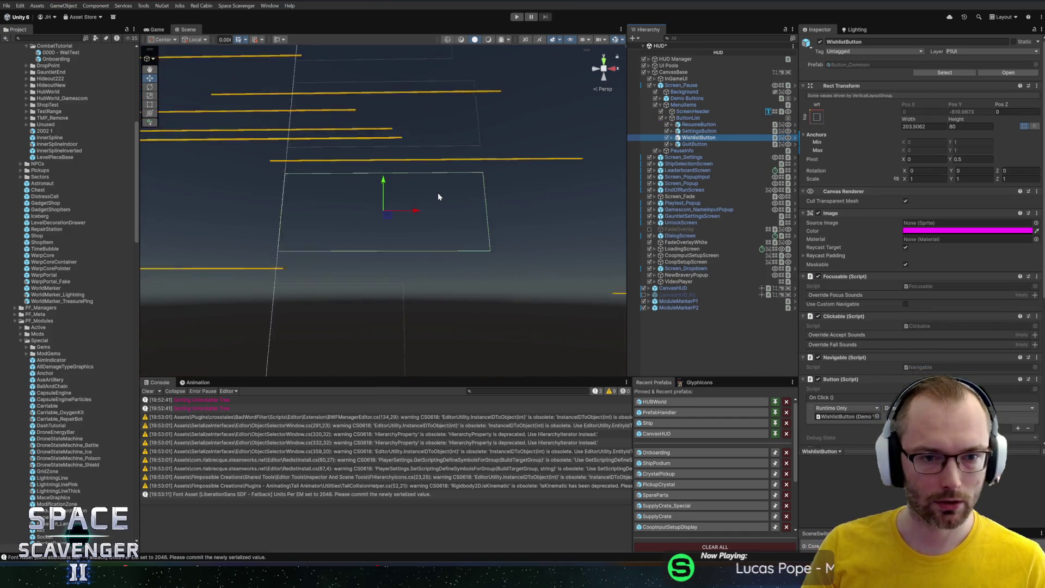
mouse_move(494, 143)
mouse_down()
mouse_move(509, 180)
mouse_move(503, 138)
mouse_move(464, 194)
mouse_up()
scroll(465, 195, down, 3)
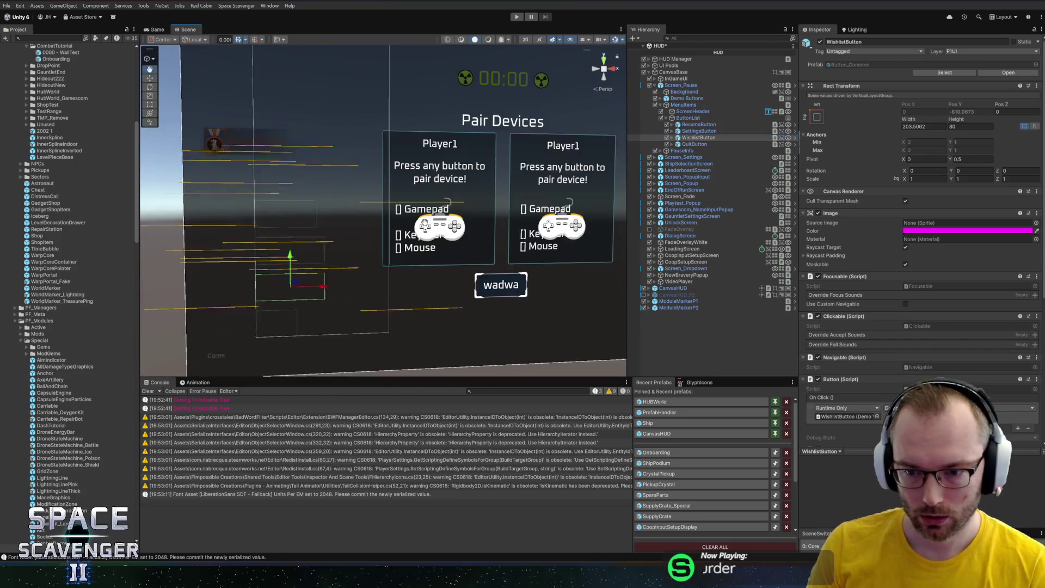
Compare the SettingsButton's components, then open WishlistButton's Only Demo script via Edit Script
click(702, 131)
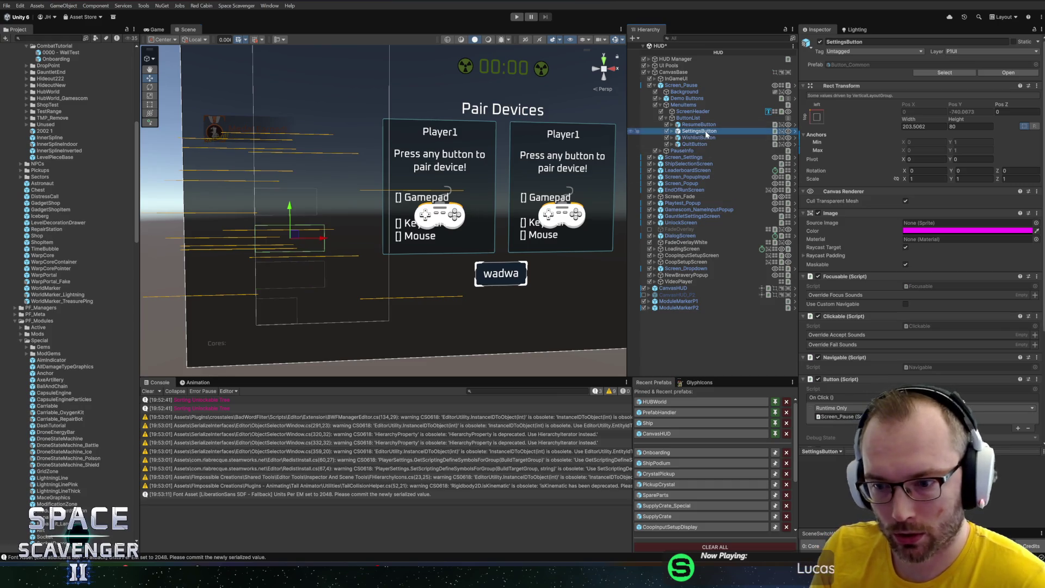
scroll(962, 306, down, 5)
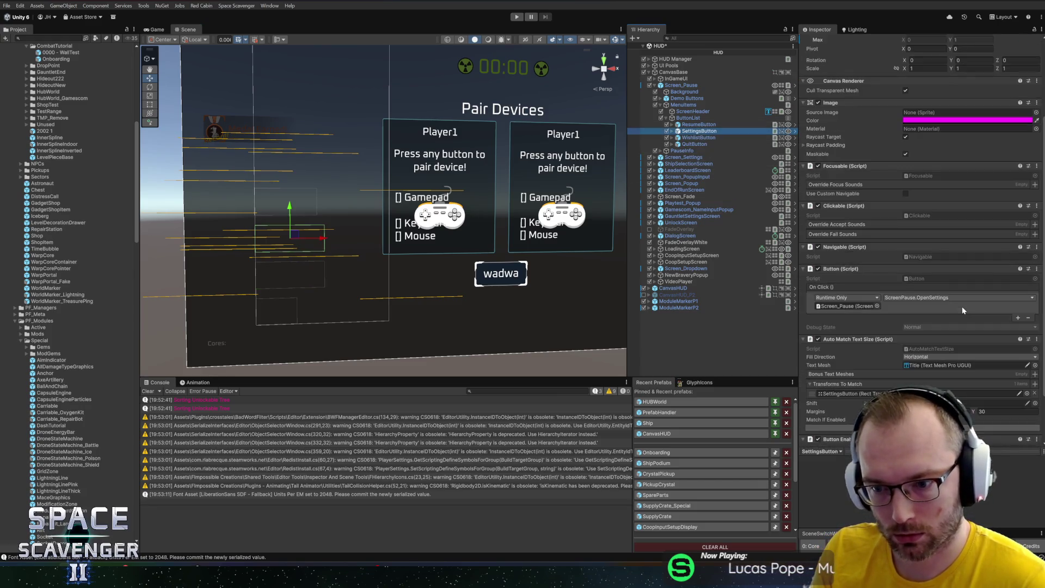
click(702, 138)
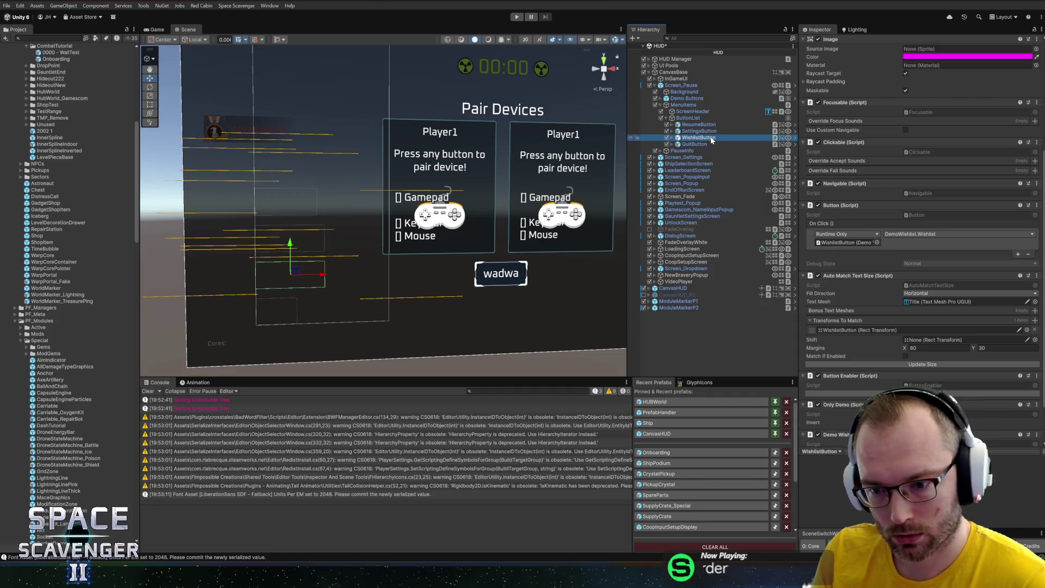
scroll(840, 382, down, 3)
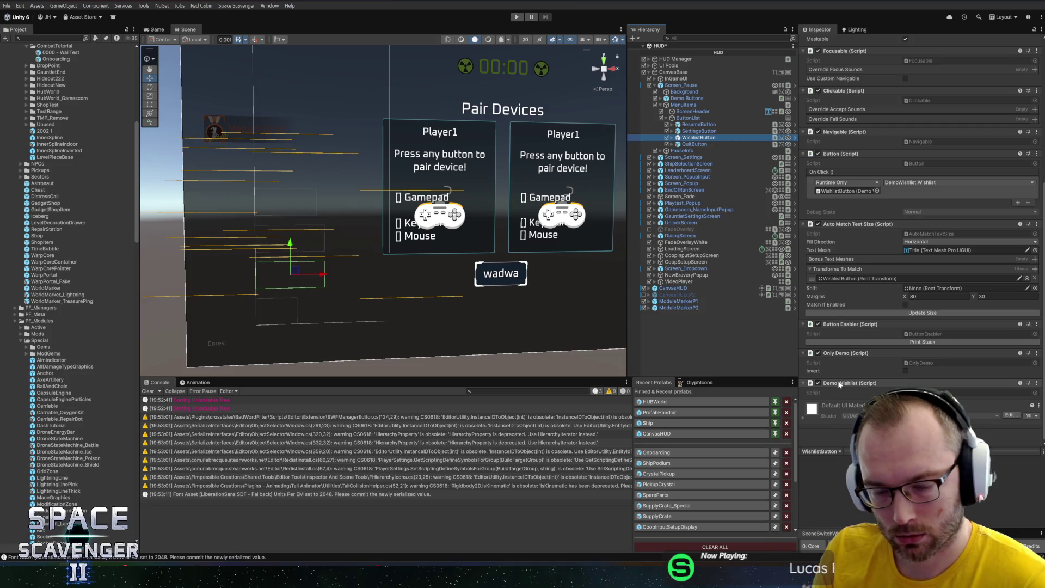
right_click(848, 352)
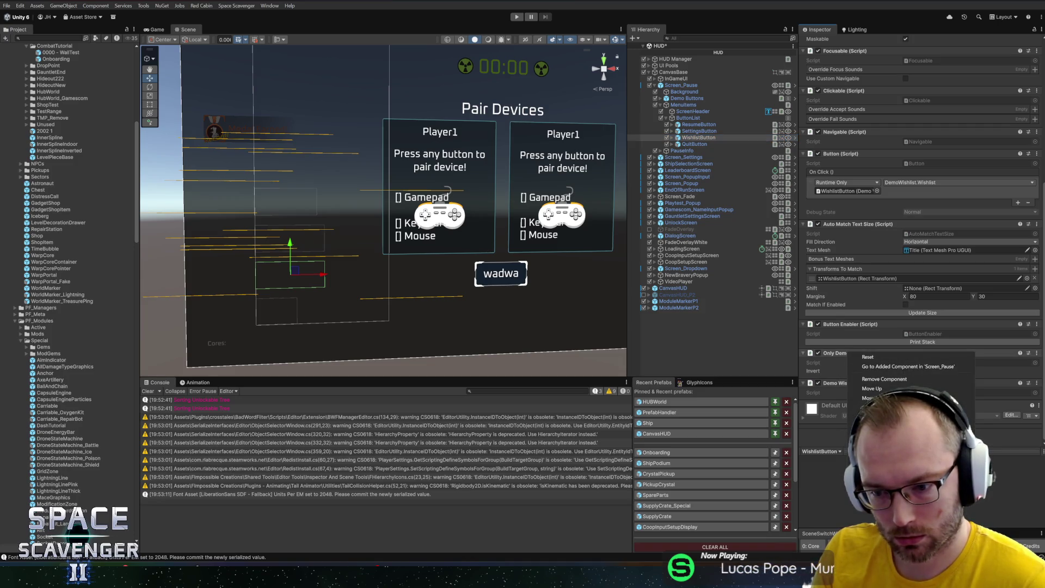
click(882, 452)
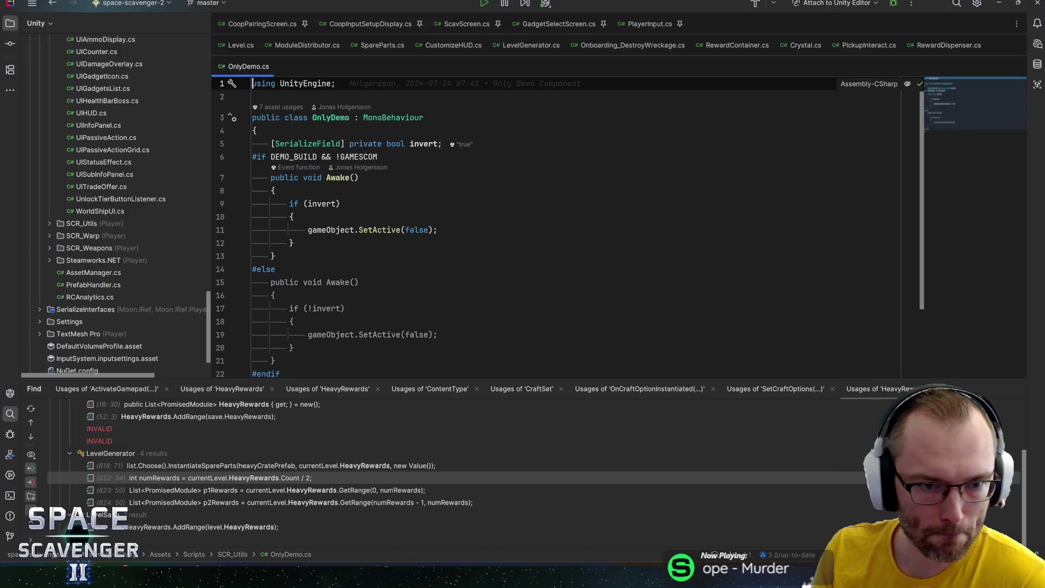
Read OnlyDemo.cs's Awake invert check and object-deactivation line, then return to Unity
click(341, 204)
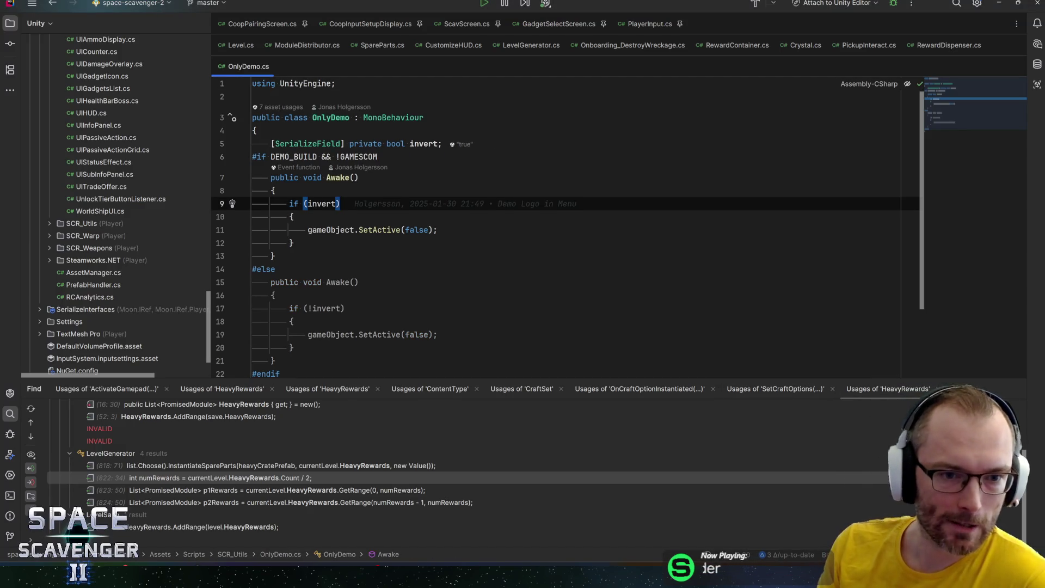
scroll(490, 217, down, 1)
click(438, 191)
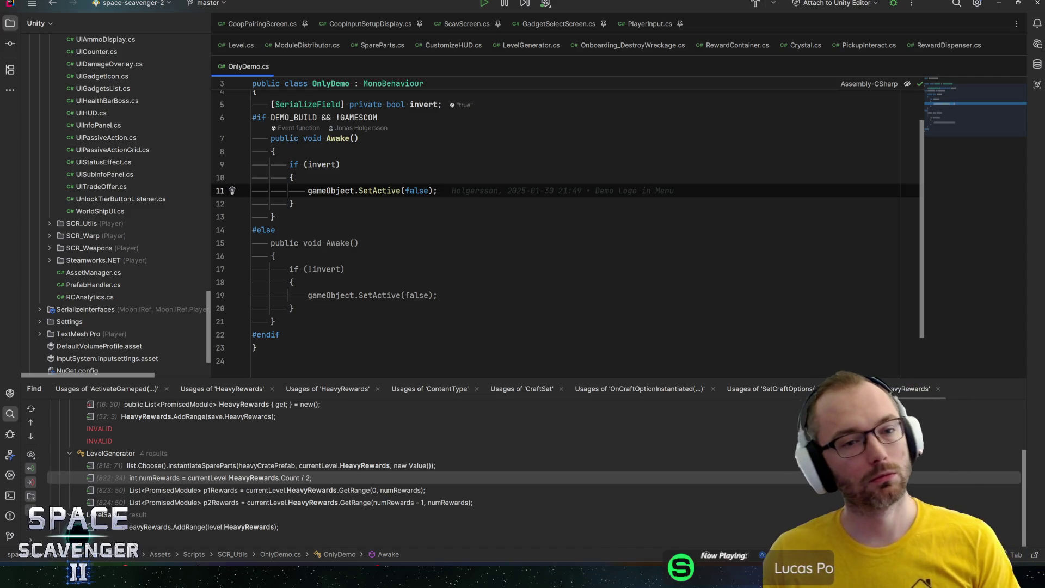
key(alt+Tab)
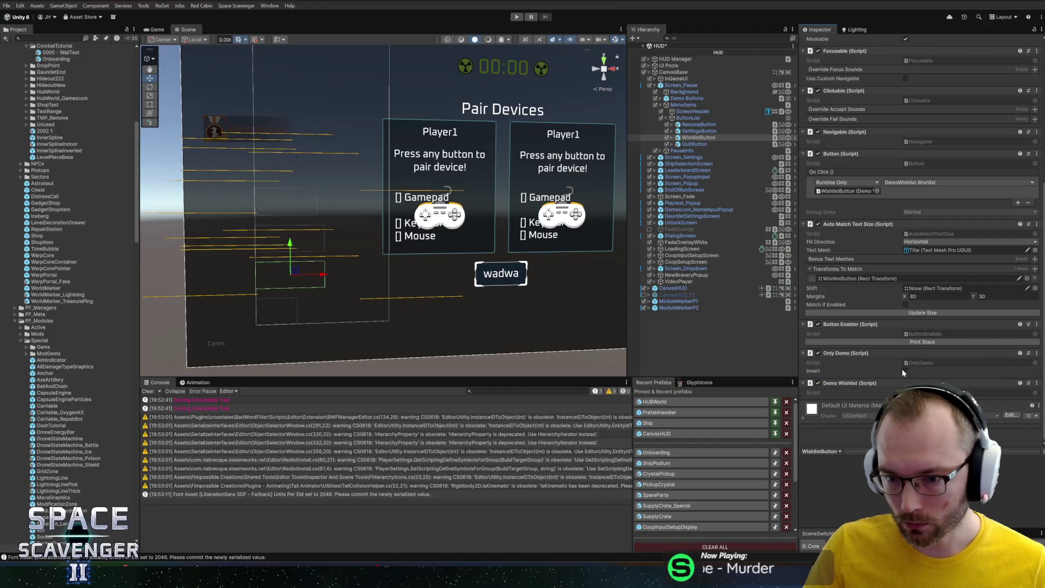
key(alt+Tab)
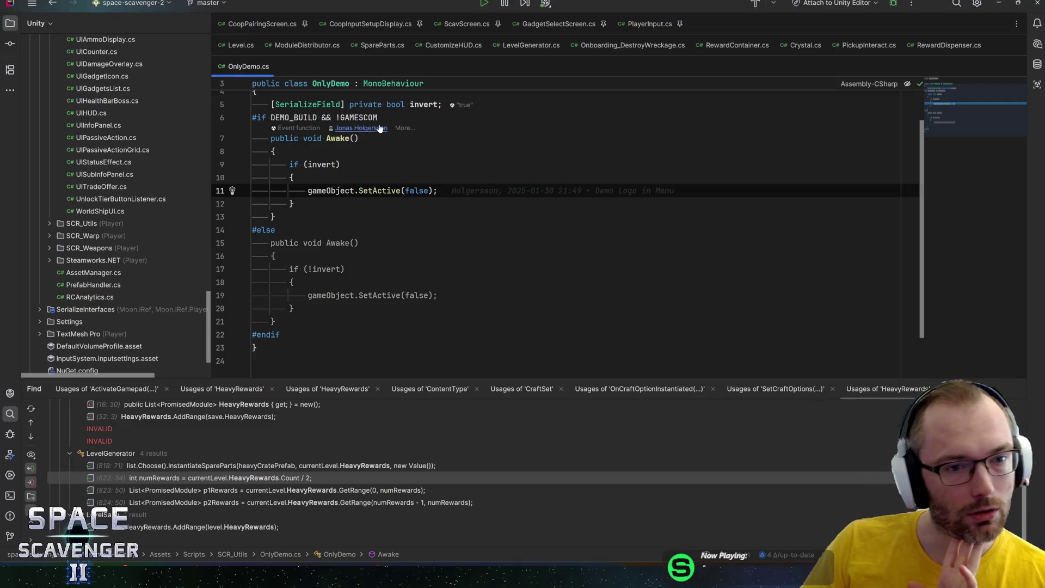
click(310, 164)
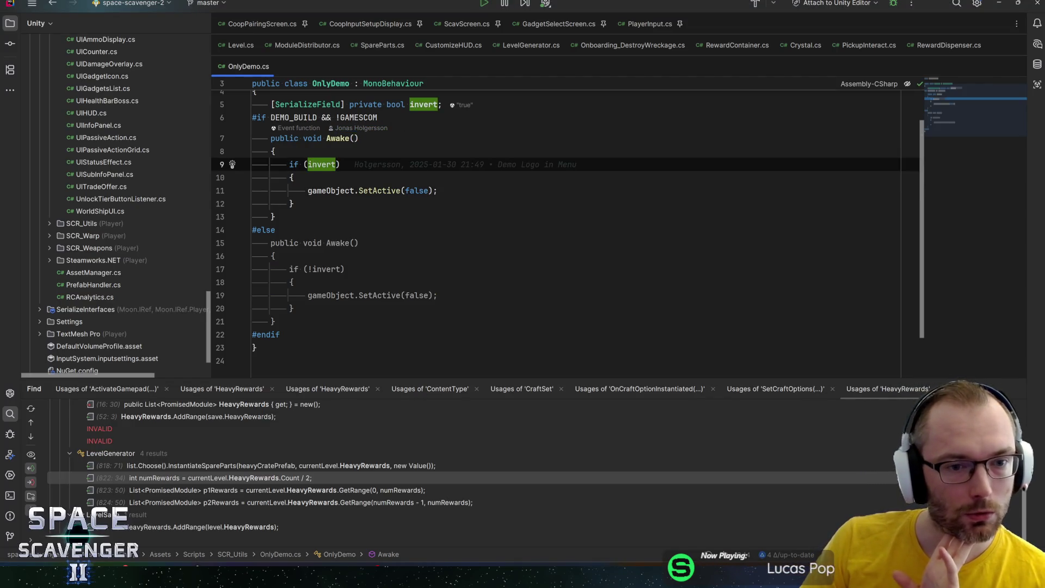
click(294, 203)
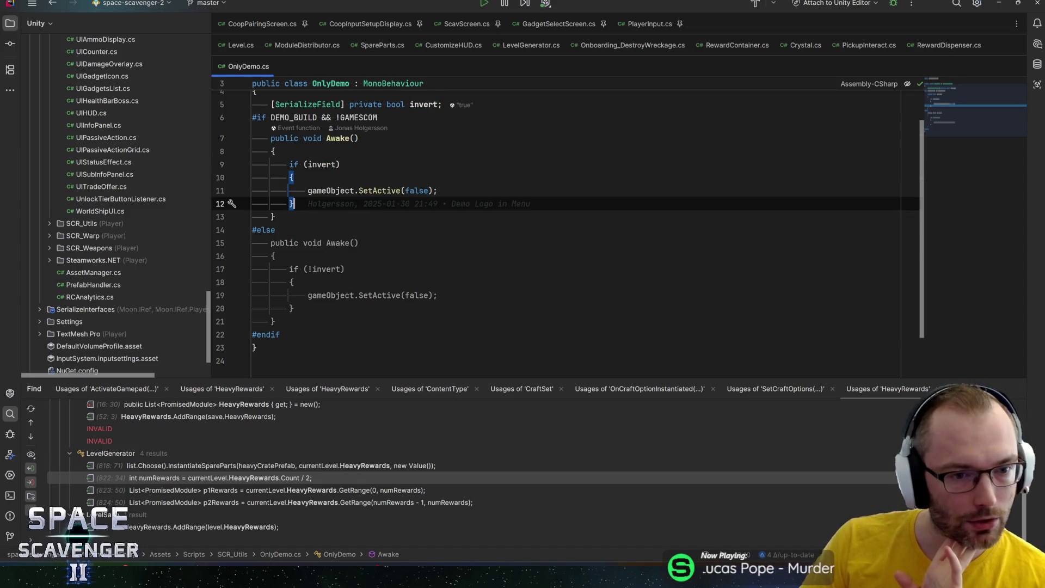
key(alt+Tab)
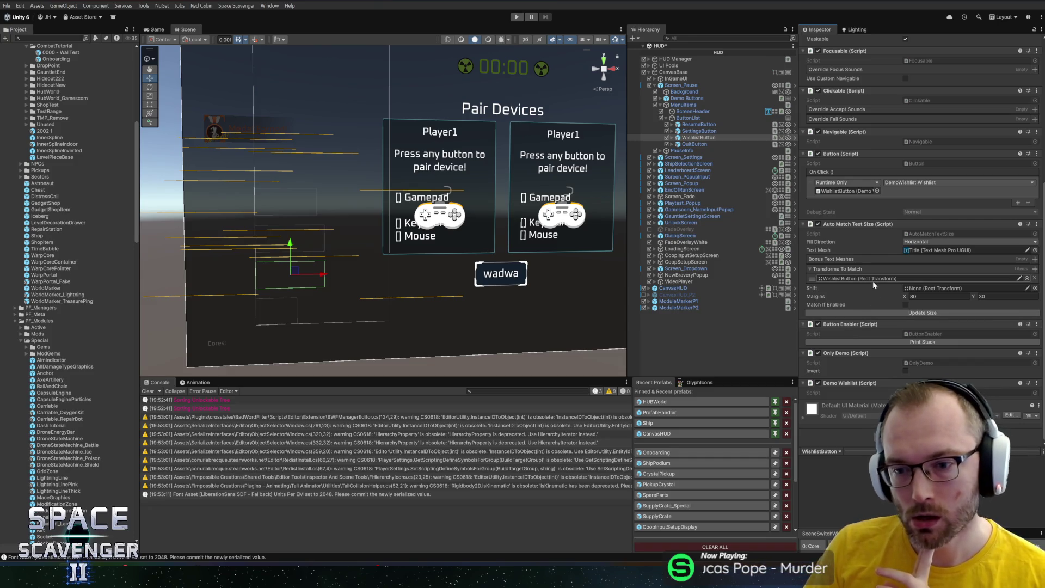
click(710, 133)
right_click(710, 132)
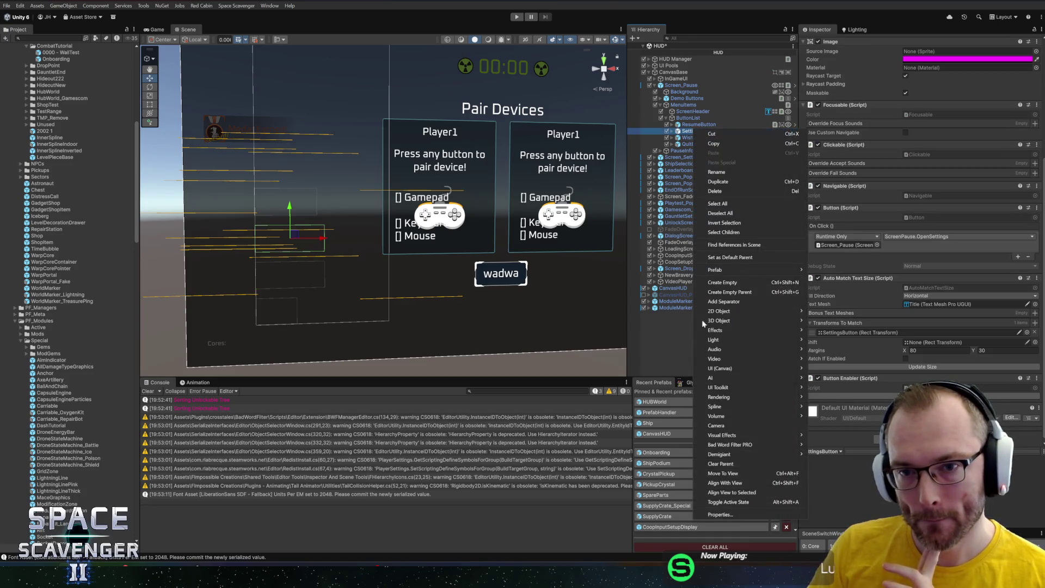
click(720, 515)
mouse_move(643, 11)
mouse_down()
mouse_move(481, 15)
mouse_move(684, 15)
mouse_up()
click(695, 144)
scroll(701, 192, down, 5)
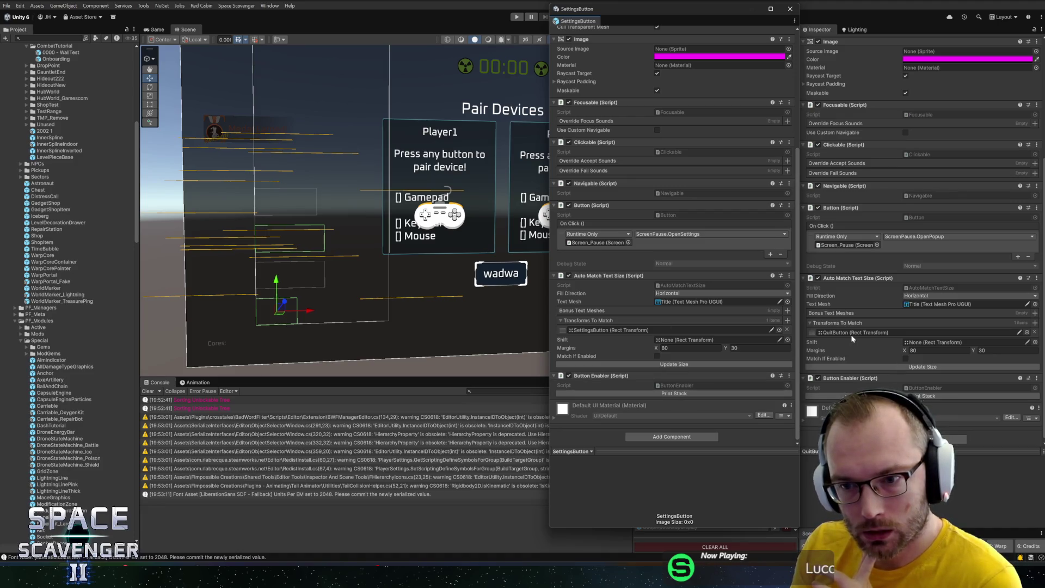
scroll(854, 339, up, 5)
scroll(712, 256, up, 3)
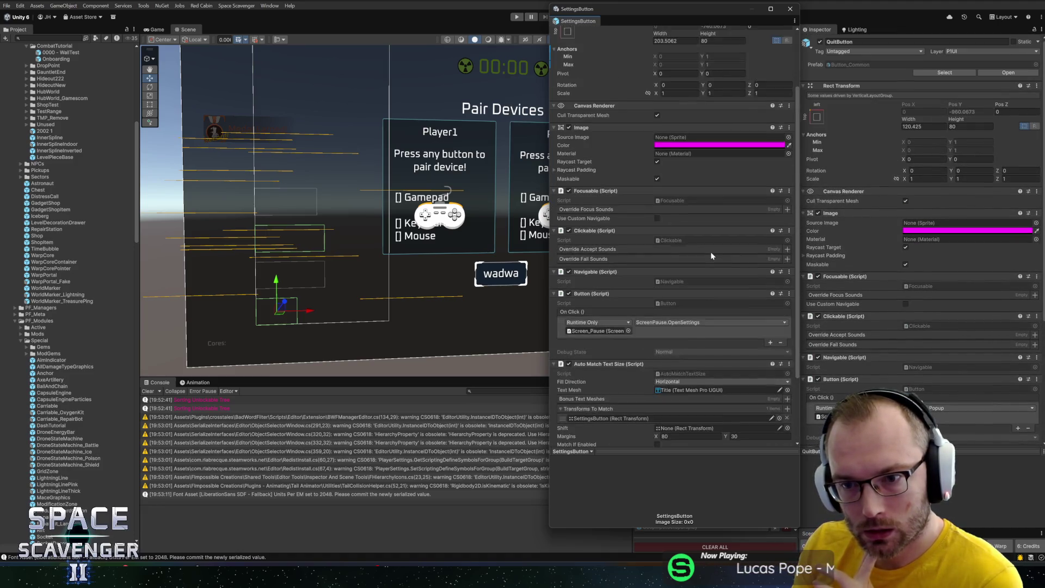
scroll(712, 255, up, 3)
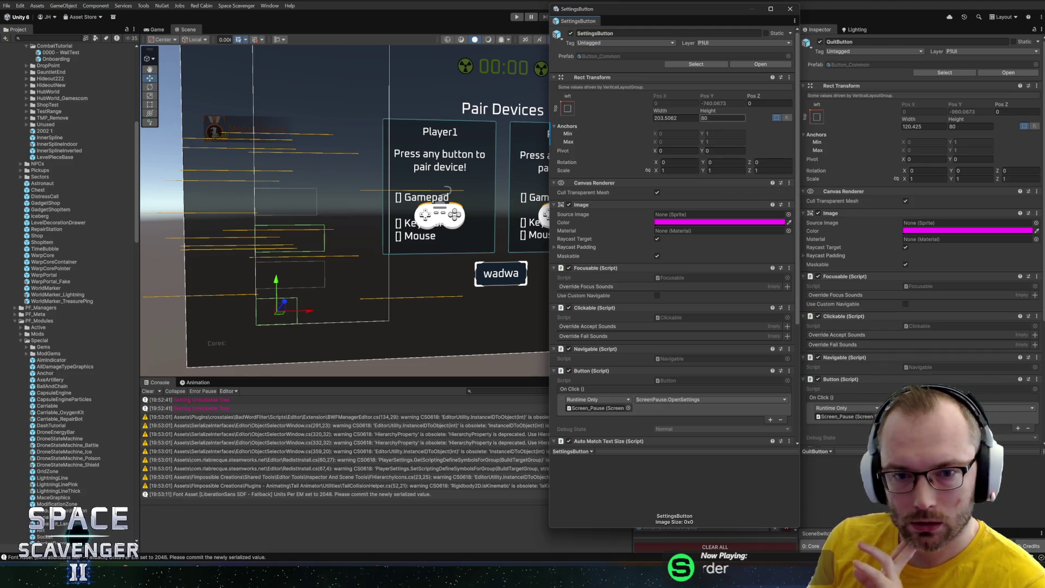
click(792, 9)
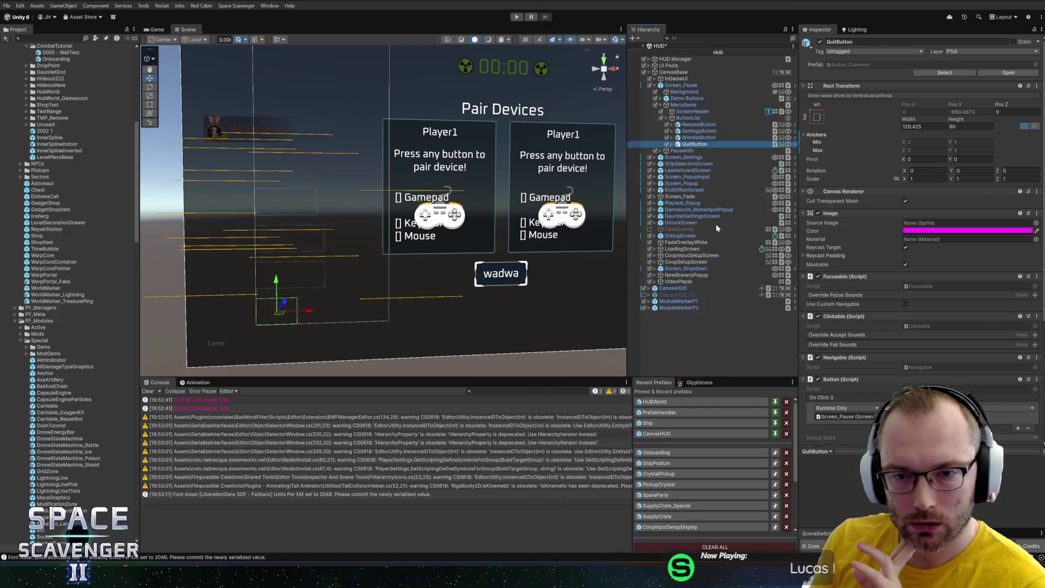
Compare Text Loc String on both ButtonVisuals_Glossy objects: Settings uses MenuSettings, Wishlist is blank
click(671, 138)
click(672, 131)
click(708, 137)
click(701, 151)
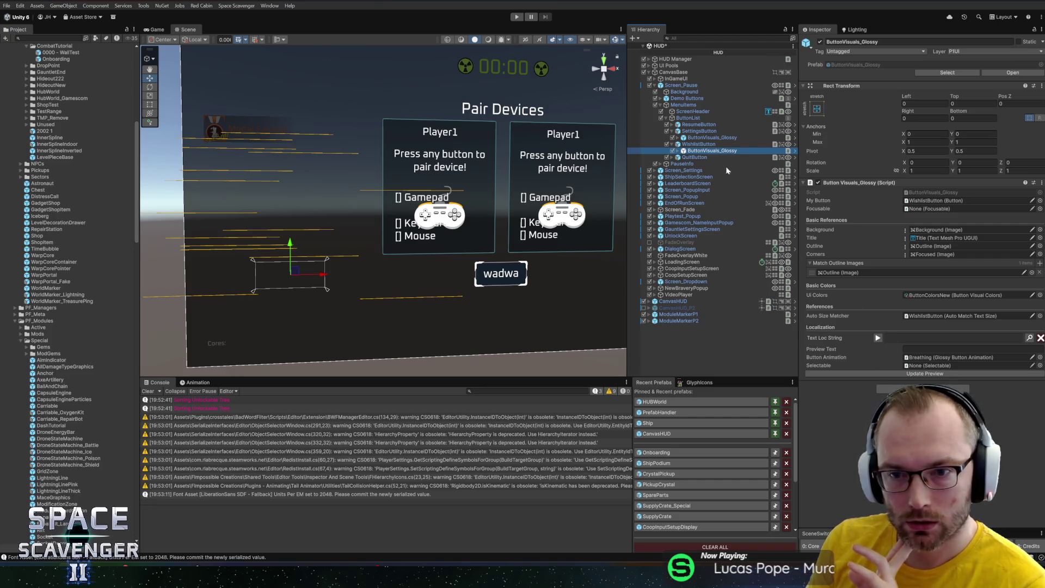
key(Up)
key(Up)
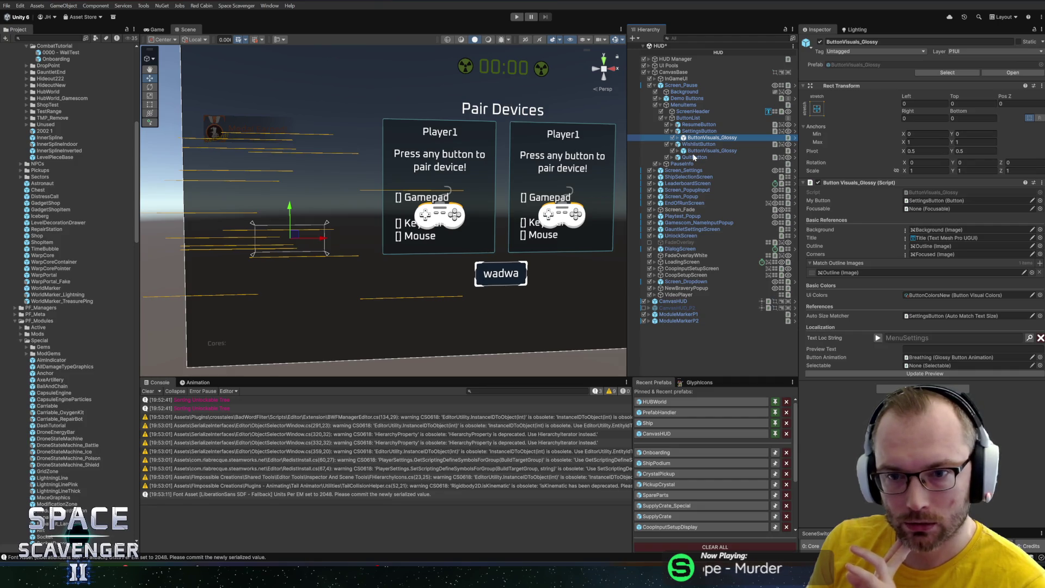
click(831, 246)
click(722, 151)
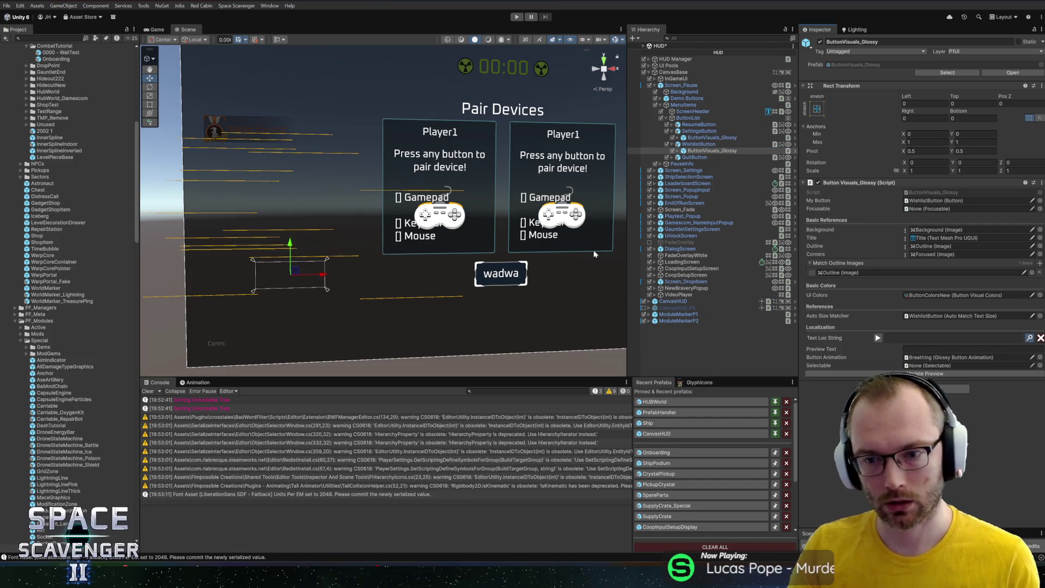
Search 'wishlist' and assign the Demo_Wishlist key to the Wishlist button's Text Loc String
click(1030, 338)
click(512, 298)
text(wishlist)
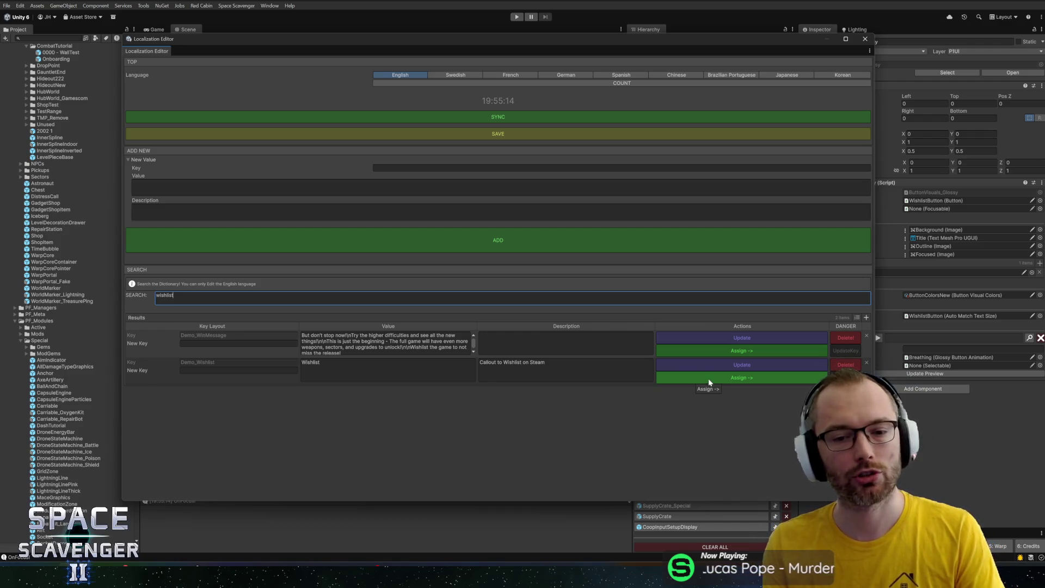
click(866, 39)
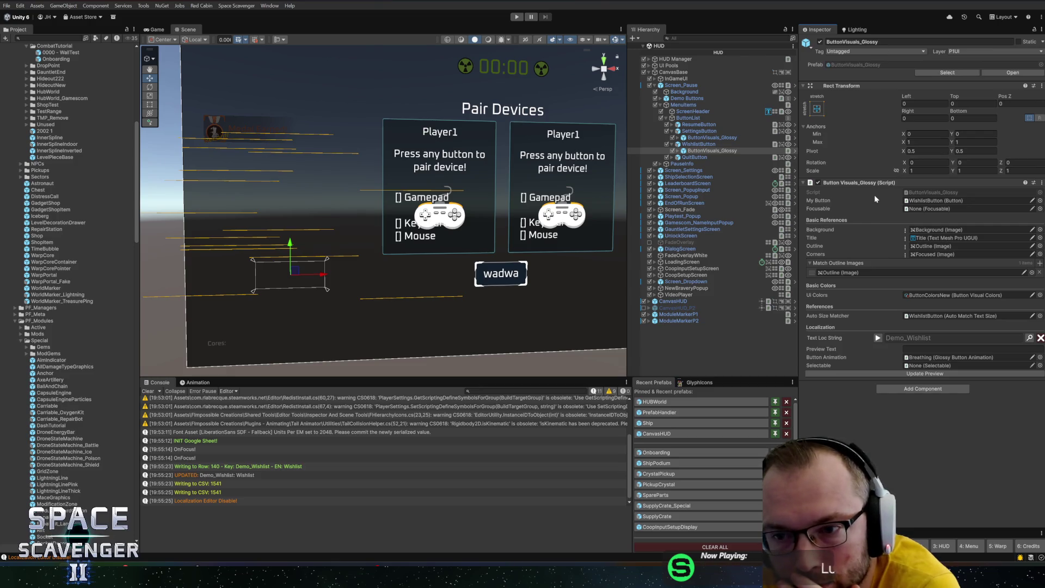
click(663, 79)
click(675, 86)
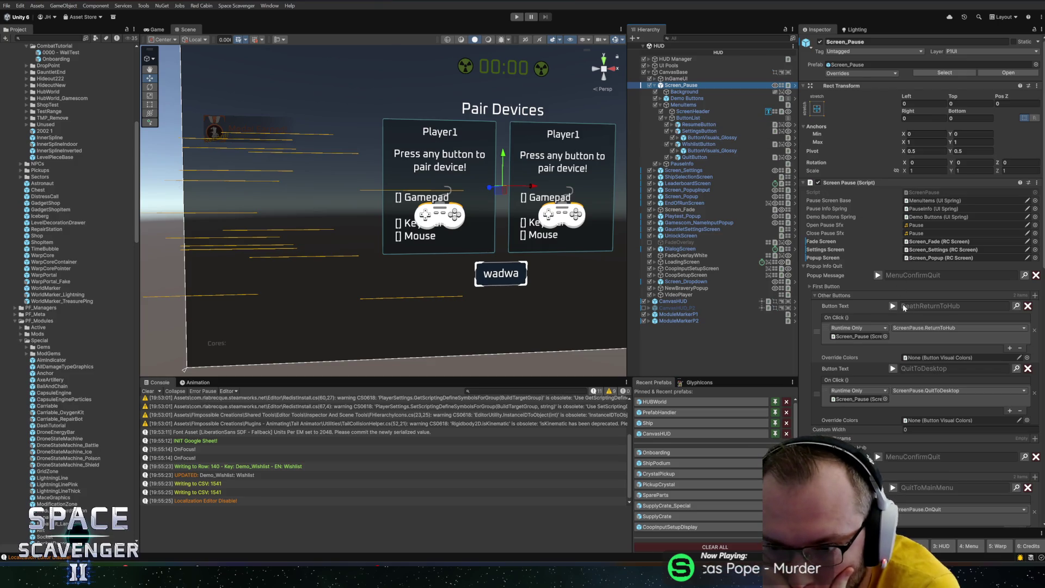
scroll(904, 307, down, 3)
scroll(896, 311, down, 1)
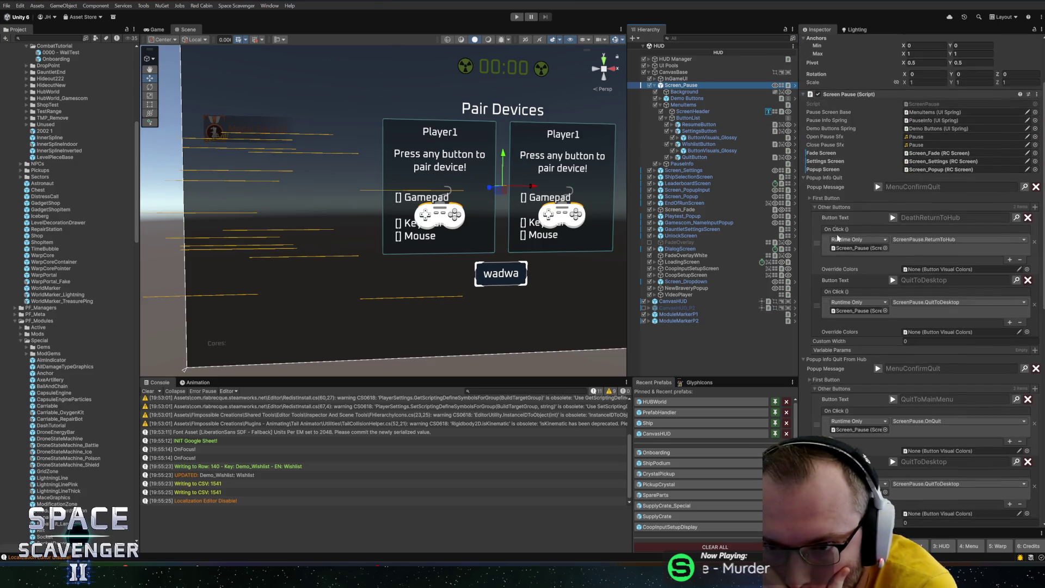
click(817, 178)
click(815, 186)
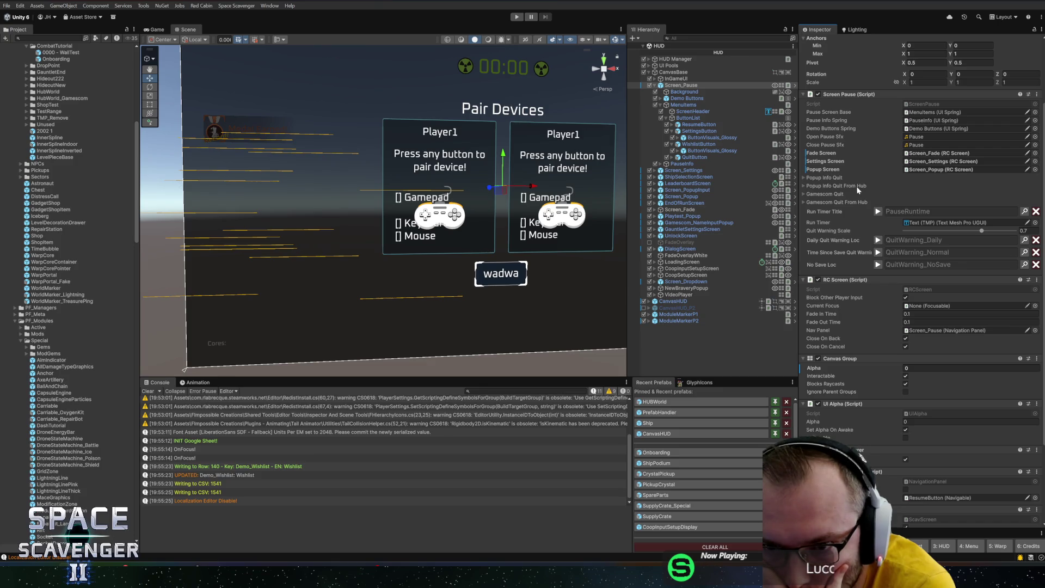
click(699, 144)
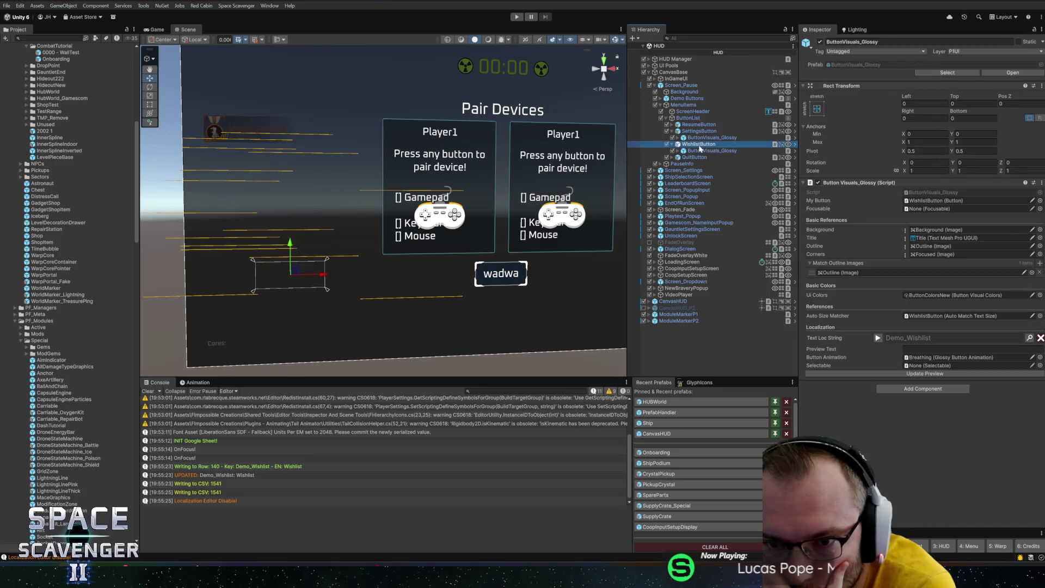
scroll(851, 269, down, 5)
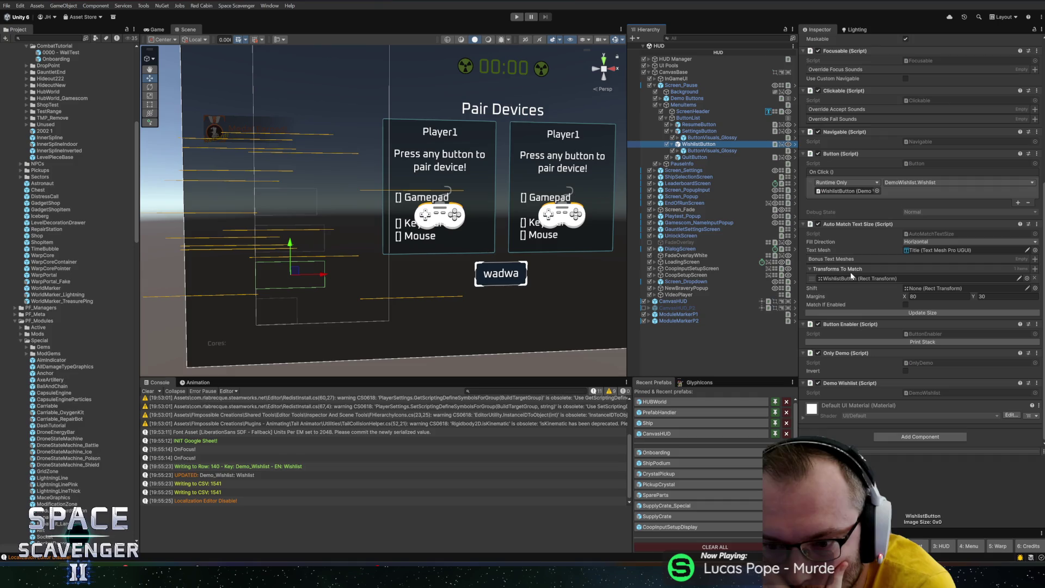
right_click(848, 383)
click(878, 490)
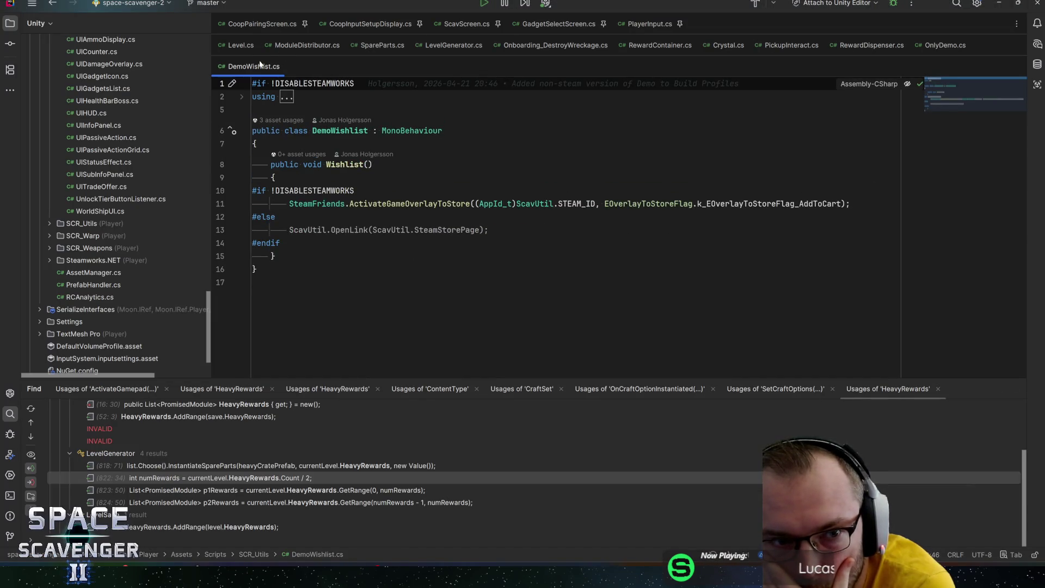
key(ctrl+F4)
key(alt+Tab)
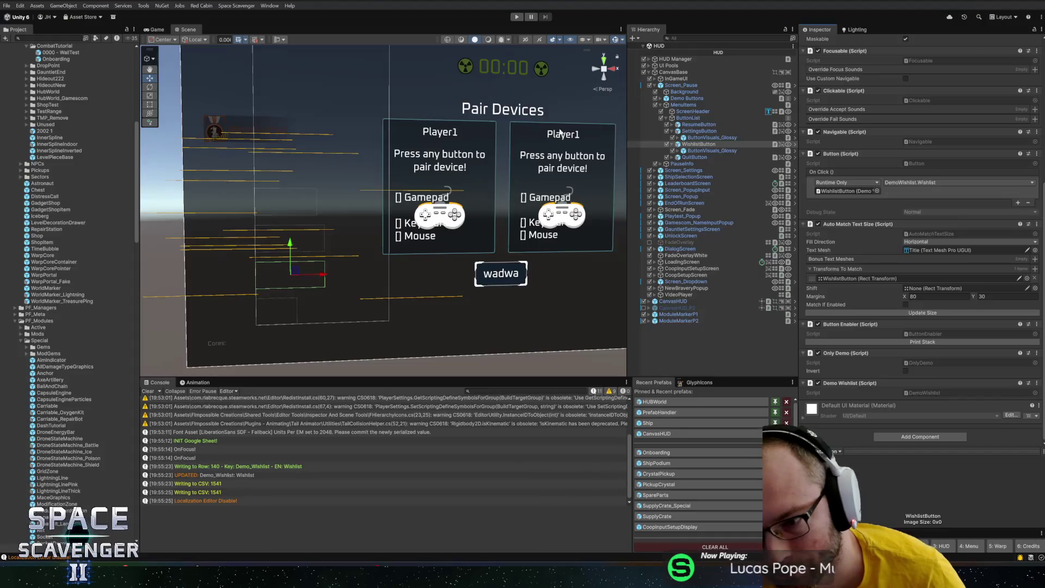
scroll(865, 283, up, 10)
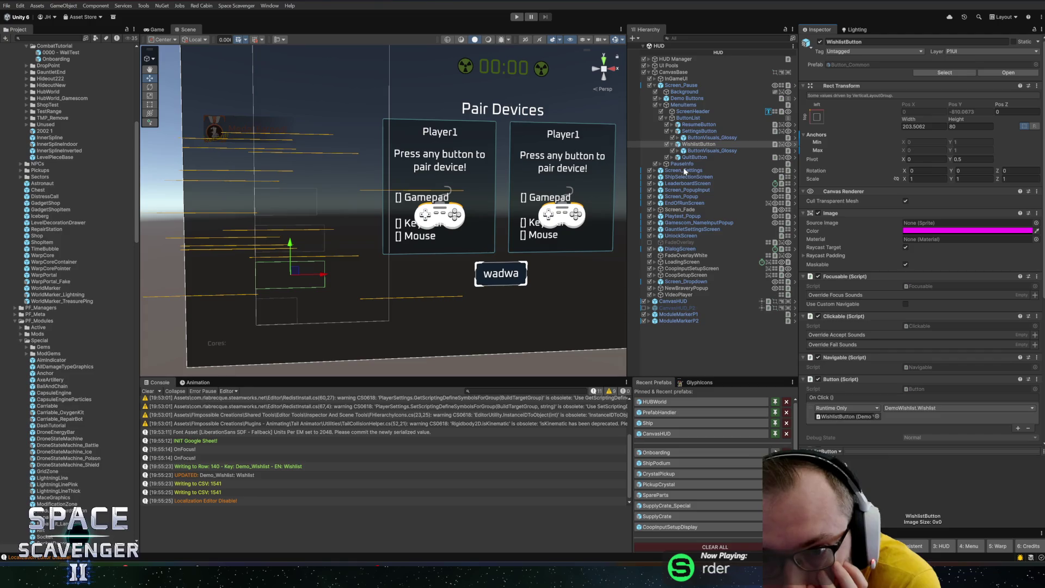
click(707, 151)
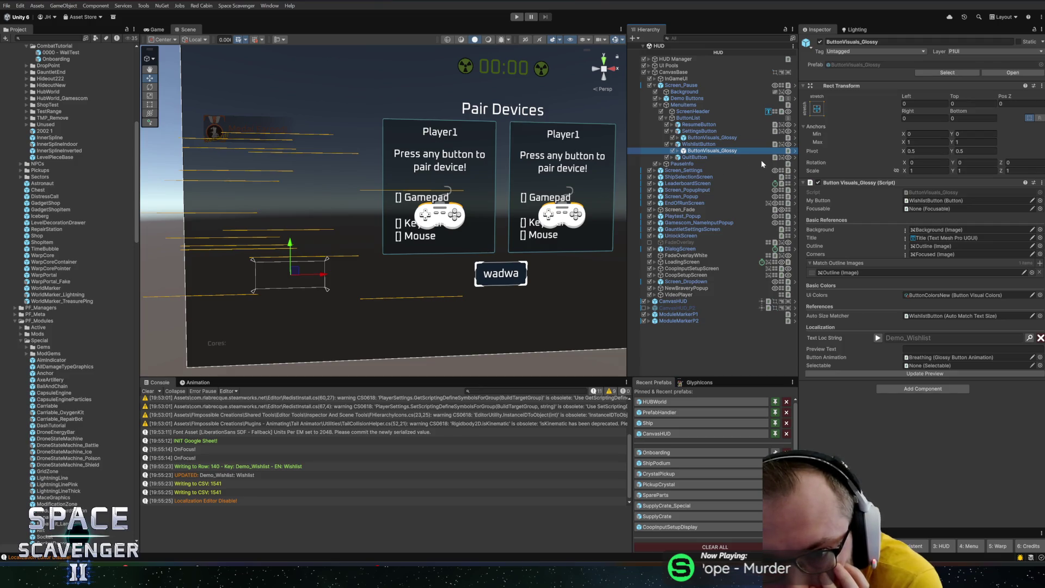
Expand the glossy visuals to Breathing > Title and inspect its Localized Text component
click(678, 151)
click(696, 158)
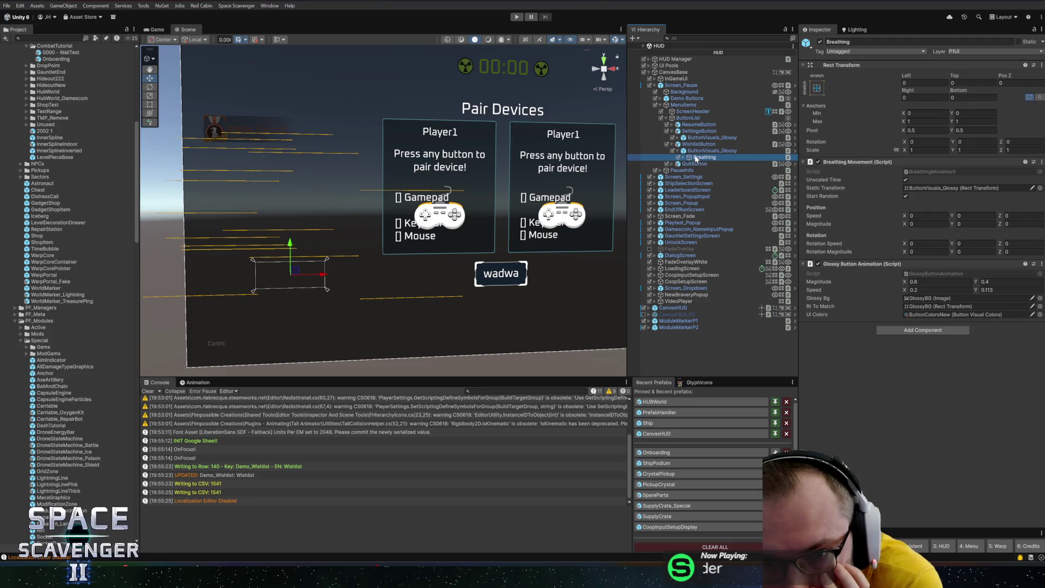
click(684, 159)
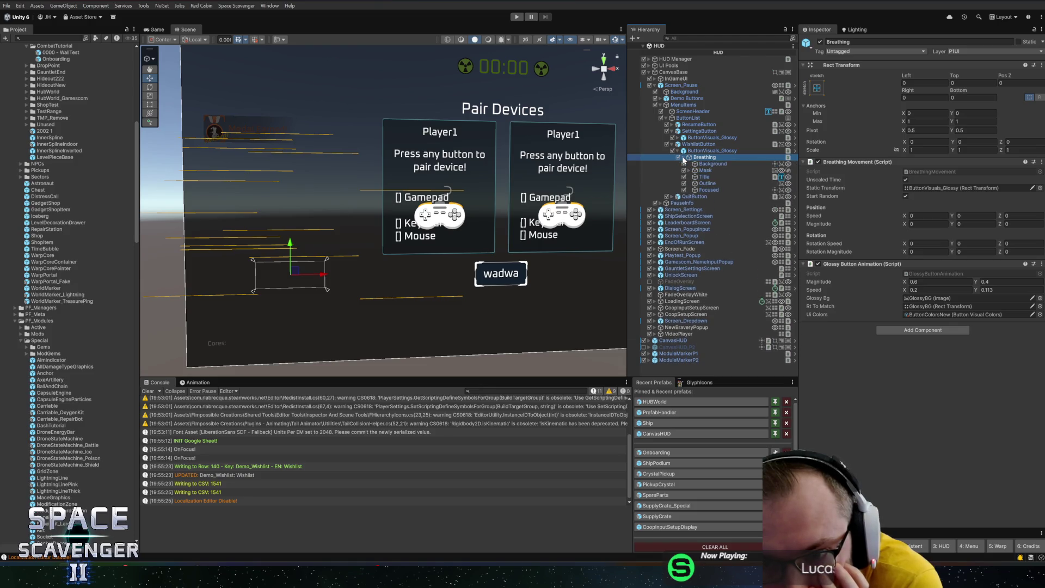
click(703, 176)
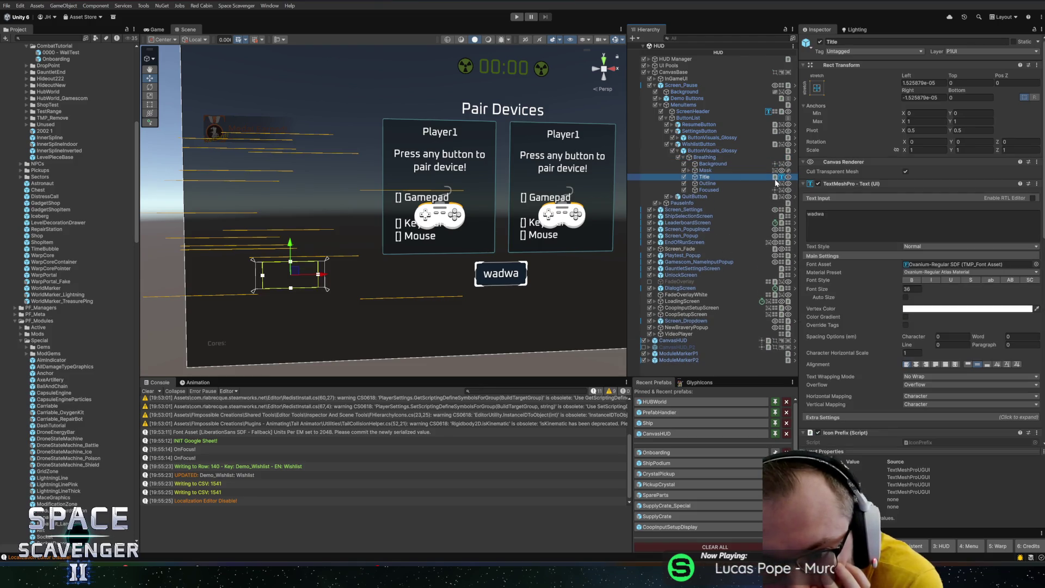
scroll(862, 352, down, 5)
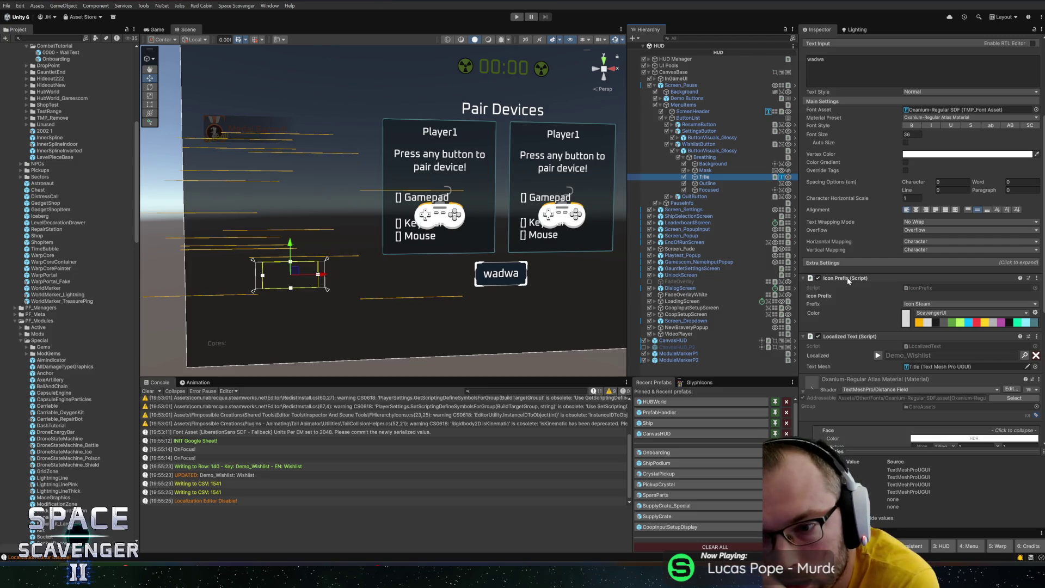
right_click(872, 338)
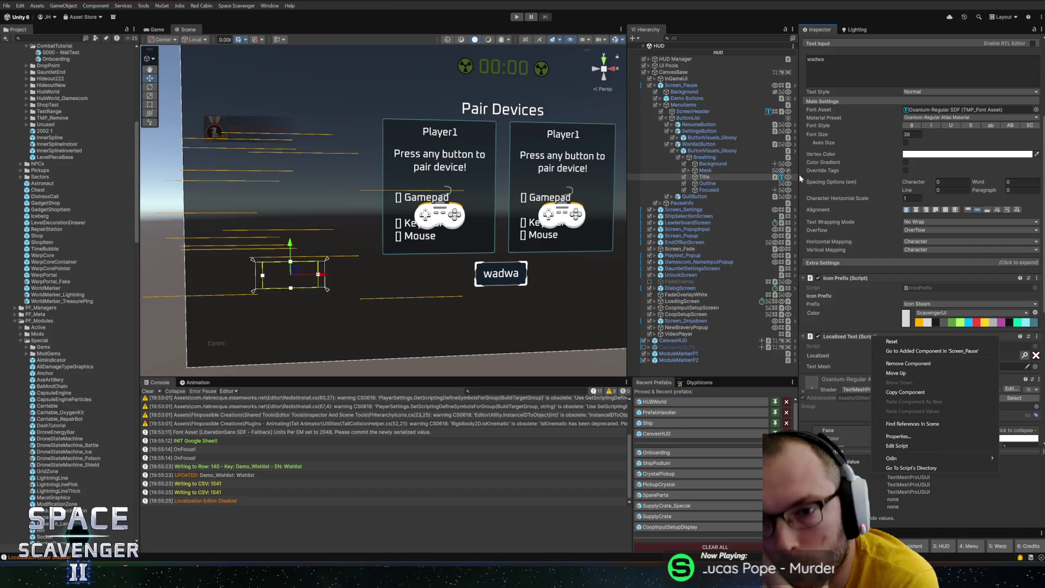
Recheck the Wishlist button's Title, then select ButtonVisuals_Glossy and open its script's options
click(708, 144)
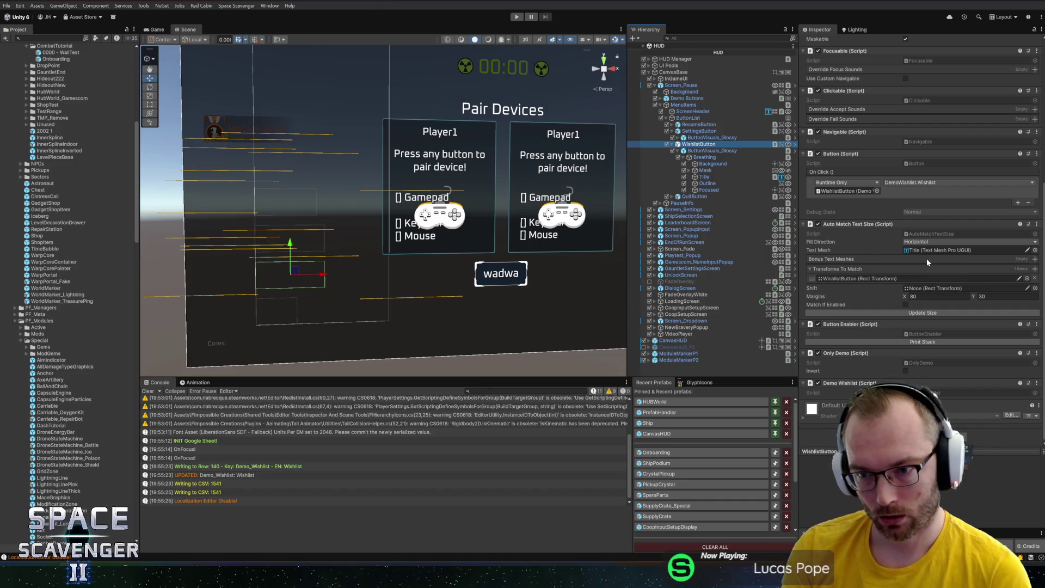
click(717, 177)
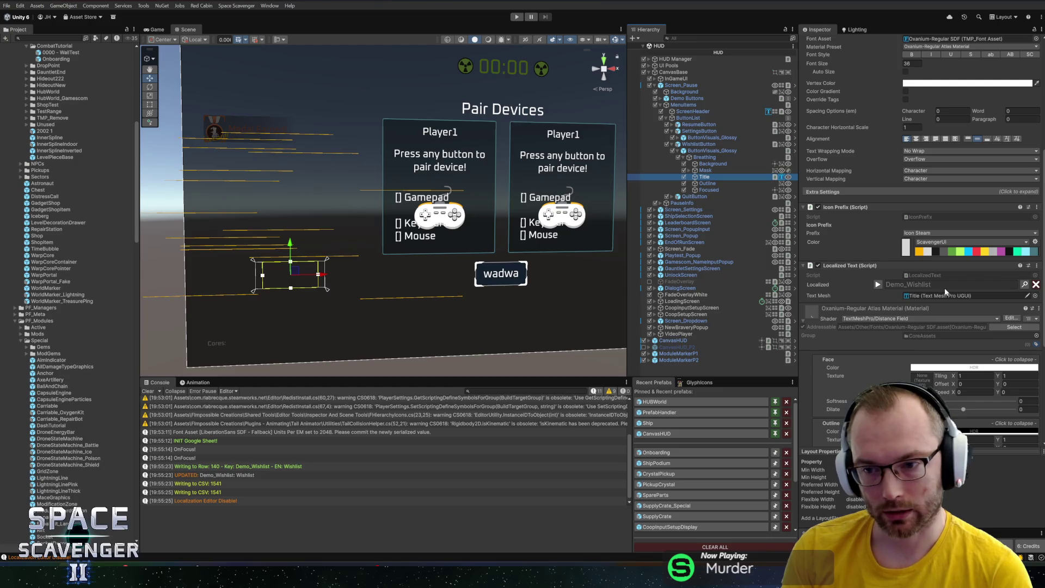
double_click(700, 145)
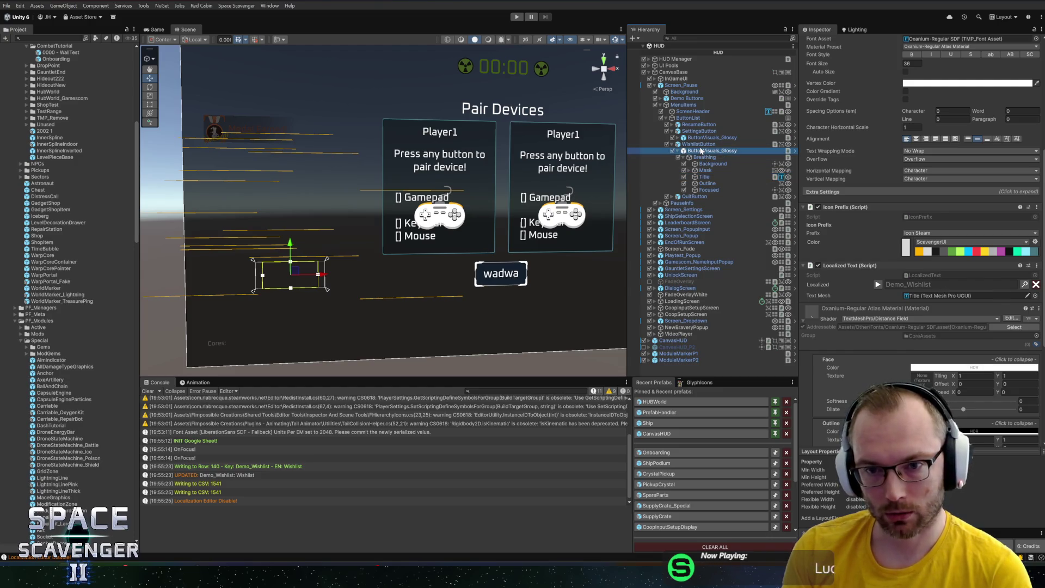
scroll(838, 220, down, 5)
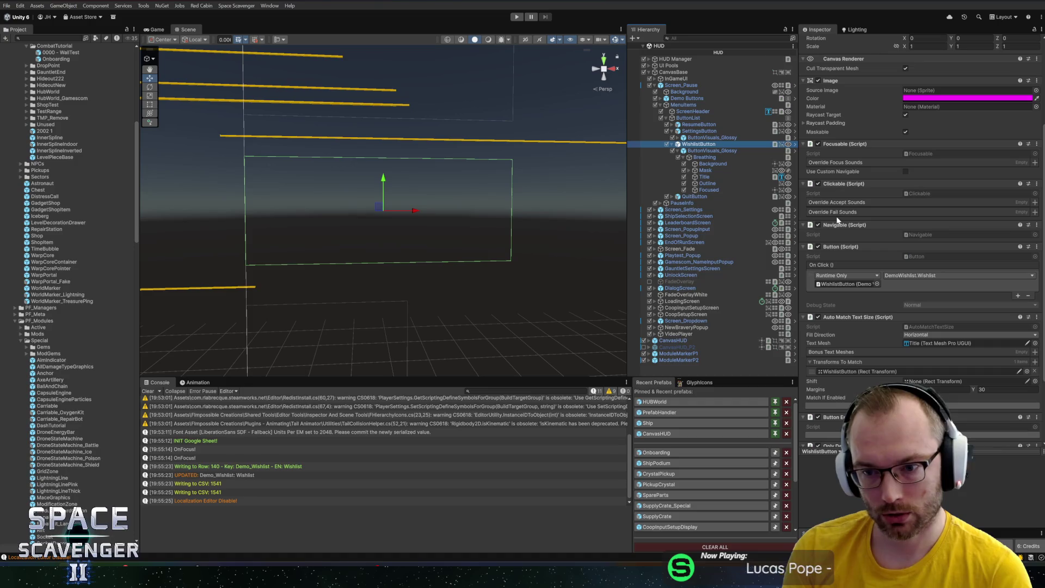
click(725, 151)
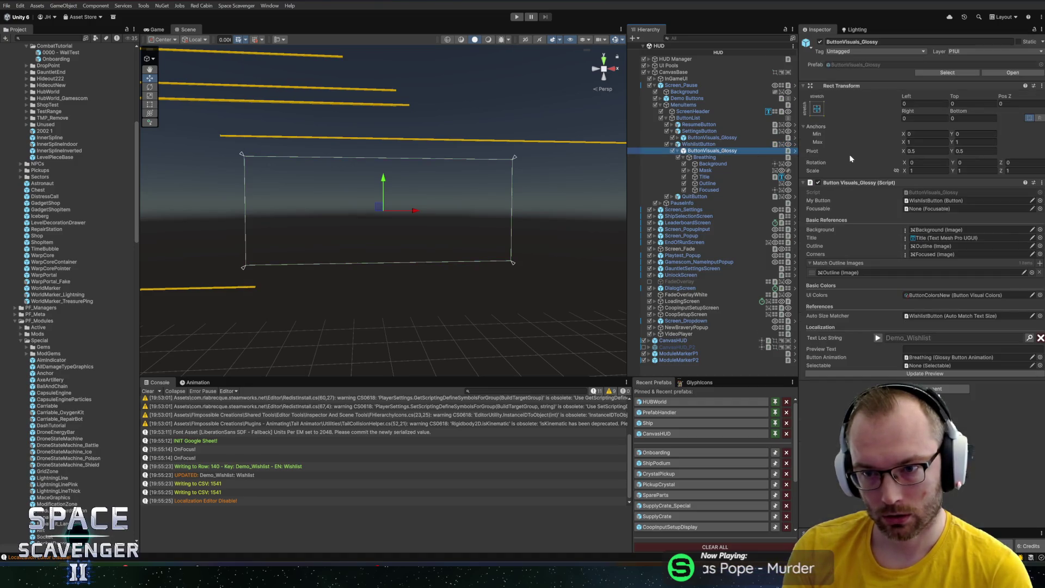
right_click(855, 181)
click(882, 290)
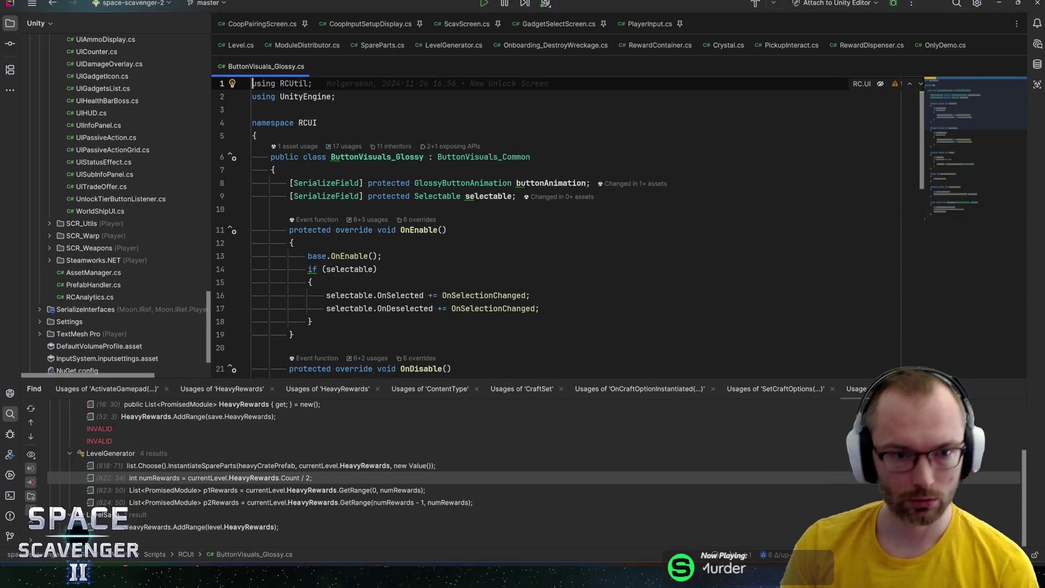
ctrl+click(483, 157)
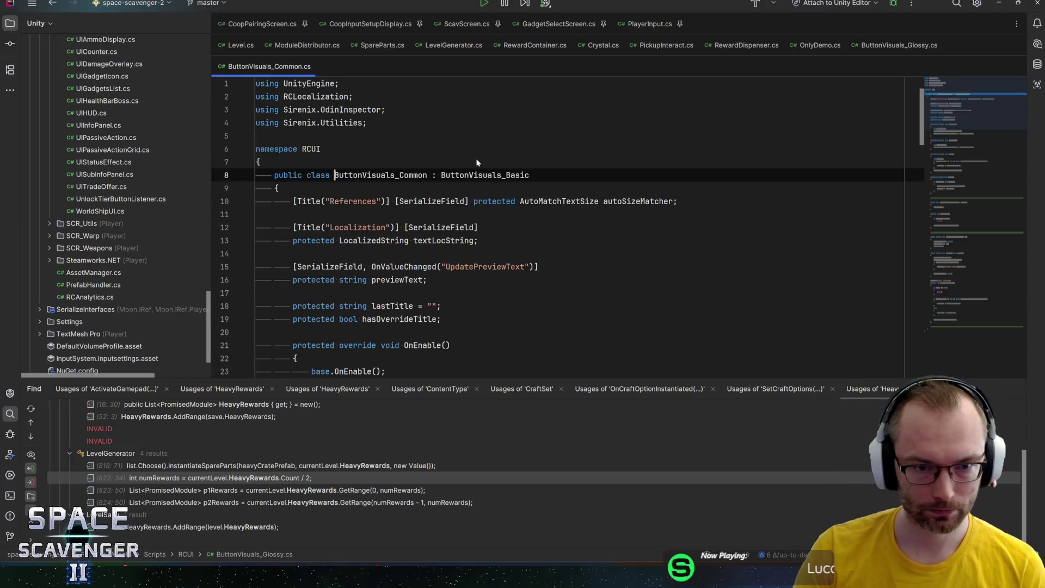
scroll(544, 229, down, 5)
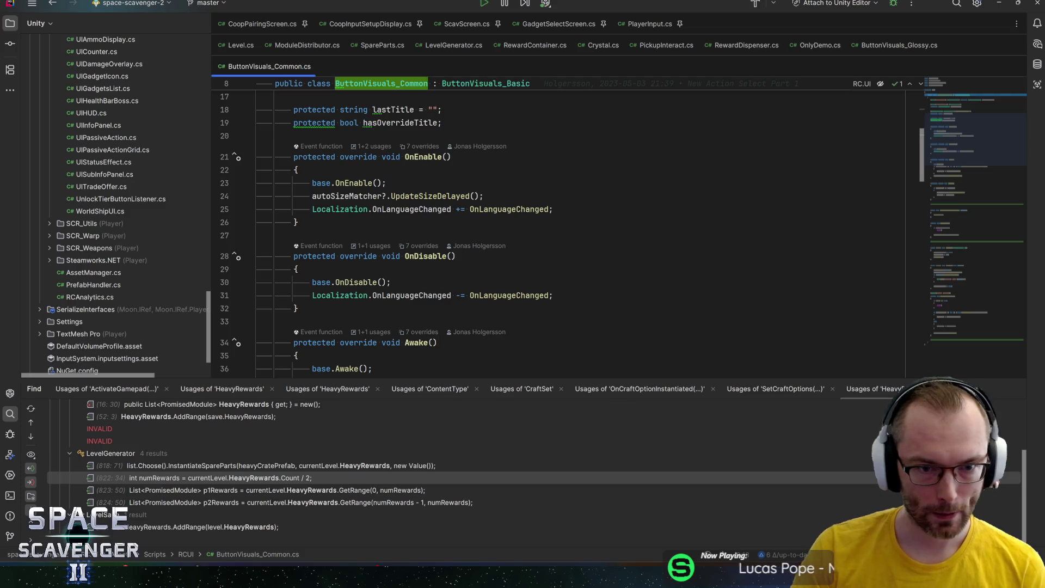
ctrl+click(493, 209)
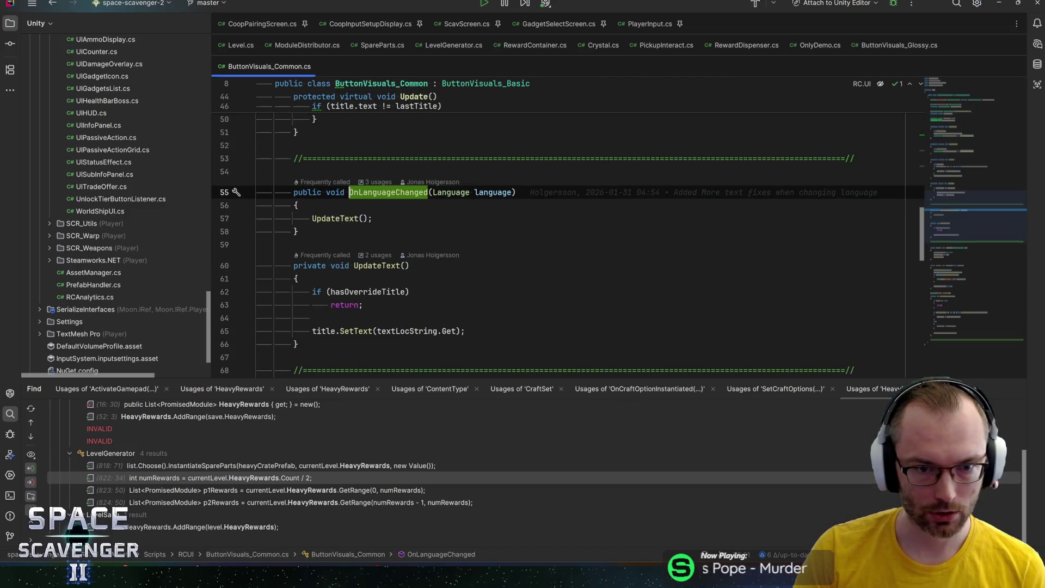
key(Down)
key(Down)
key(Down)
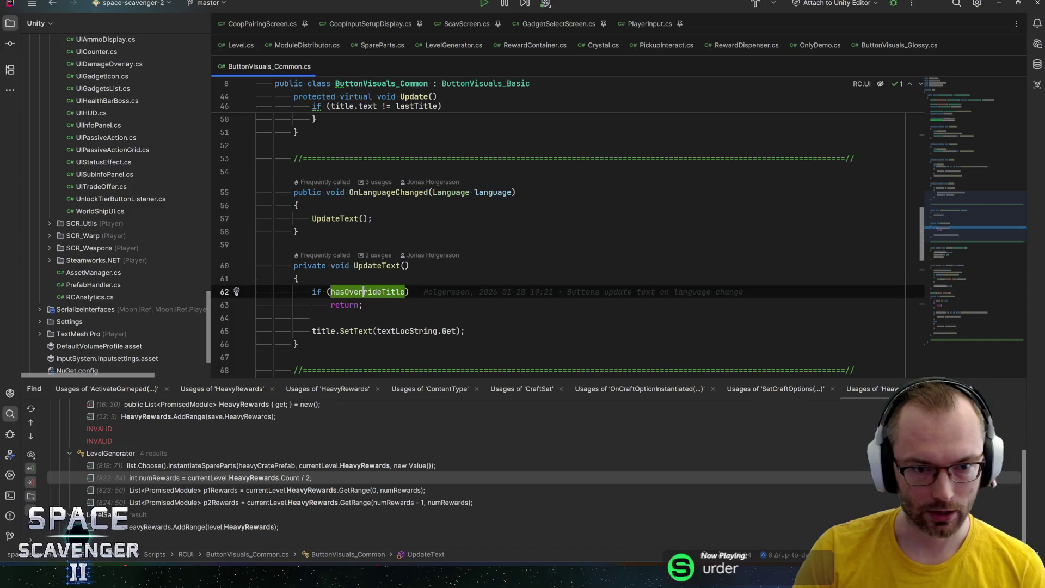
key(Down)
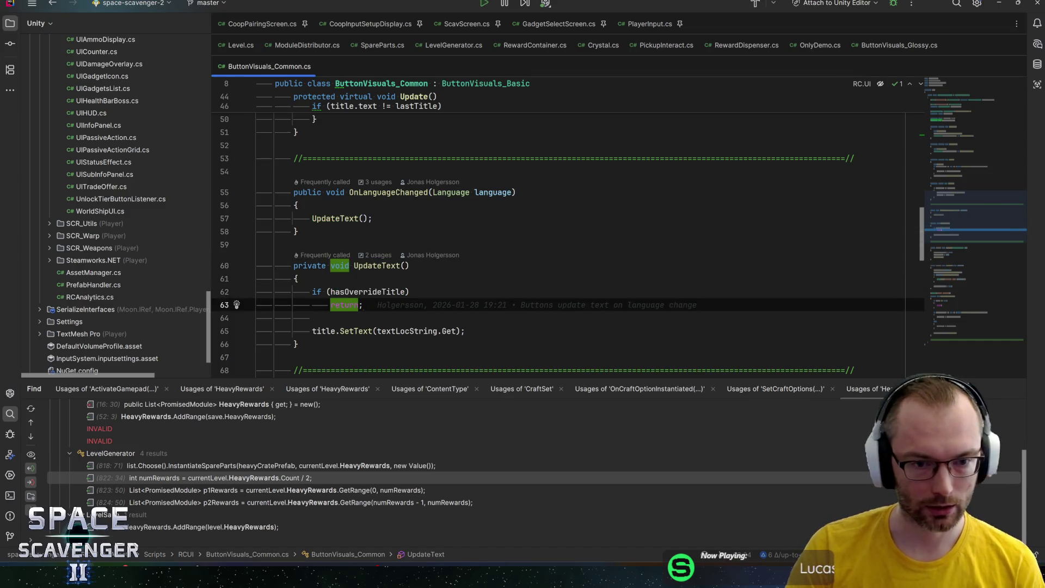
key(alt+Tab)
key(alt+Tab)
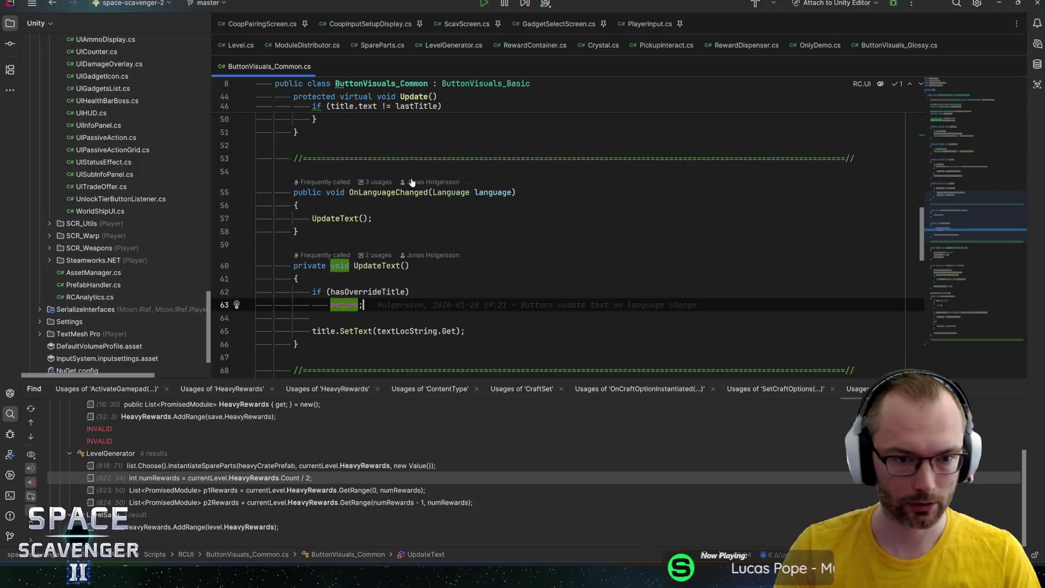
key(Up)
key(F12)
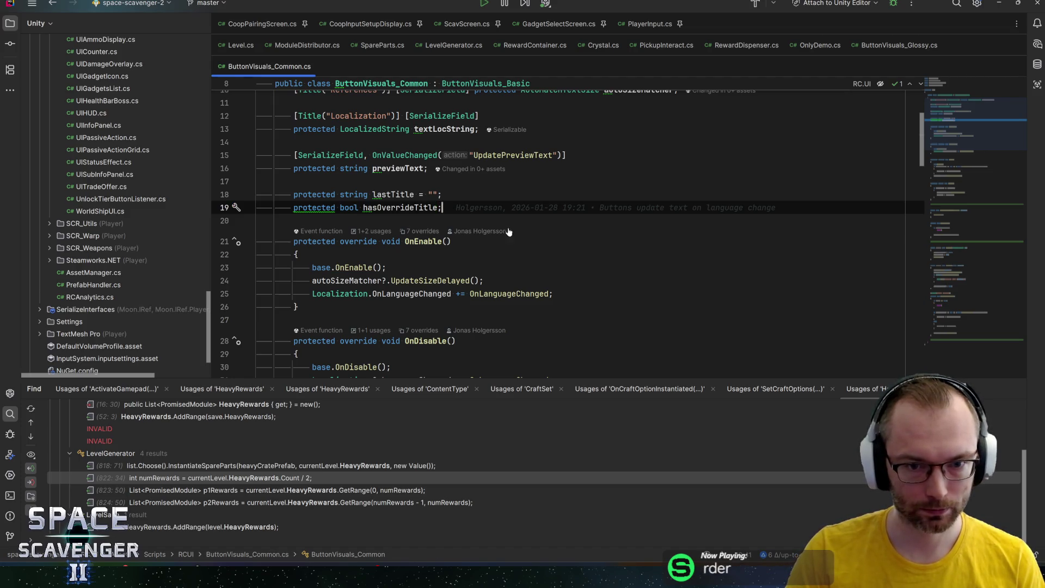
click(452, 241)
click(415, 208)
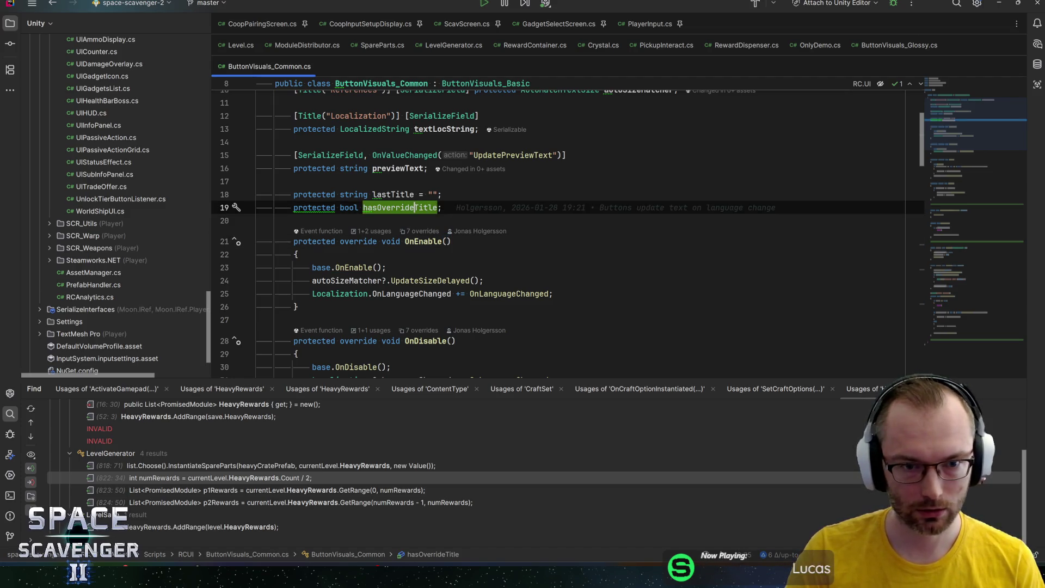
key(ctrl+f)
key(Return)
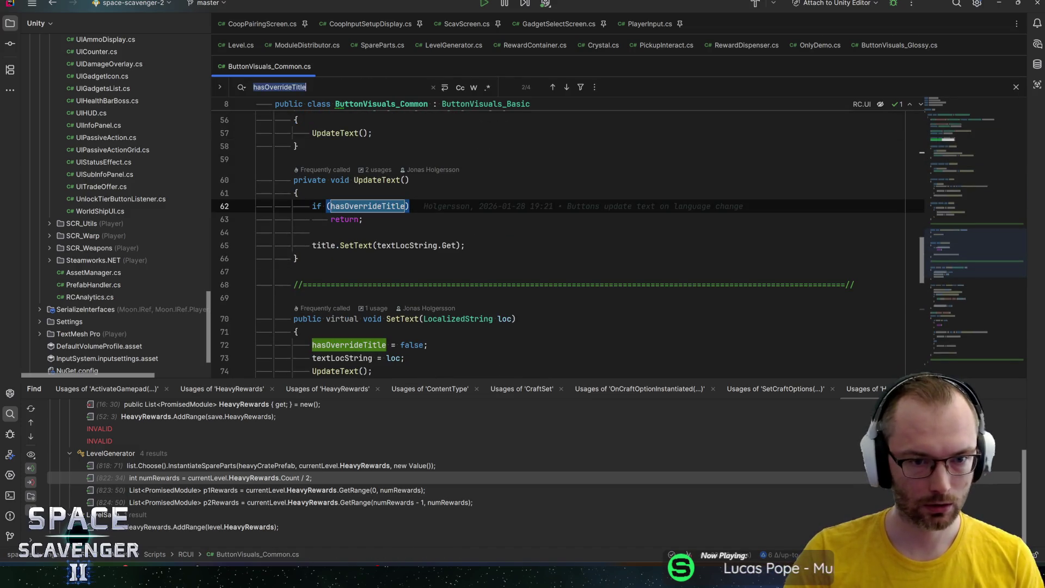
scroll(619, 254, down, 1)
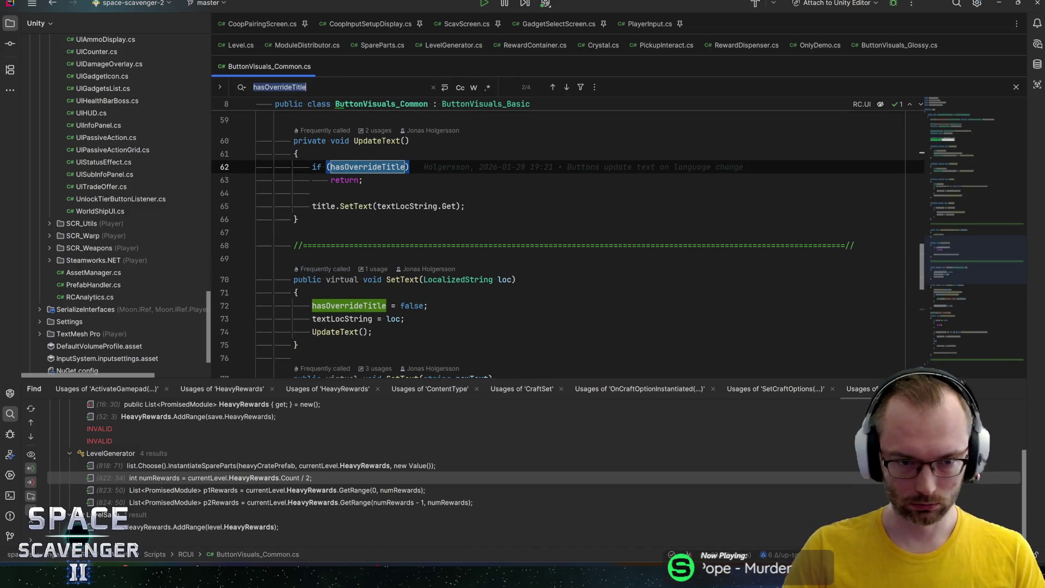
click(428, 305)
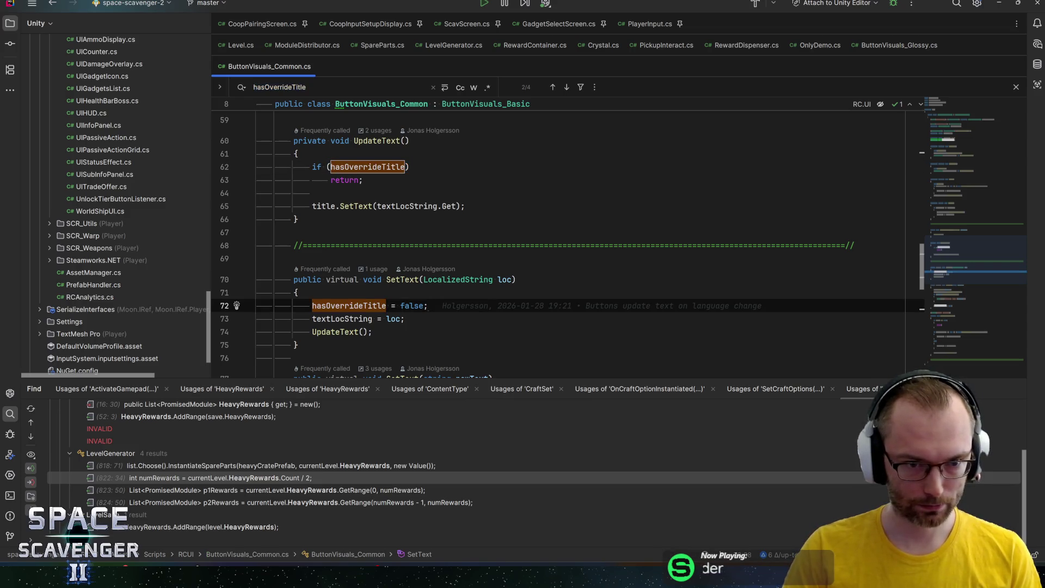
mouse_move(482, 280)
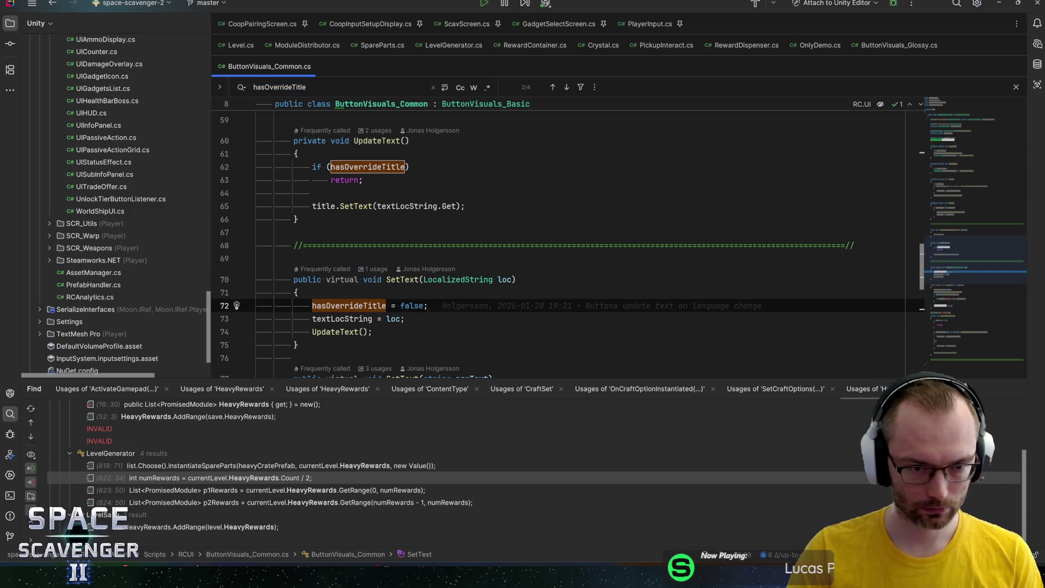
click(406, 318)
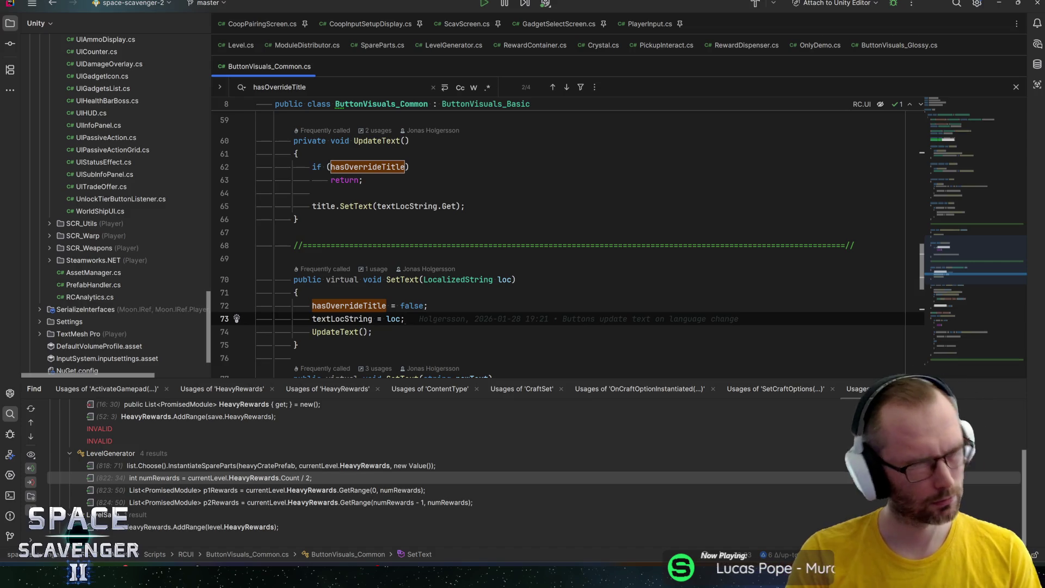
mouse_move(397, 318)
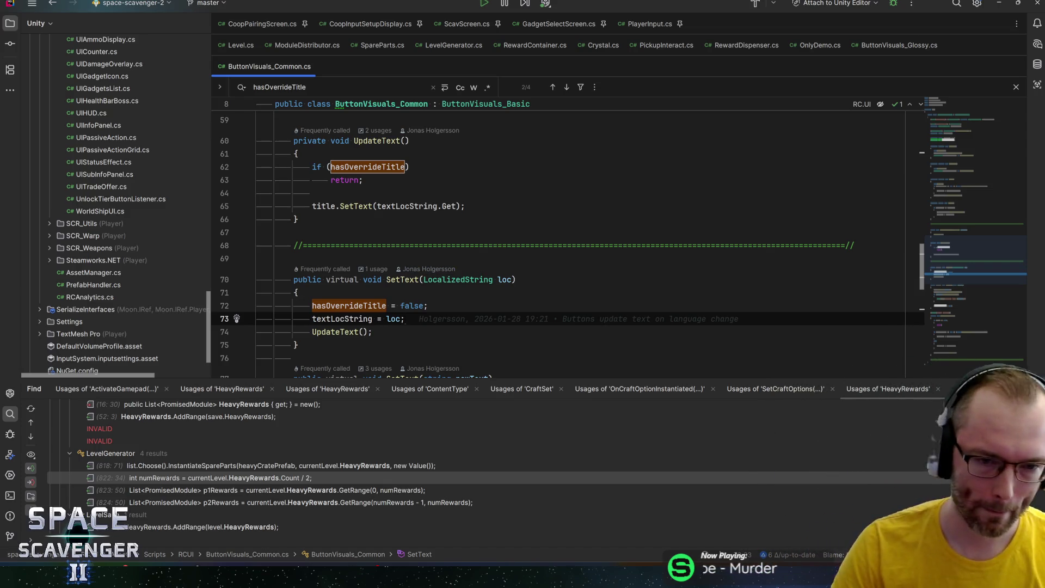
click(400, 279)
key(ctrl+b)
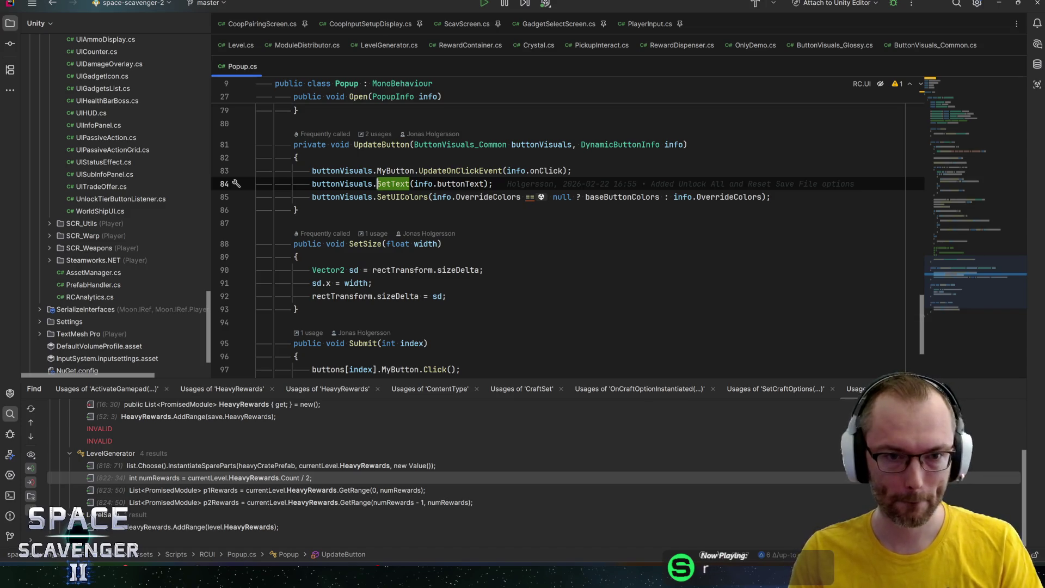
click(383, 144)
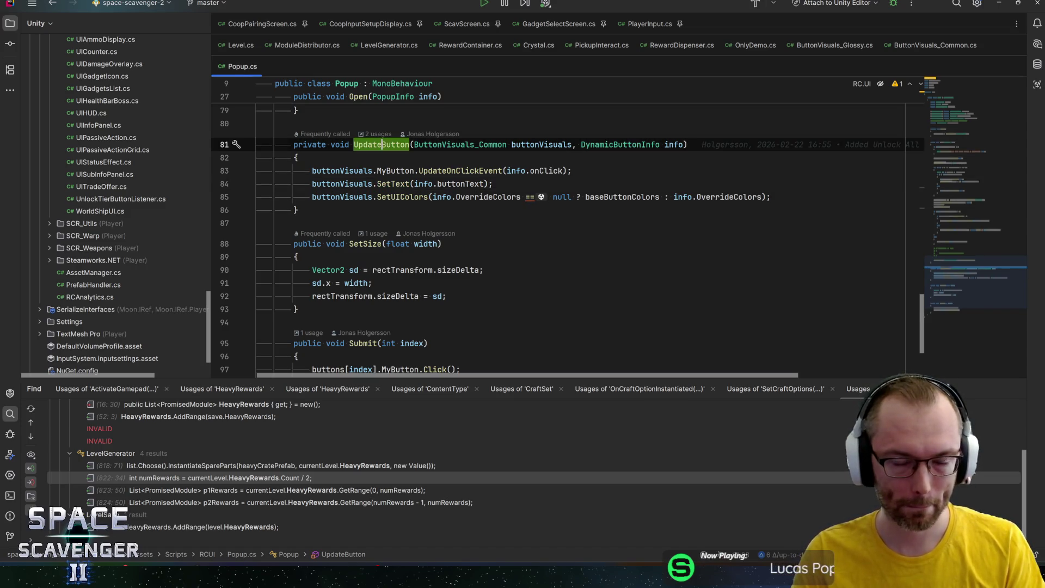
click(383, 183)
key(ctrl+b)
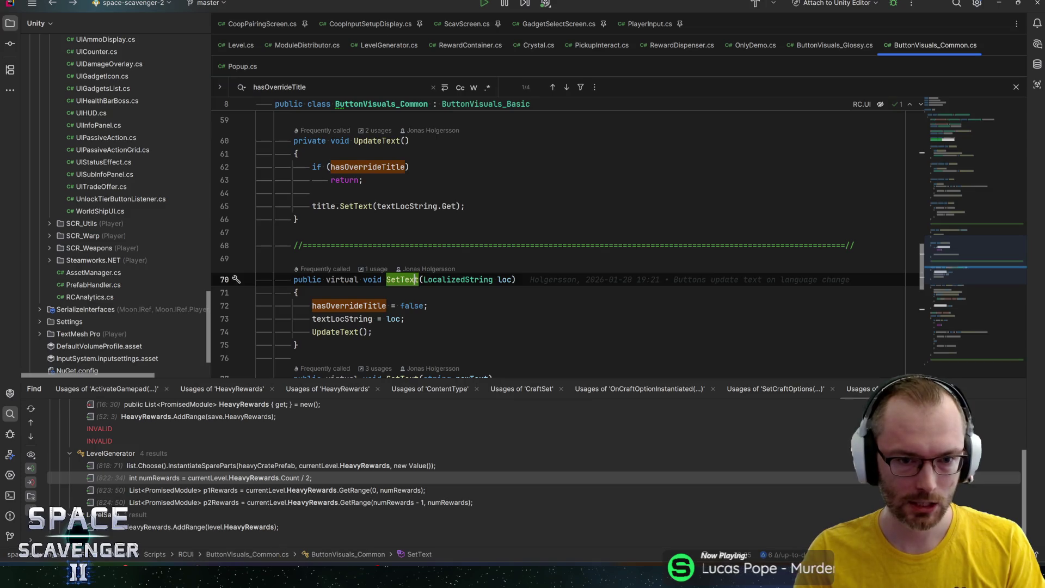
click(429, 306)
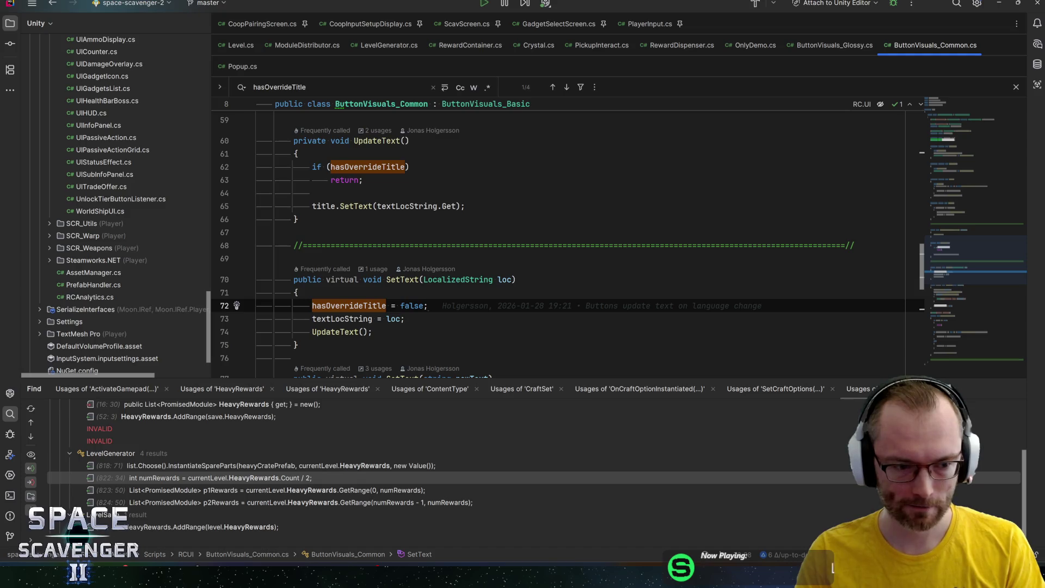
key(alt+Tab)
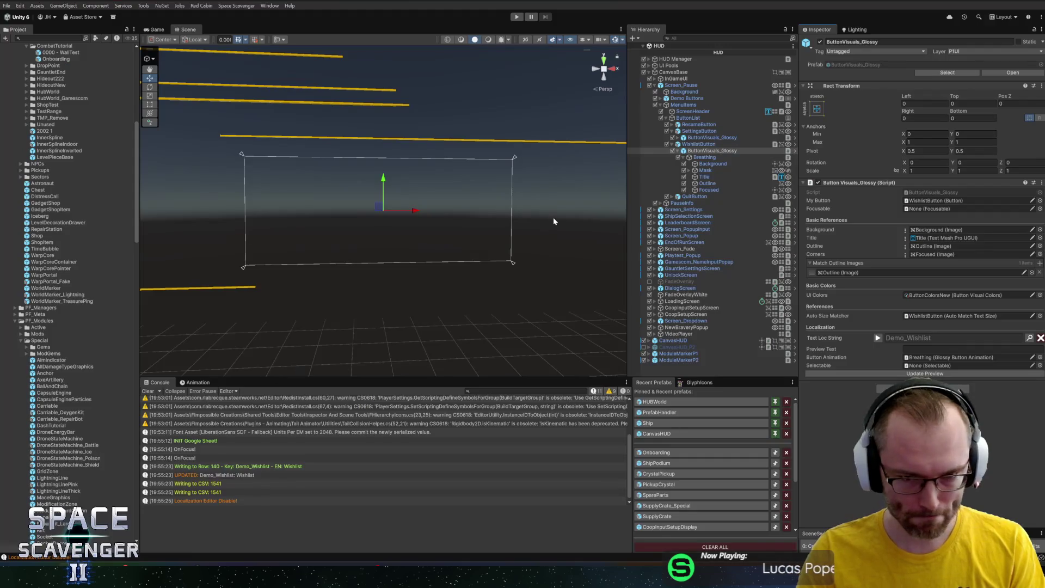
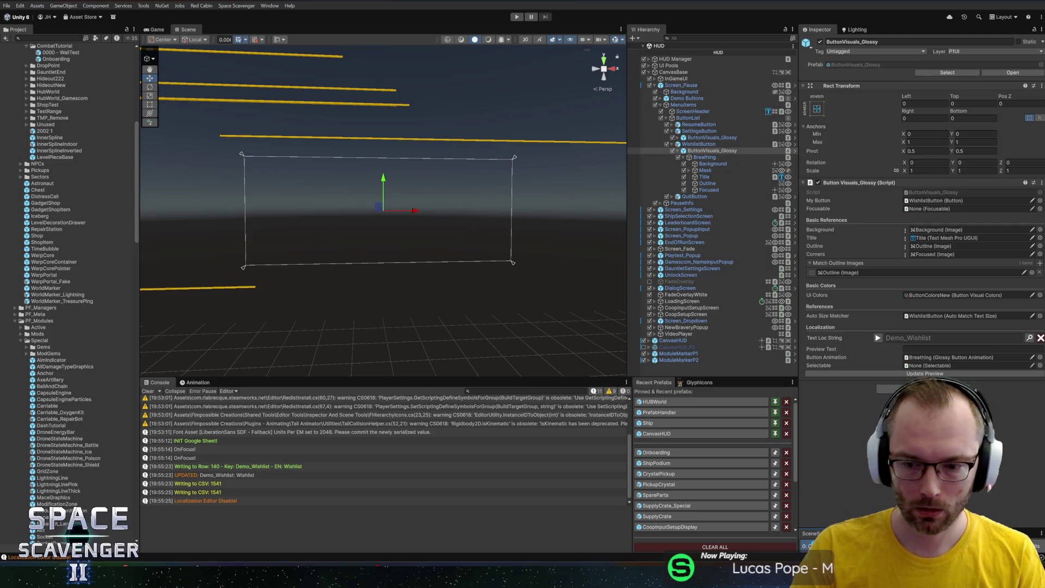
Enter Play mode, dismiss the demo welcome message, and briefly open then close Settings
click(516, 16)
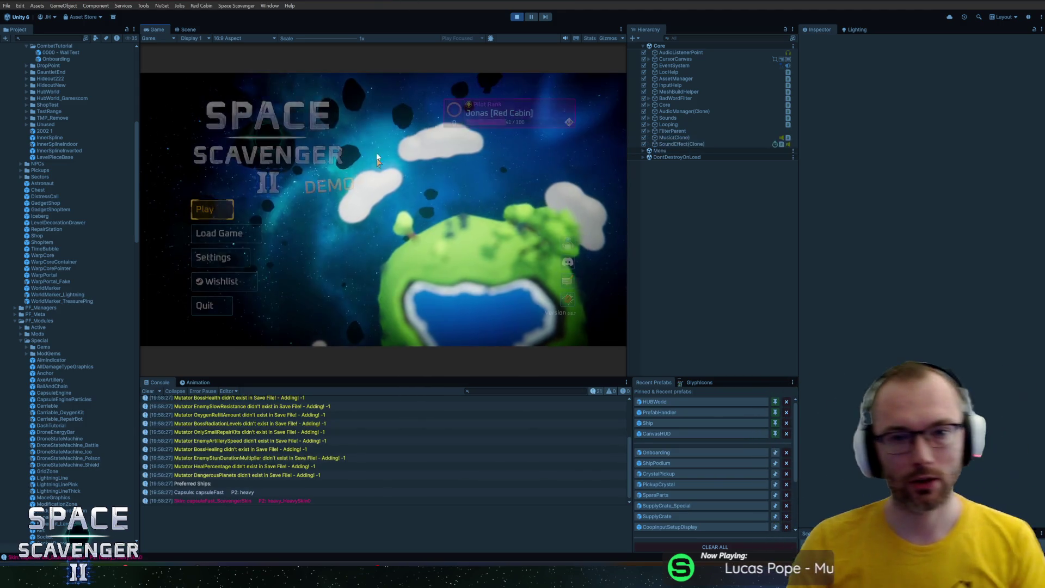
click(443, 256)
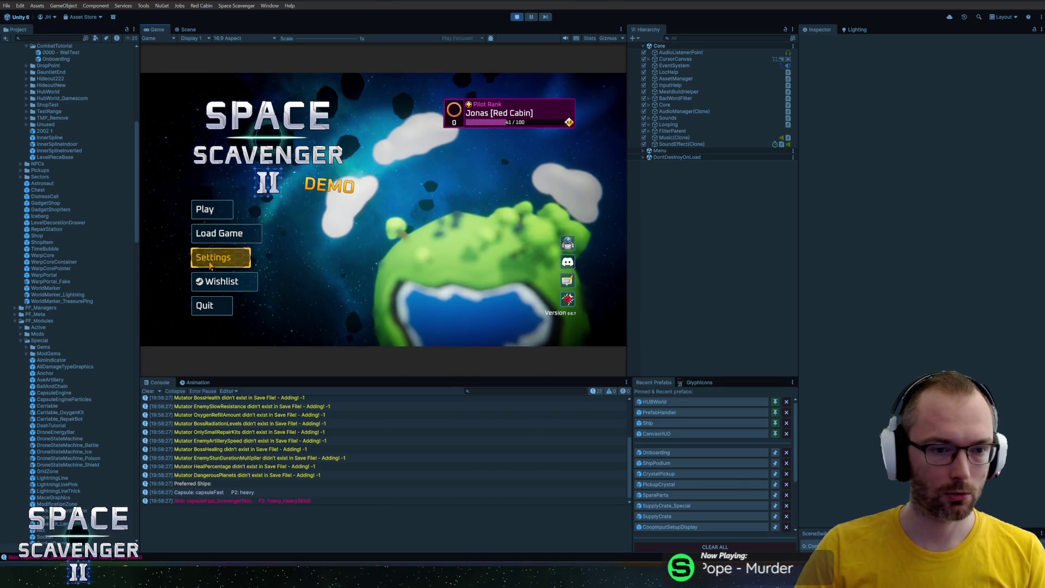
click(223, 257)
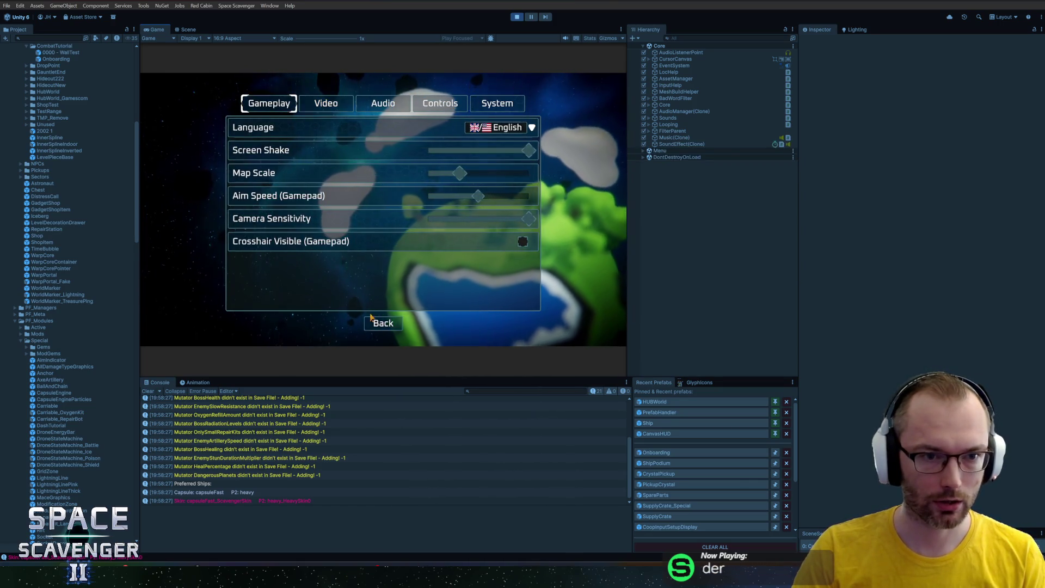
click(381, 323)
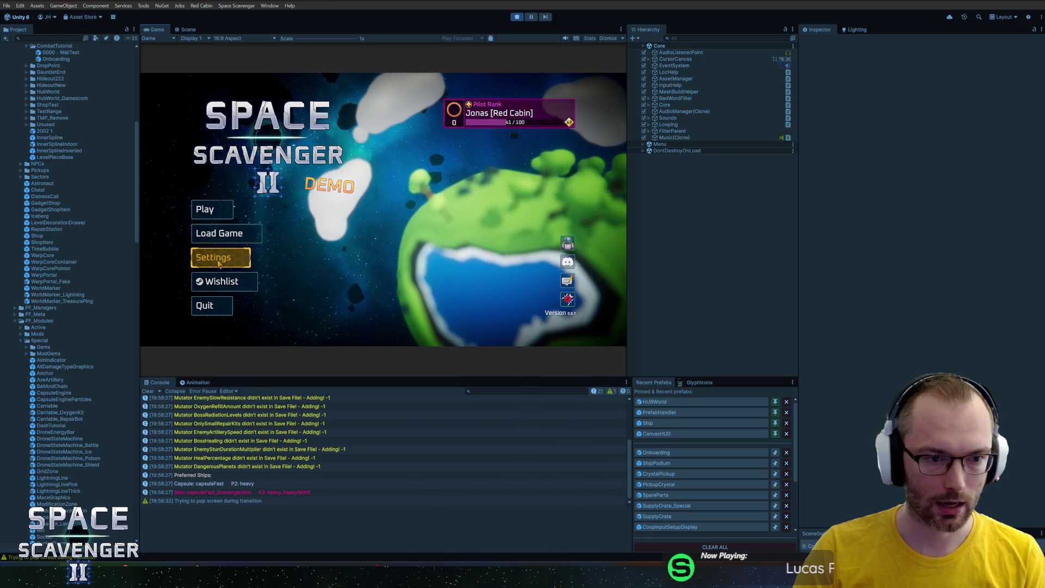
Set the game language to 日本語 in Settings, return to the main menu, and start a new game
click(218, 257)
click(498, 128)
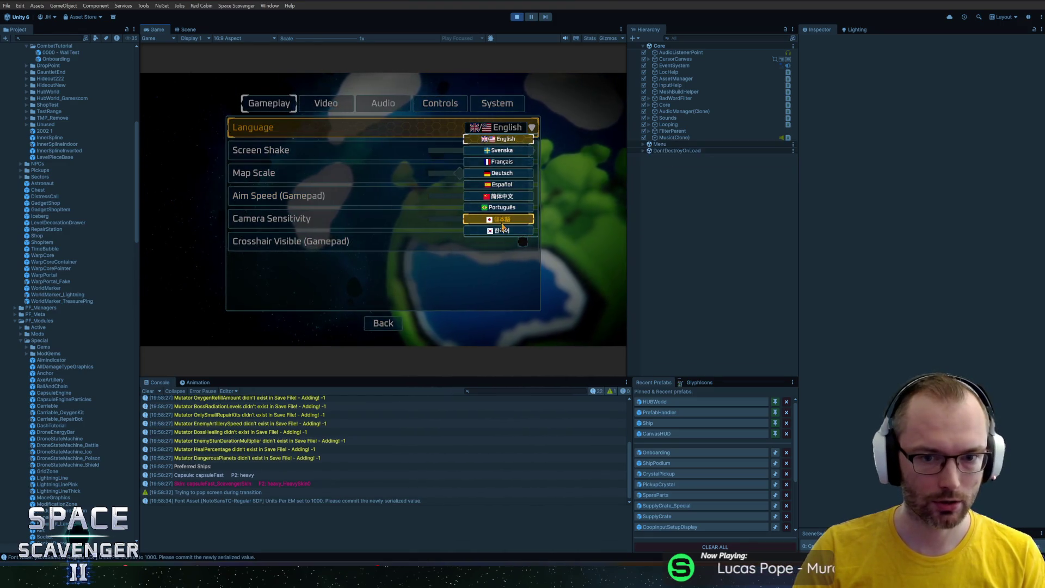
click(498, 219)
click(384, 322)
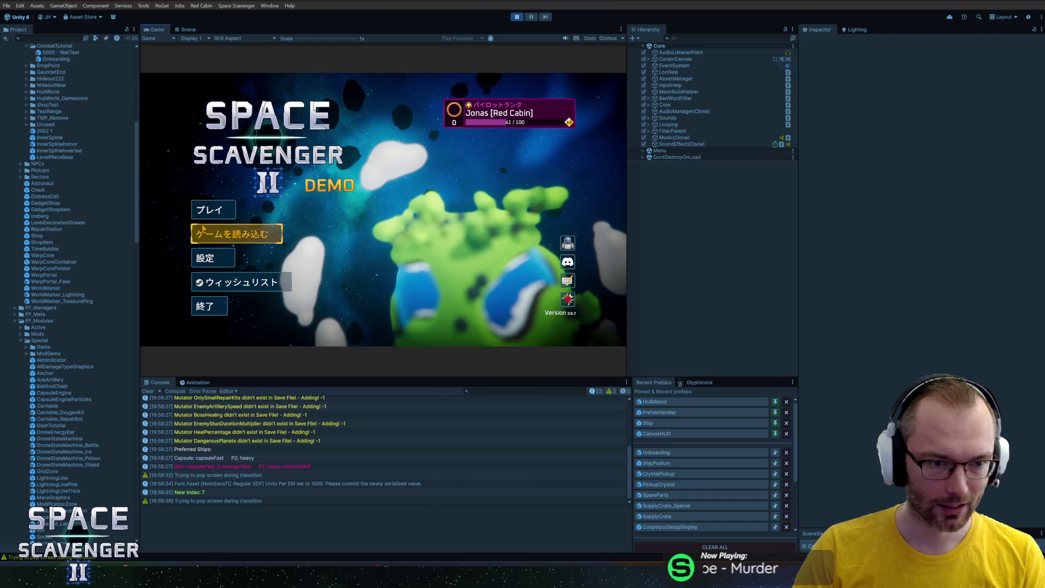
click(216, 216)
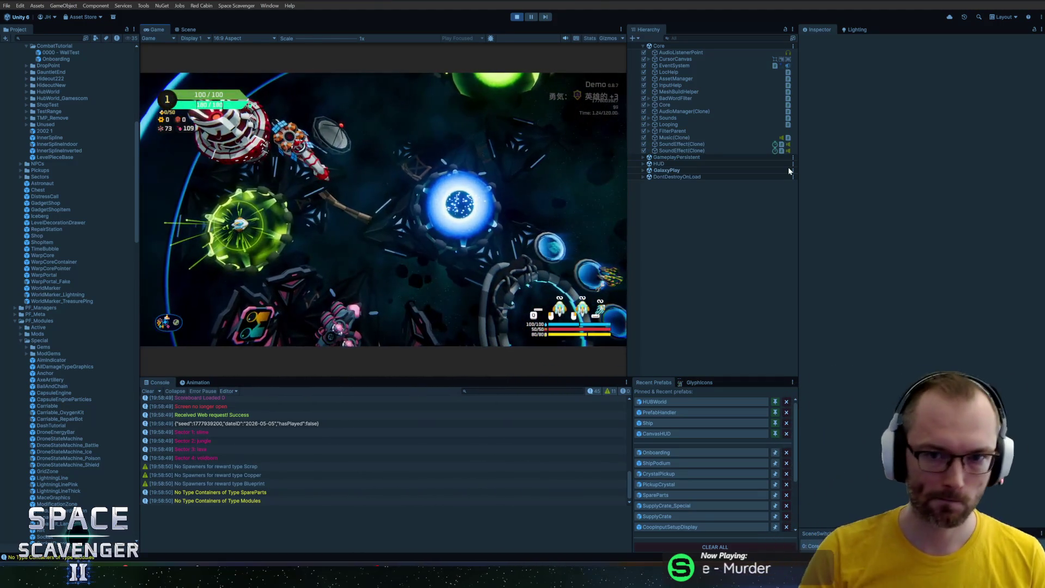
Pause the game, switch the language back to English, and return to the pause menu
key(Escape)
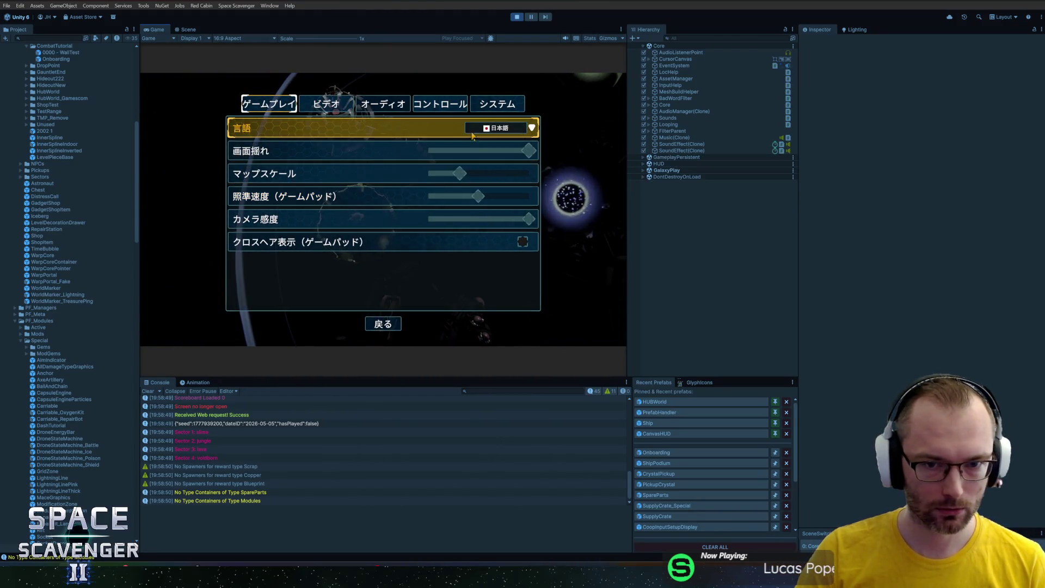
click(490, 126)
click(490, 150)
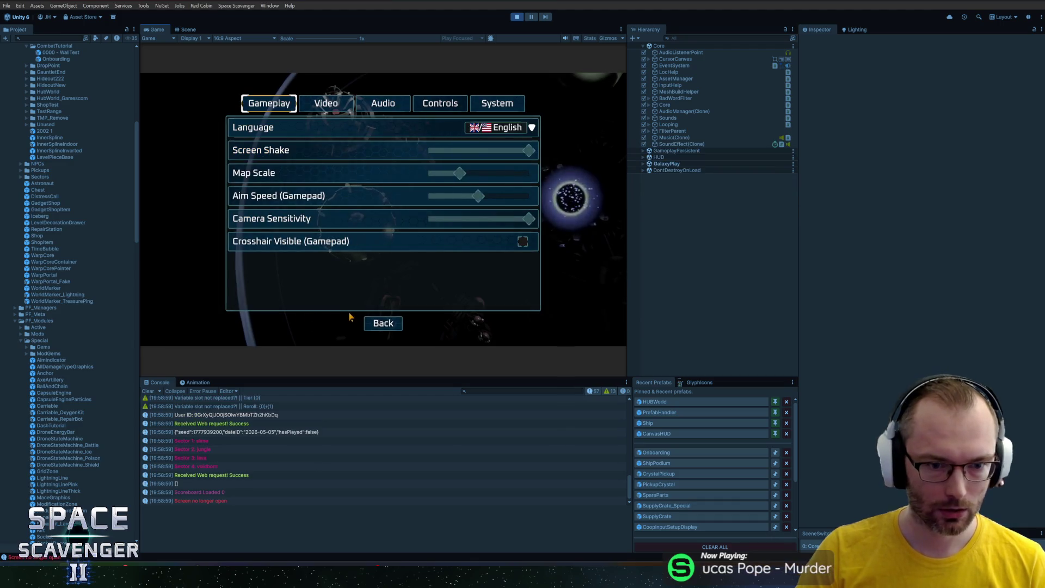
click(386, 326)
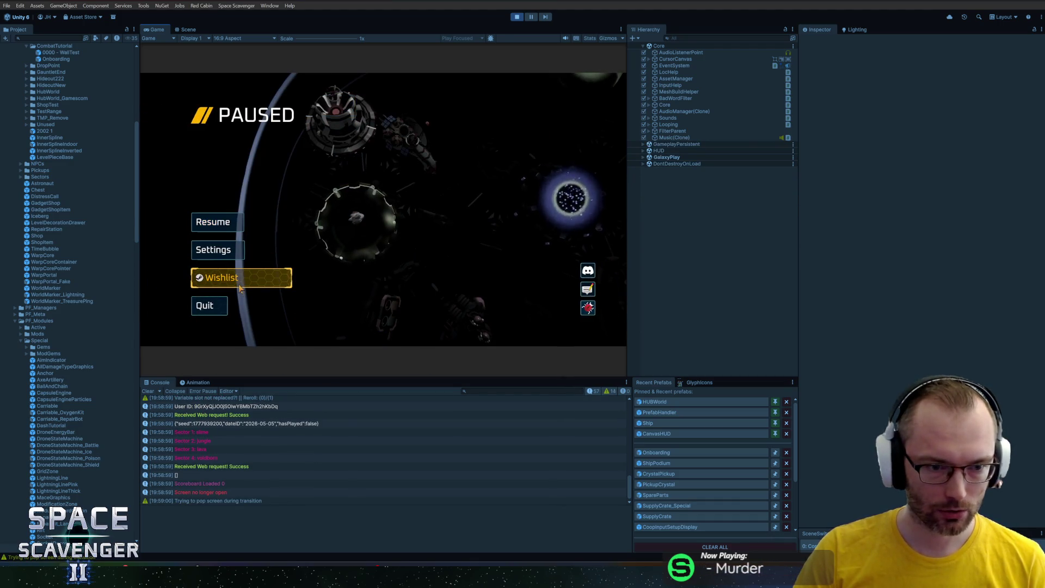
Switch the language to Deutsch, then back to English, ending on the PAUSED menu
click(226, 251)
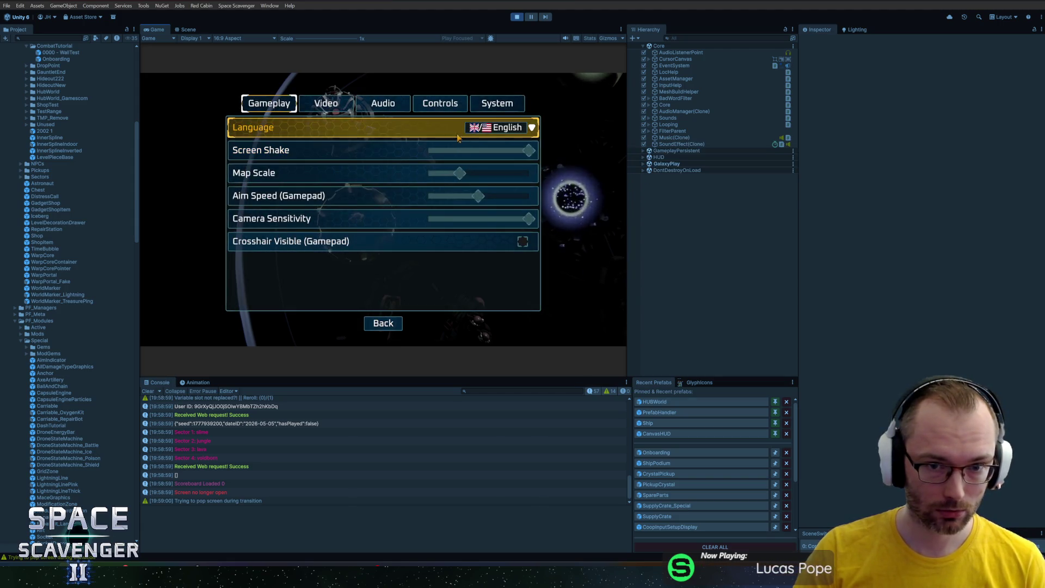
click(498, 128)
click(481, 173)
click(386, 323)
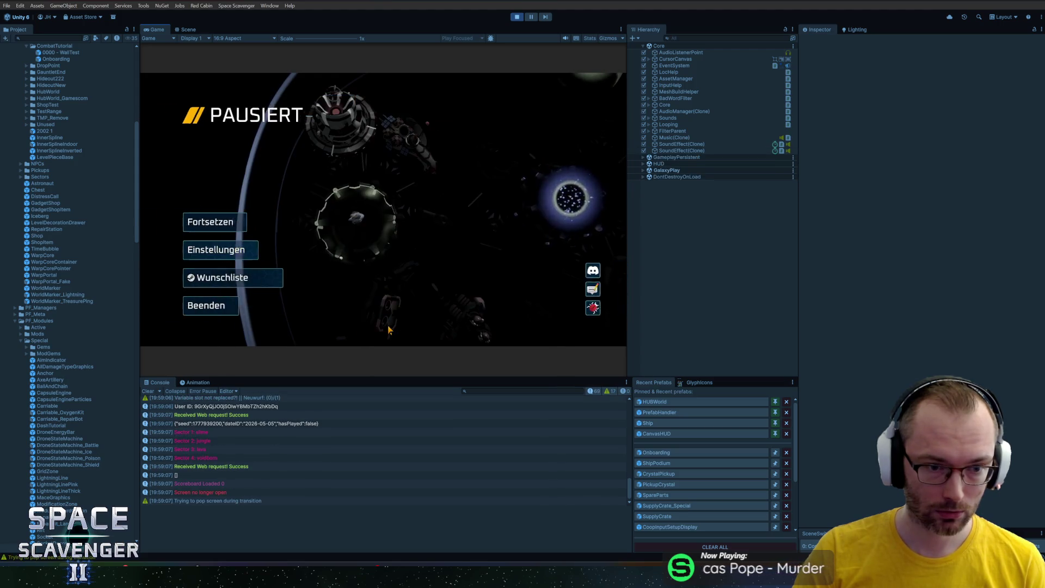
click(226, 249)
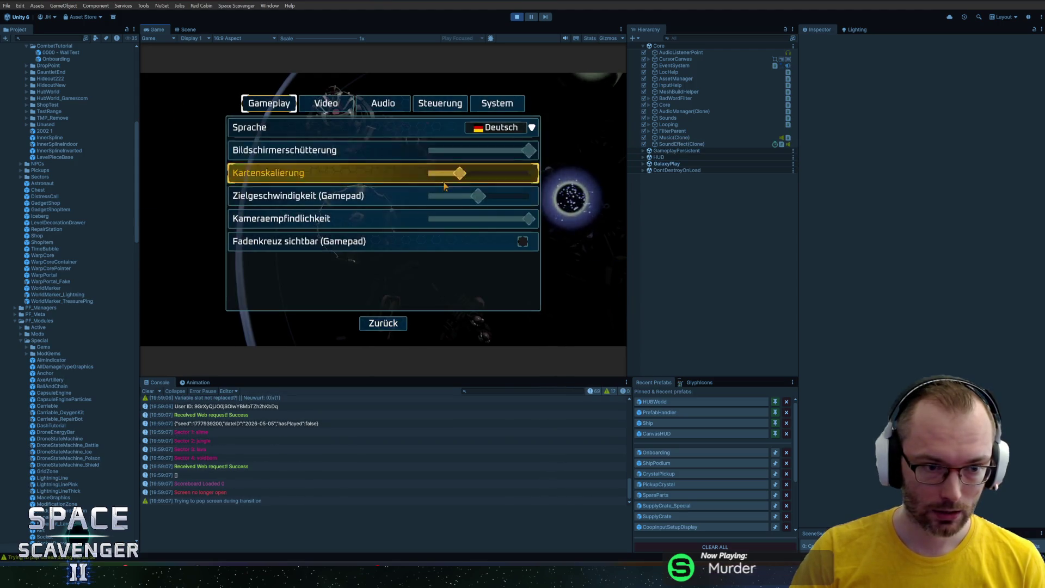
click(498, 128)
click(492, 140)
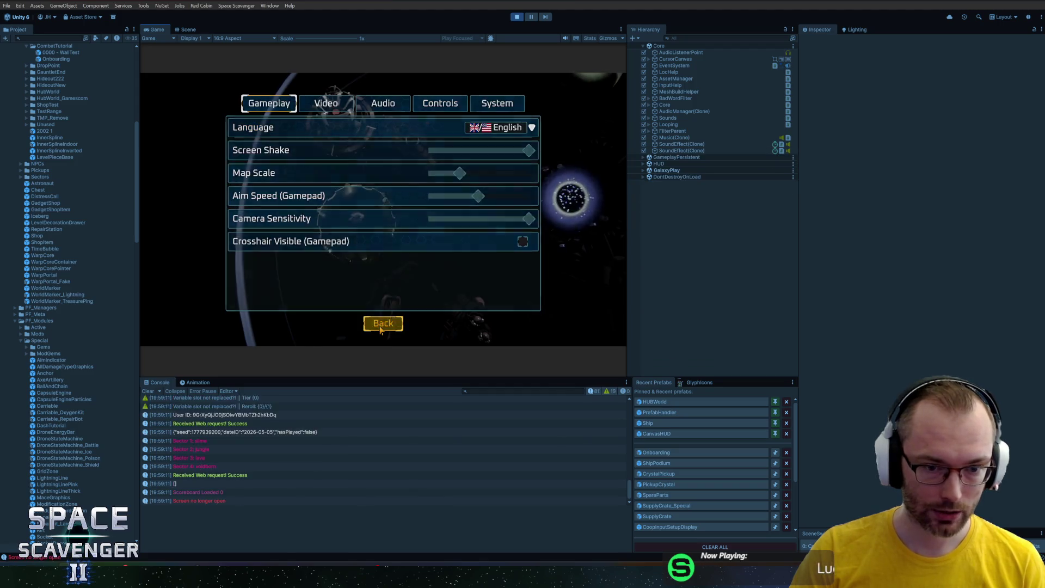
click(383, 323)
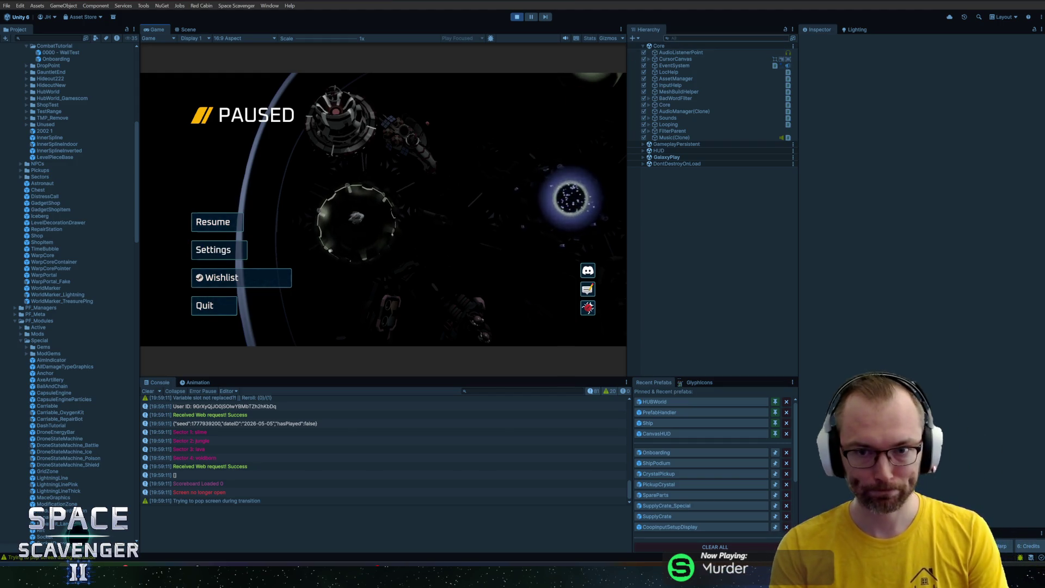
Search the Hierarchy for 'wishlist' and select Button_Common_Wishlist in the full tree
click(727, 38)
text(wish)
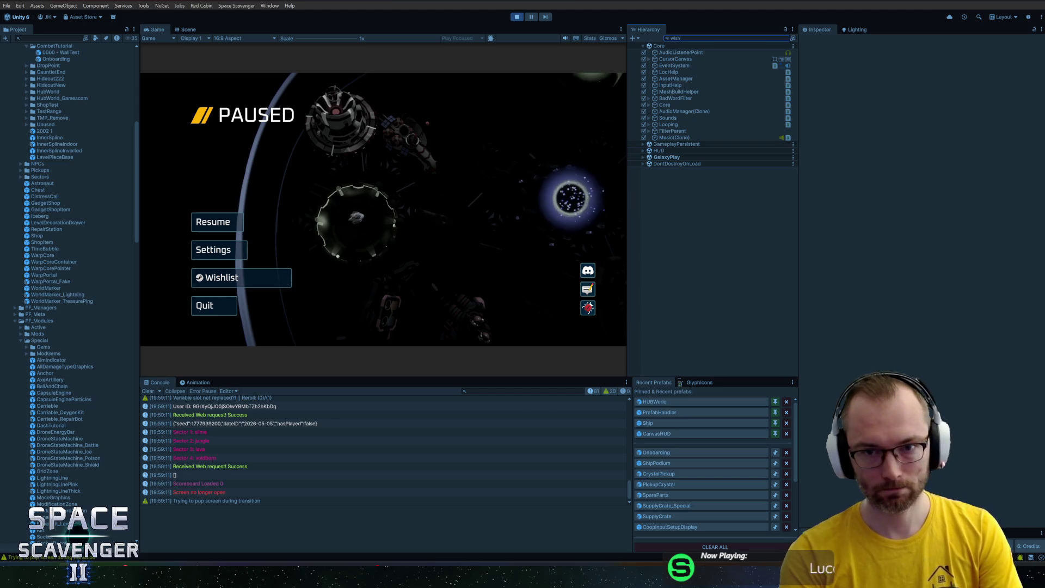
text(list)
click(690, 52)
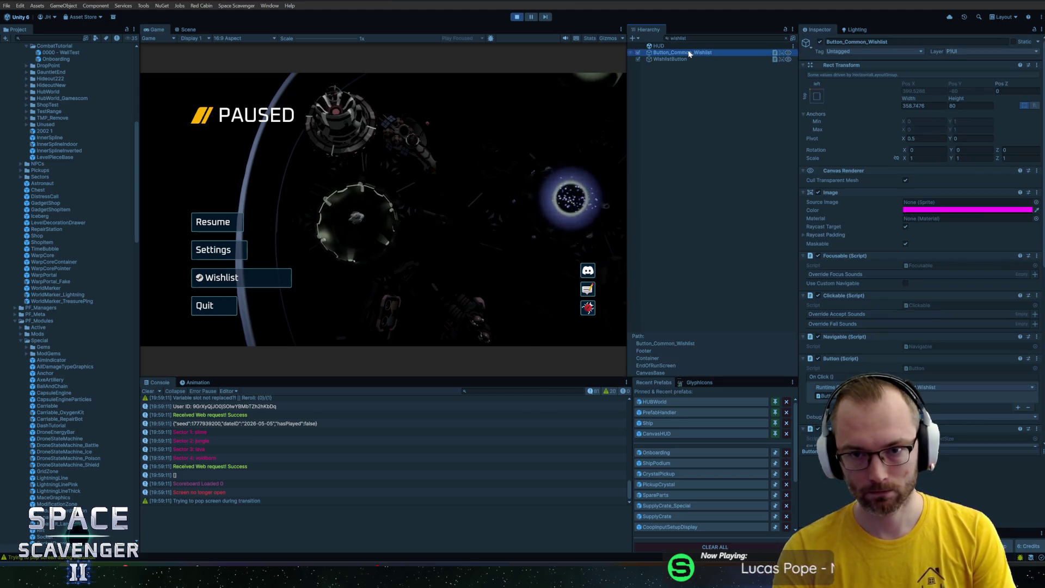
key(Escape)
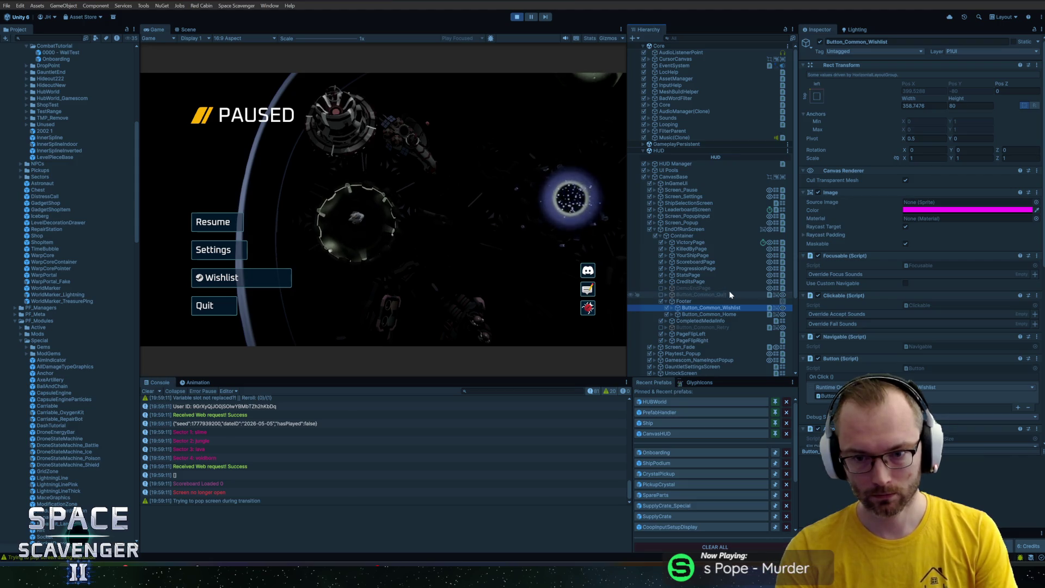
Search 'wishlist' again and reveal WishlistButton and its ButtonVisuals_Glossy child in the tree
key(ctrl+f)
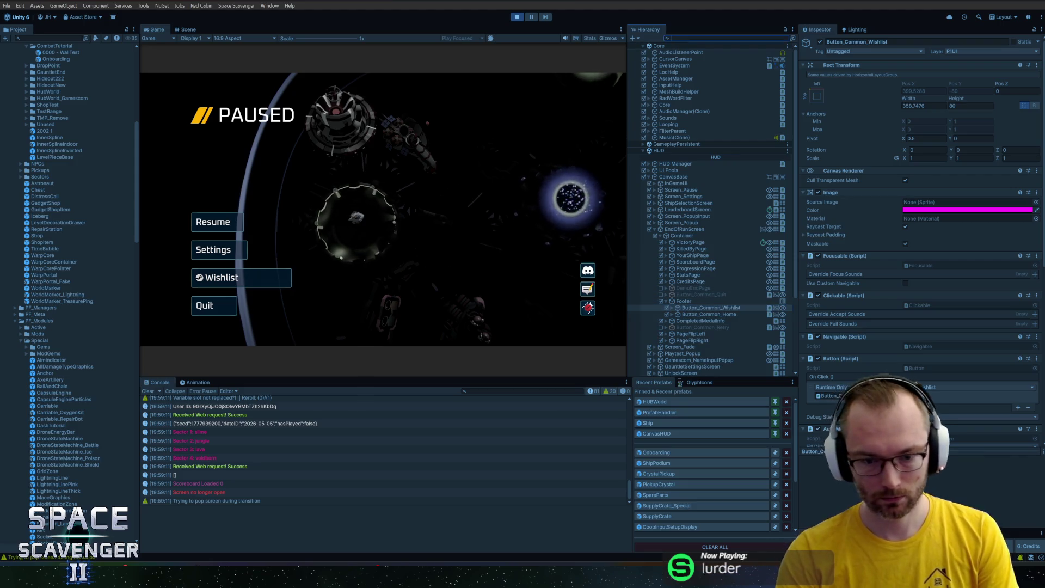
text(wishlist)
click(671, 59)
key(Escape)
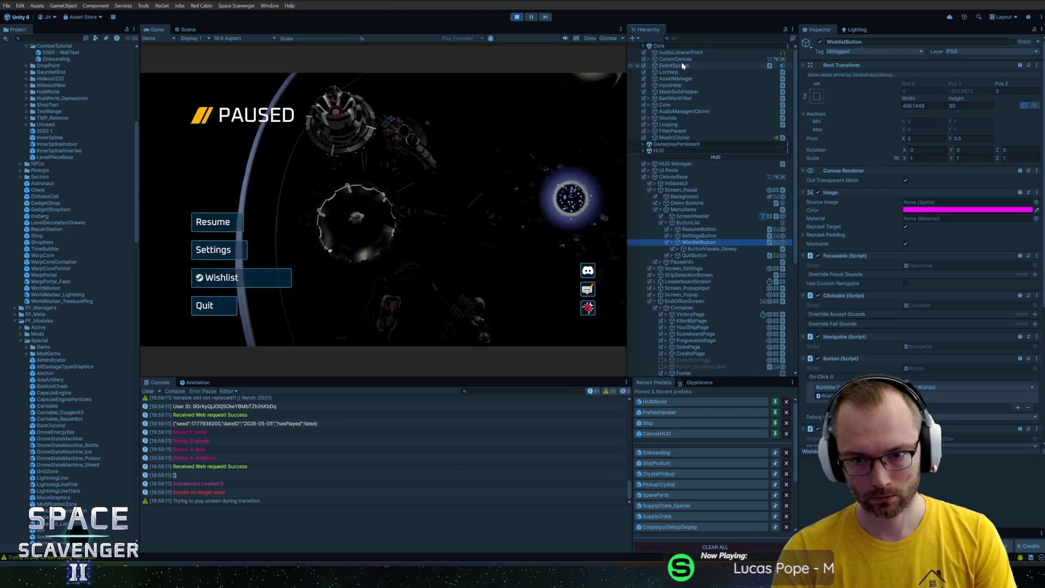
key(Down)
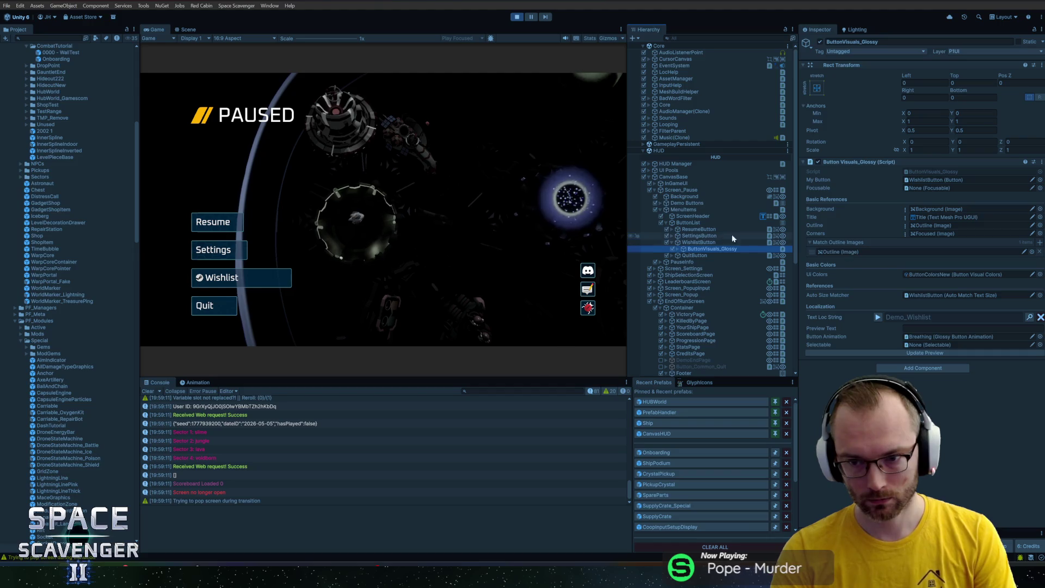
key(Up)
Scroll through WishlistButton's Inspector components, then select its child ButtonVisuals_Glossy
scroll(903, 336, down, 4)
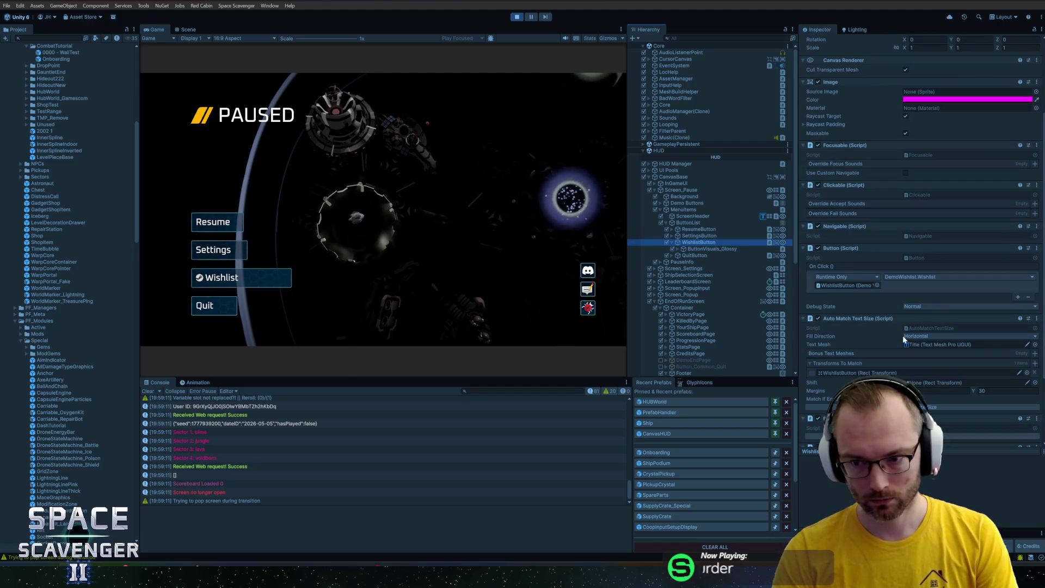
scroll(903, 336, down, 4)
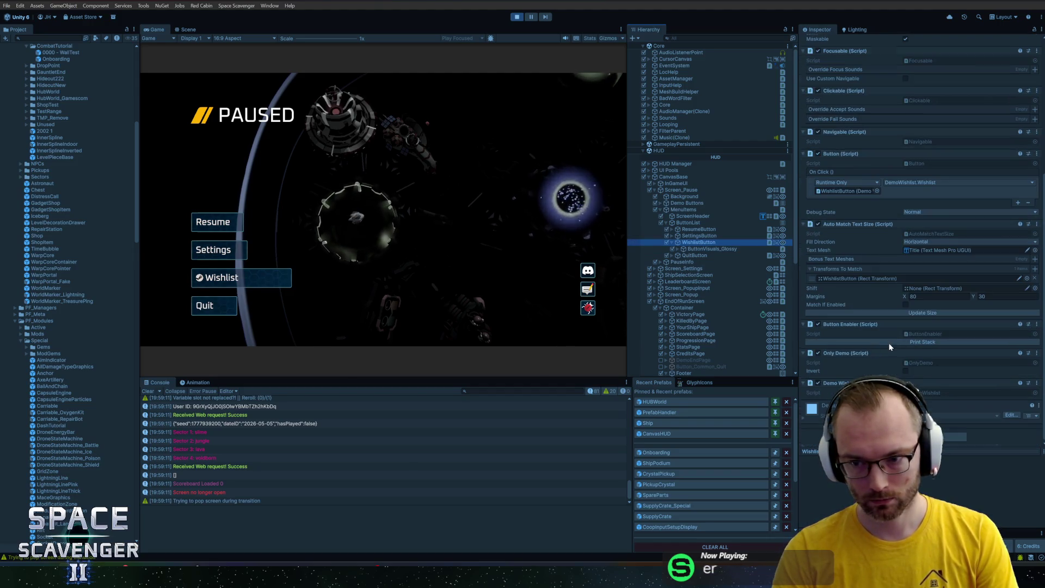
click(928, 314)
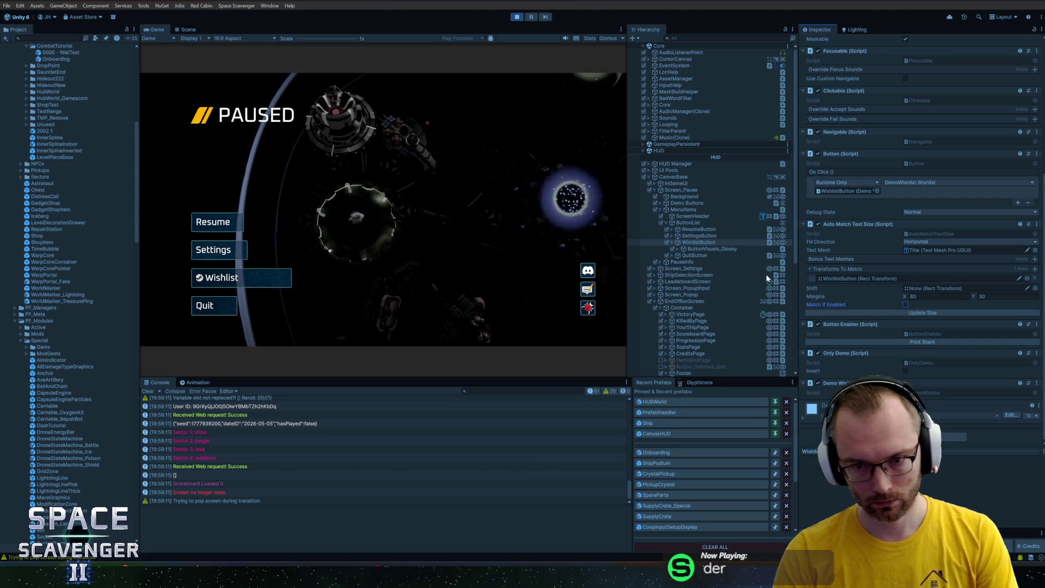
click(692, 248)
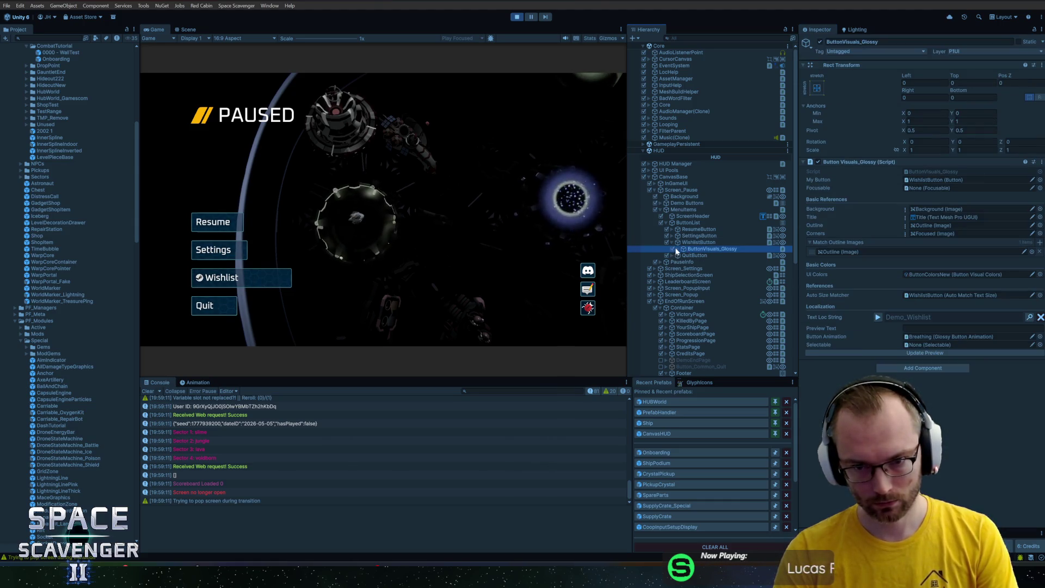
click(676, 249)
click(700, 256)
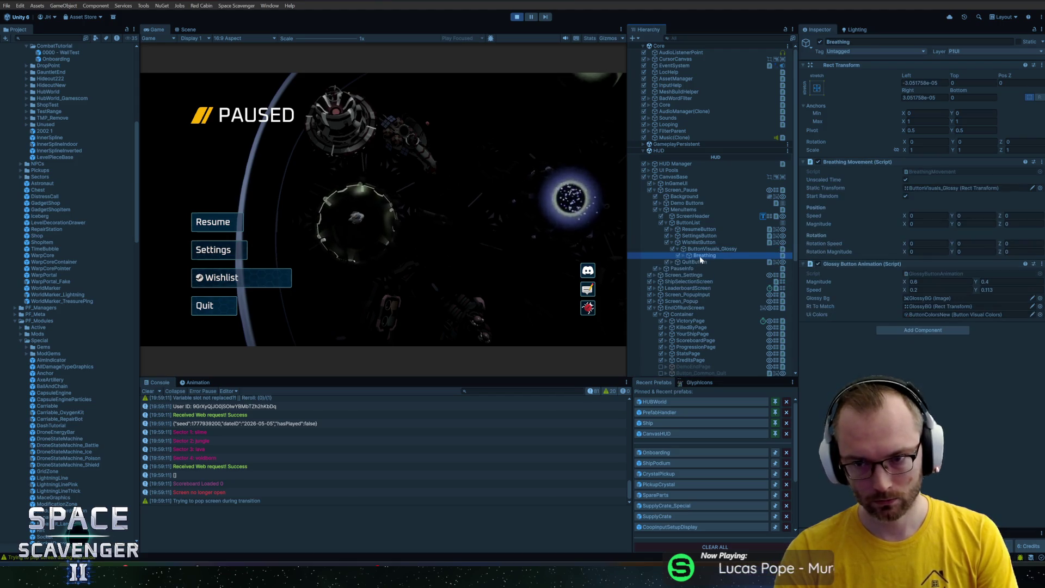
key(Up)
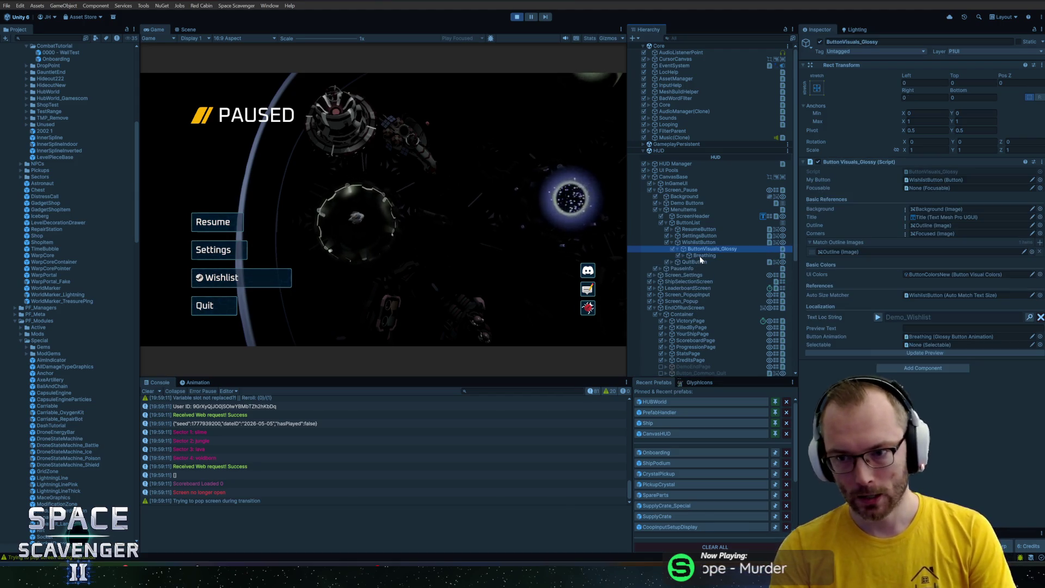
key(Down)
key(Right)
key(Down)
key(Down)
key(Down)
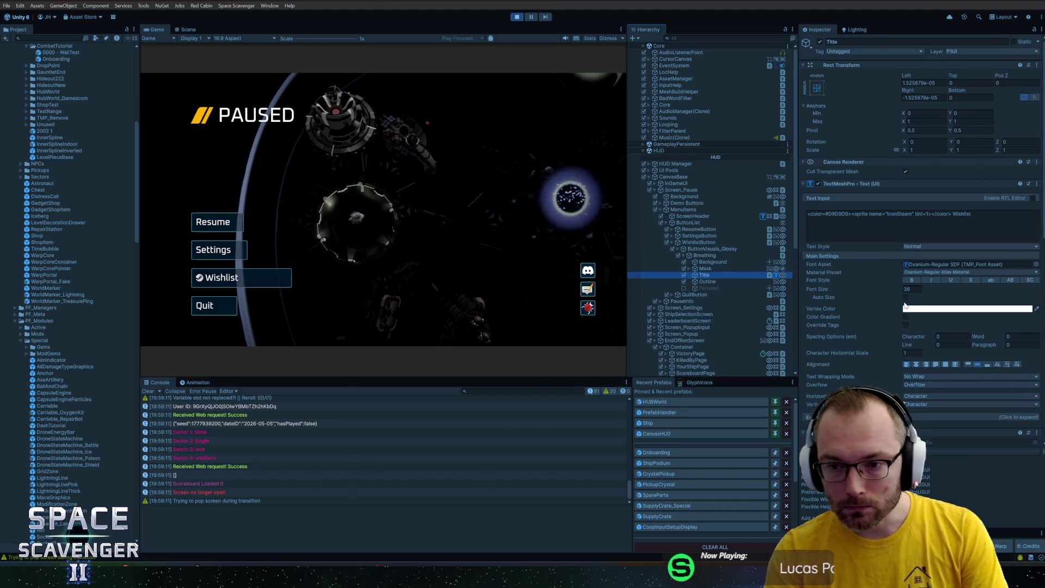
scroll(913, 314, down, 5)
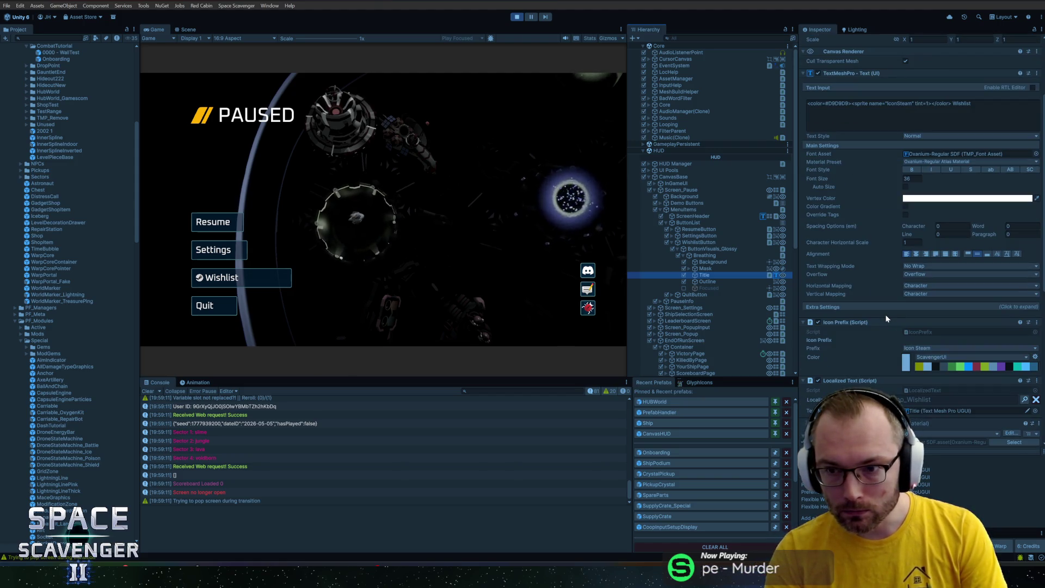
scroll(900, 287, down, 5)
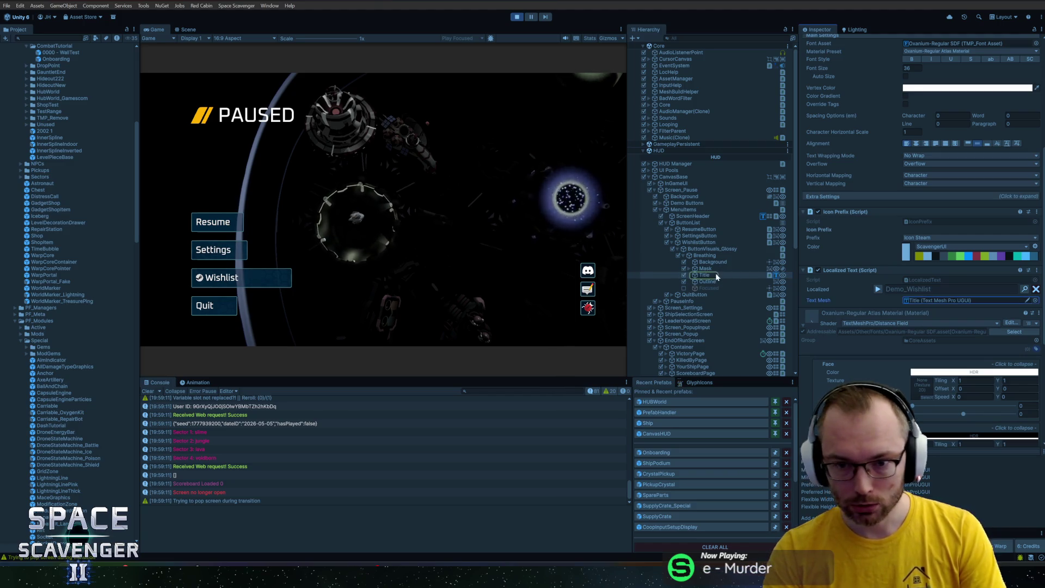
scroll(880, 247, up, 1)
scroll(879, 243, up, 8)
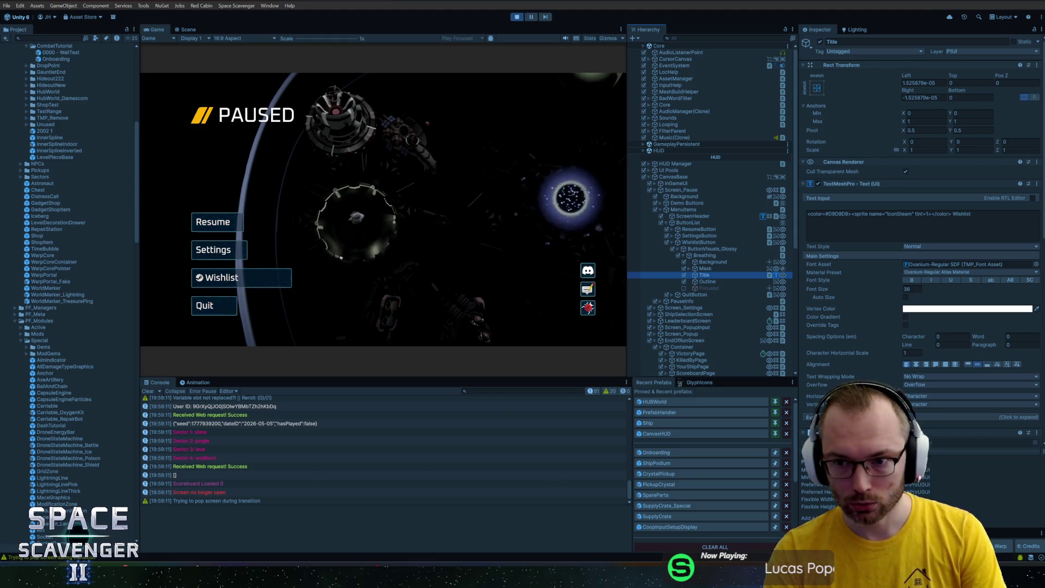
click(991, 215)
key(BackSpace)
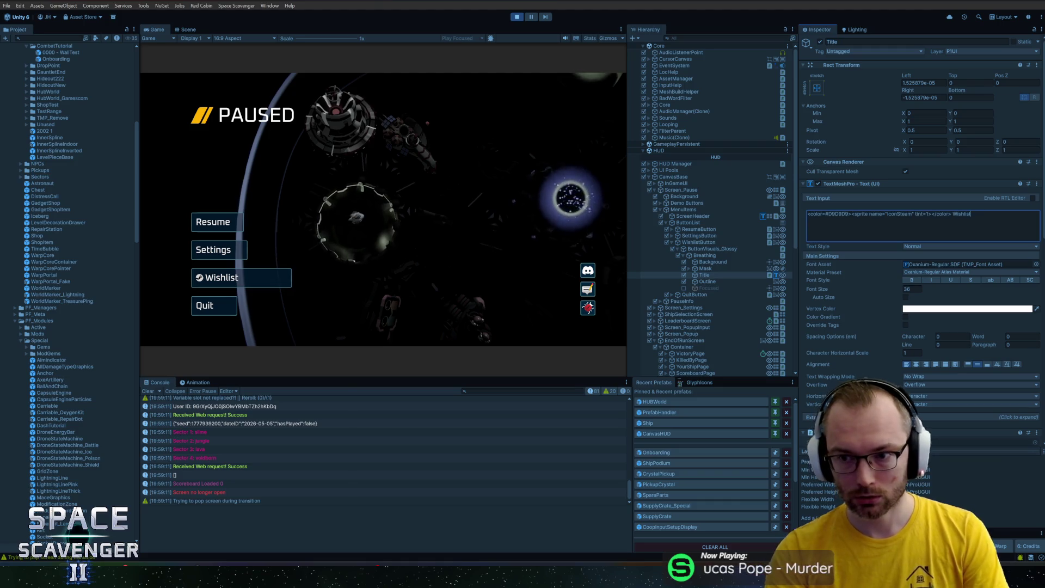
text(t)
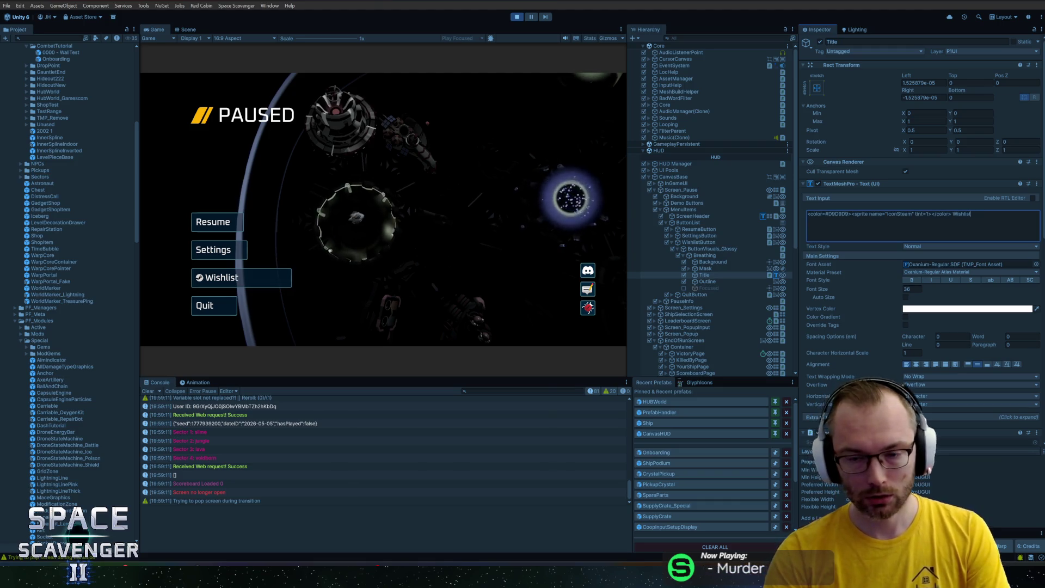
click(700, 243)
scroll(900, 383, down, 3)
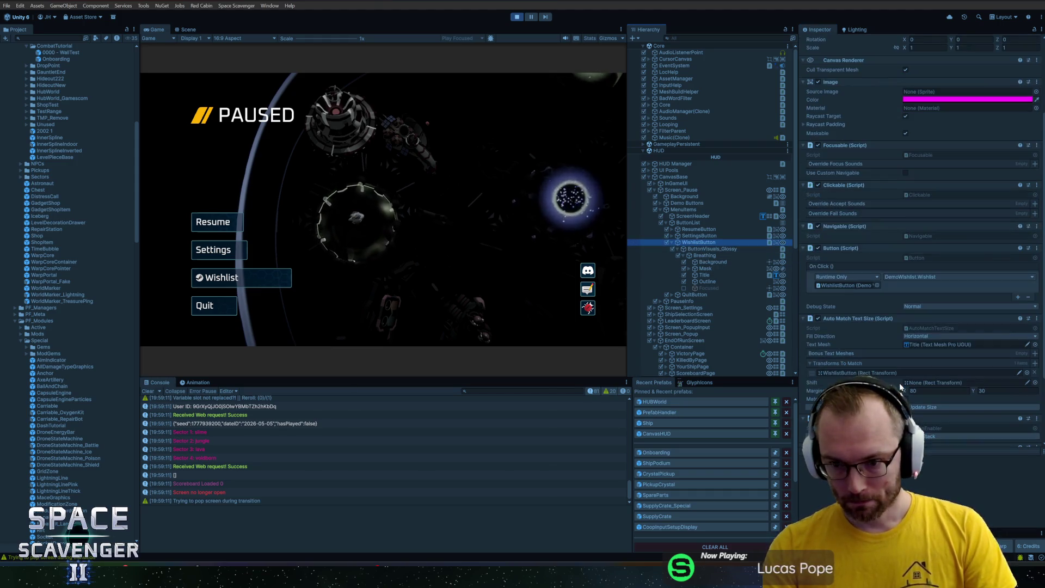
scroll(901, 385, down, 3)
click(907, 330)
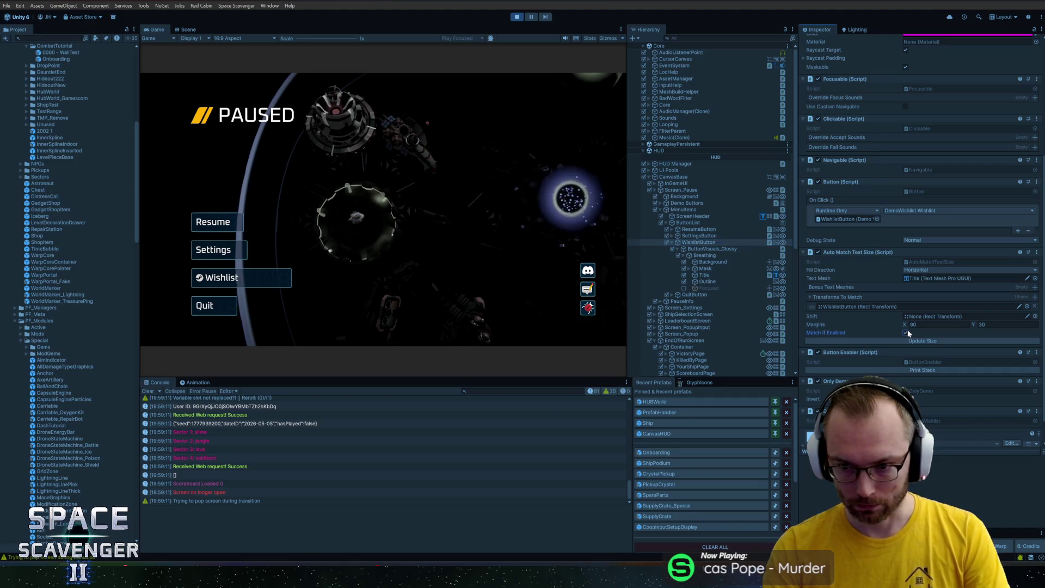
click(907, 341)
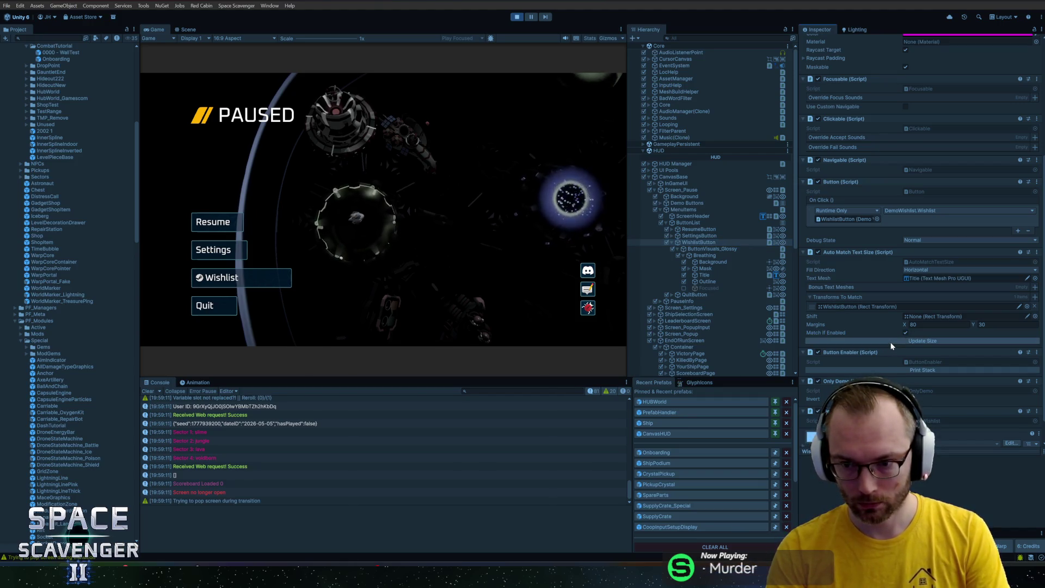
scroll(892, 345, down, 2)
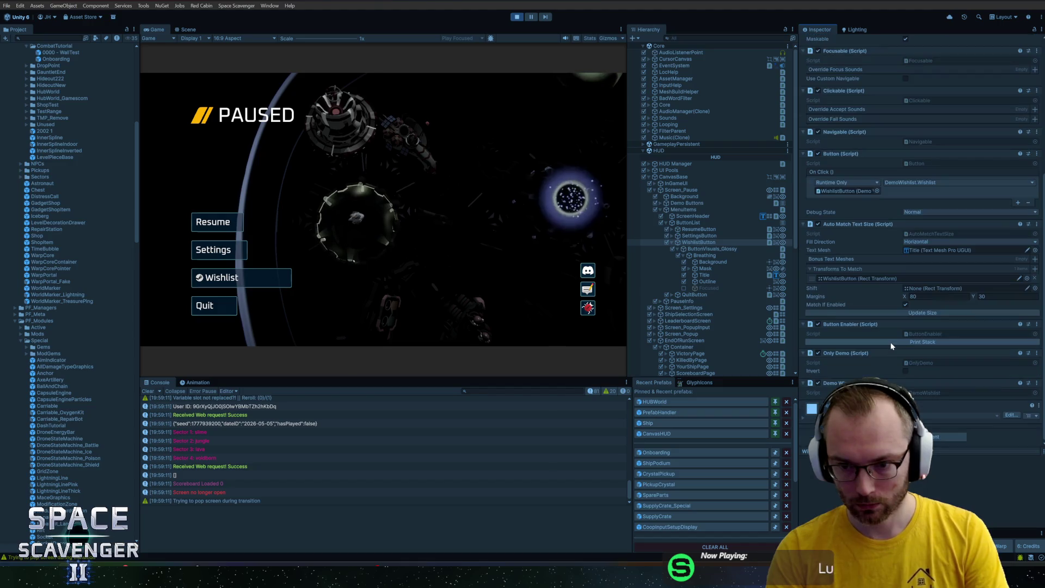
click(705, 275)
click(915, 224)
click(975, 214)
text(ttttttttttttttt)
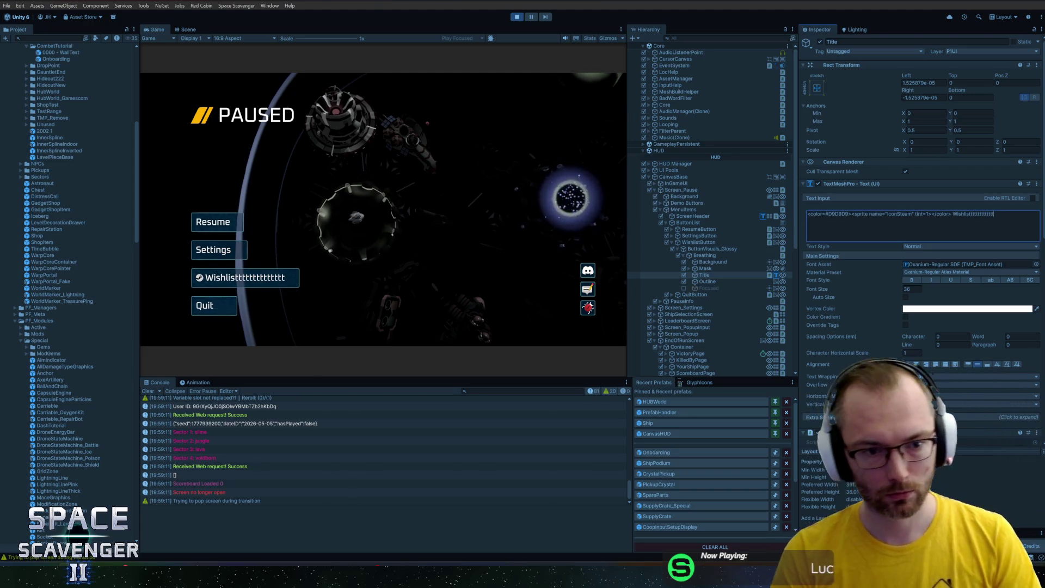
key(BackSpace)
key(BackSpace)
key(BackSpace)
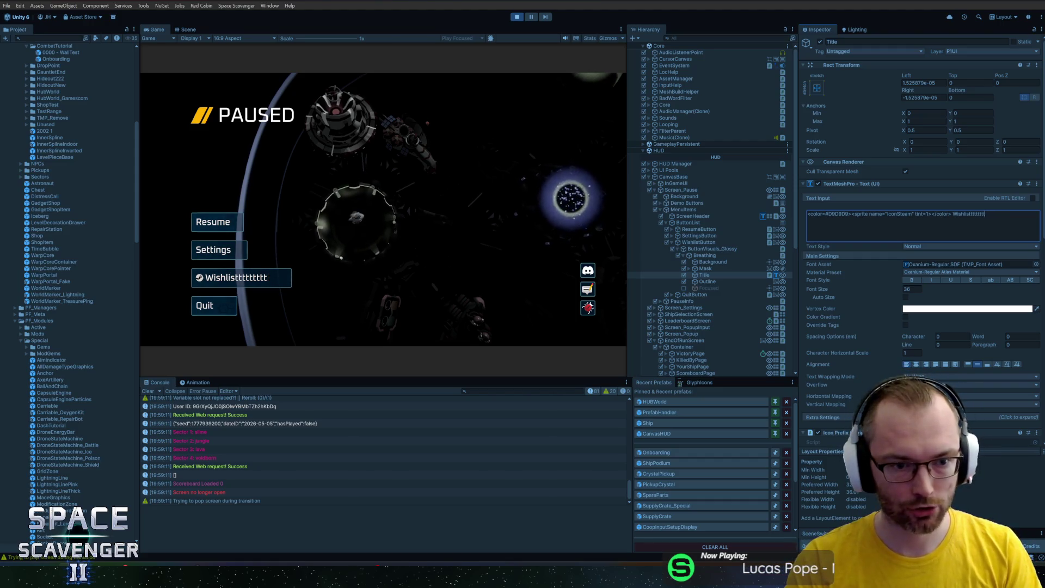
key(BackSpace)
key(BackSpace)
key(BackSpace)
key(BackSpace)
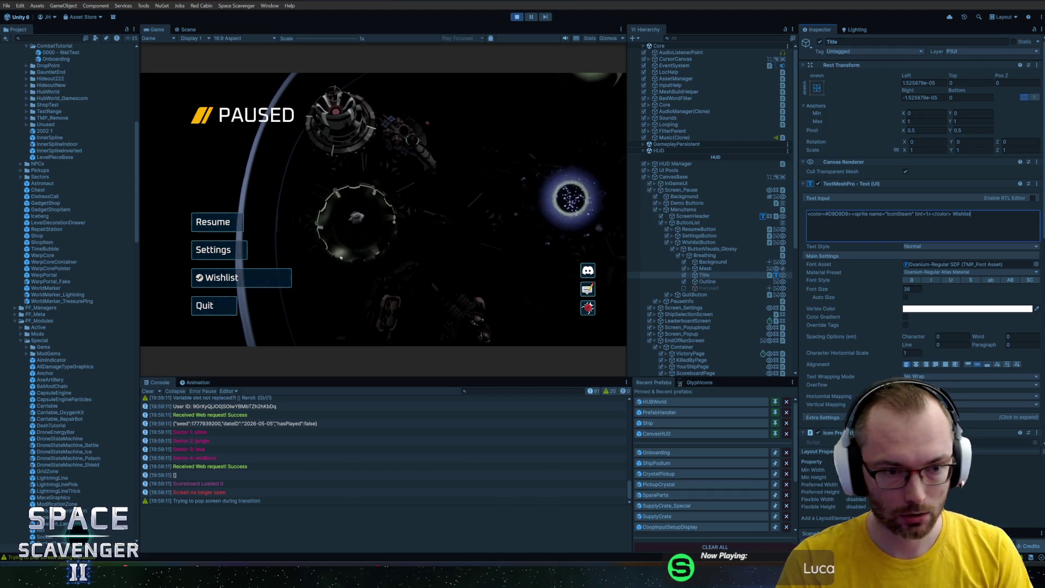
Select the Wishlist button and try smaller Margins X values, undoing back to 80
click(705, 255)
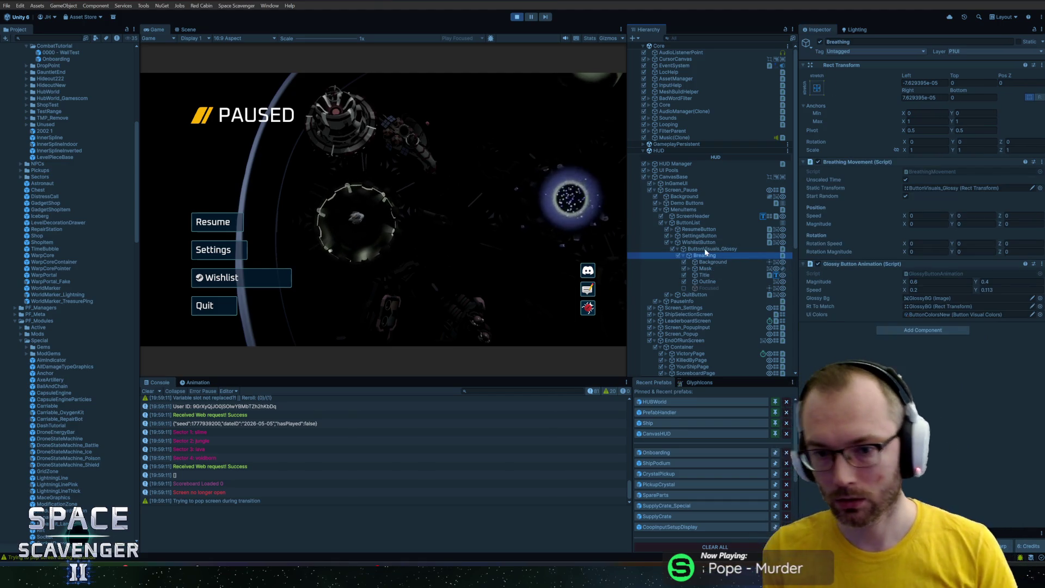
click(704, 242)
scroll(908, 325, down, 8)
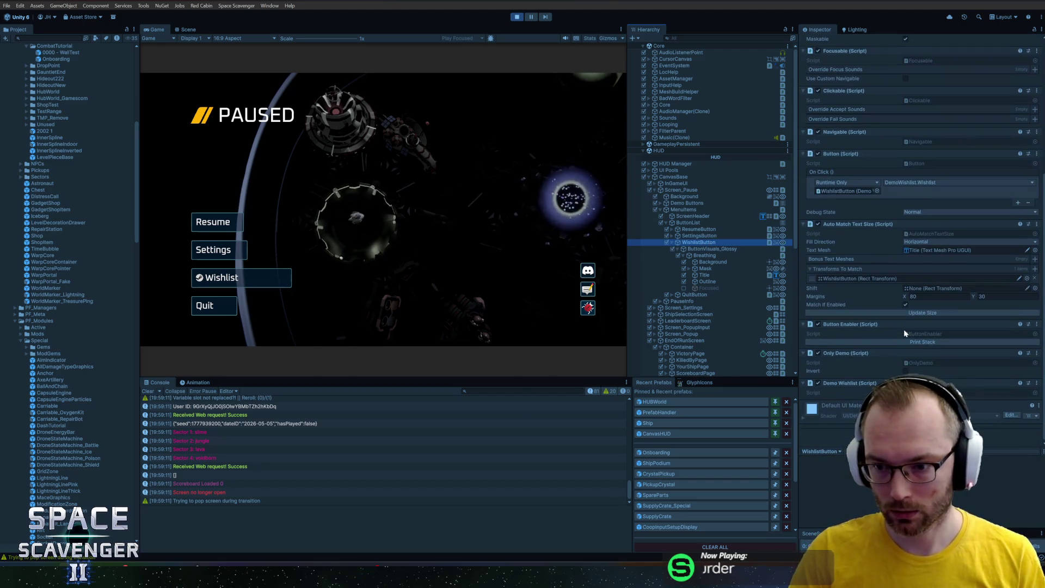
drag(905, 296, 811, 297)
drag(354, 313, 100, 281)
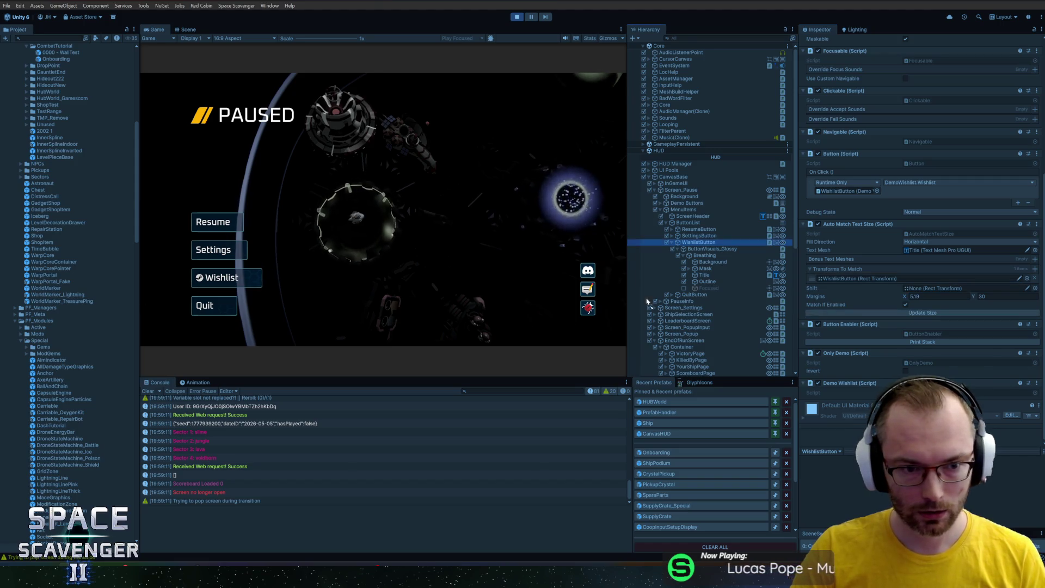
key(ctrl+z)
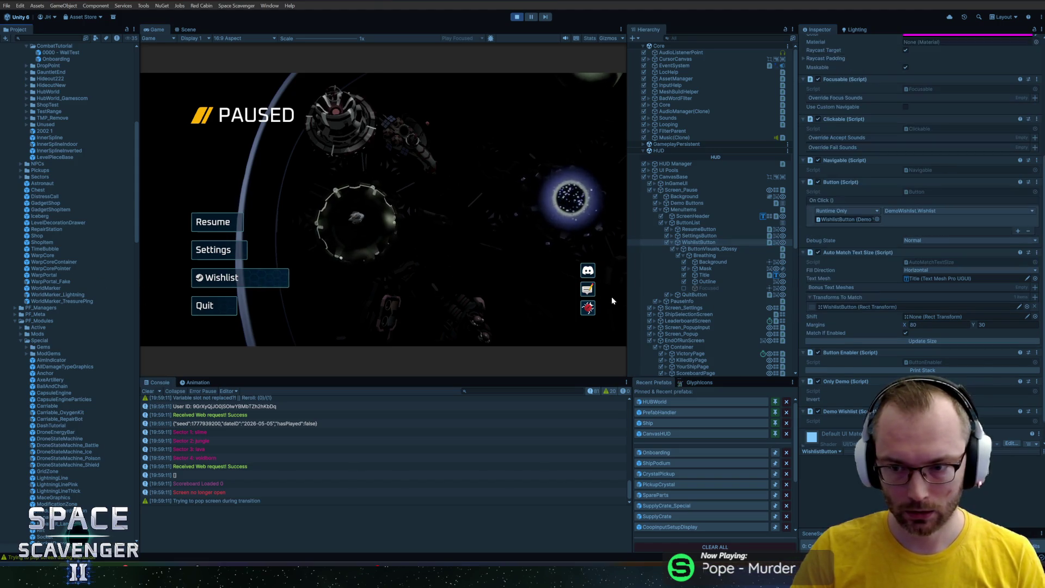
Duplicate then delete the Transforms To Match entry, and select the Title text object
click(858, 306)
key(ctrl+d)
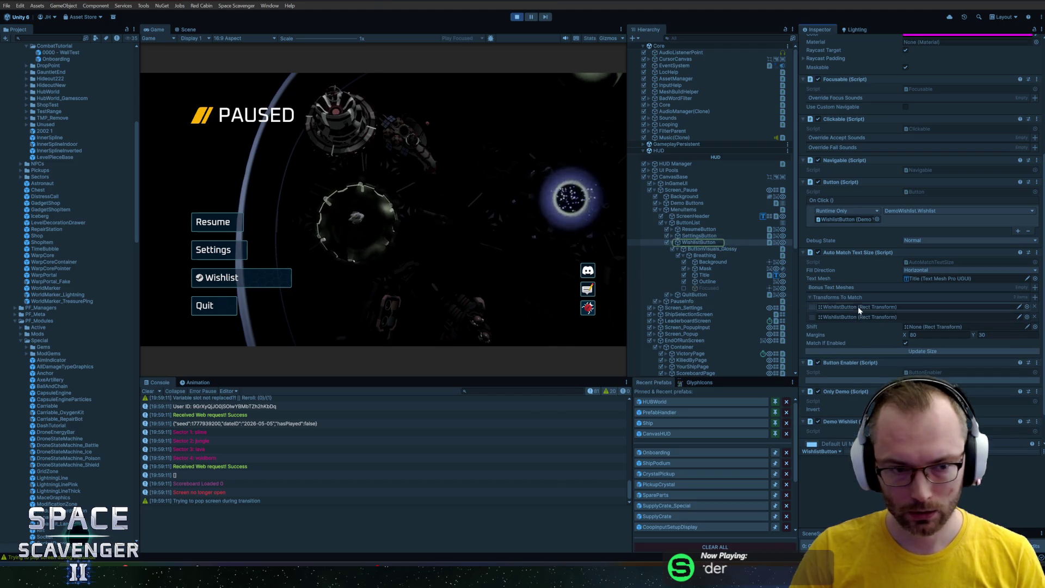
key(Delete)
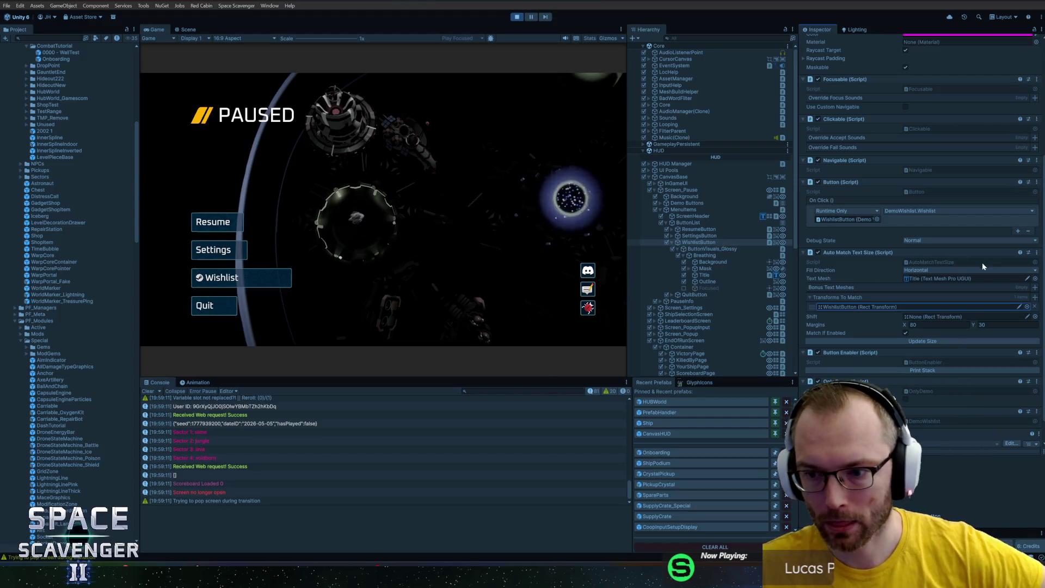
click(920, 278)
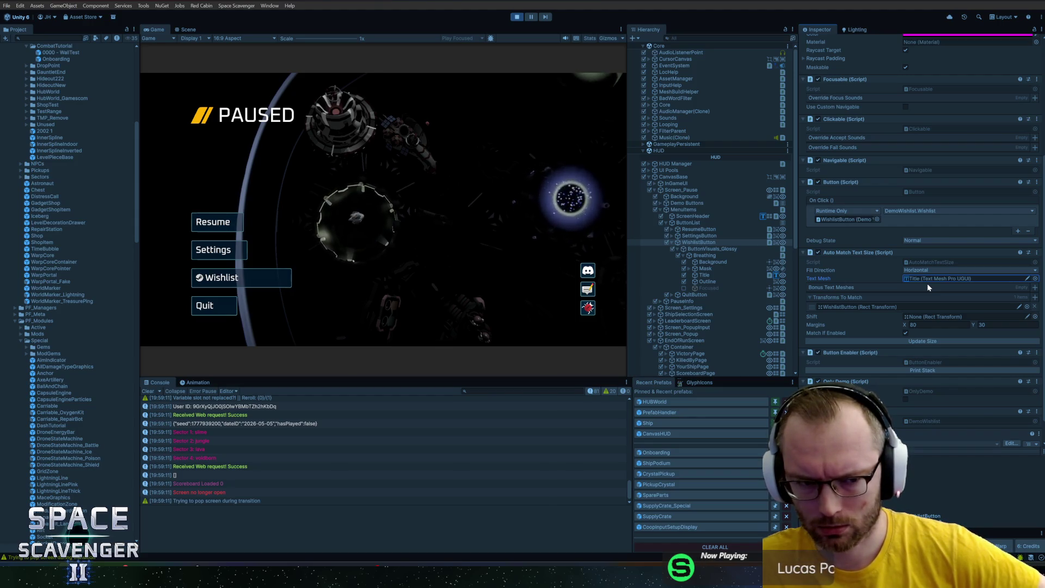
click(708, 275)
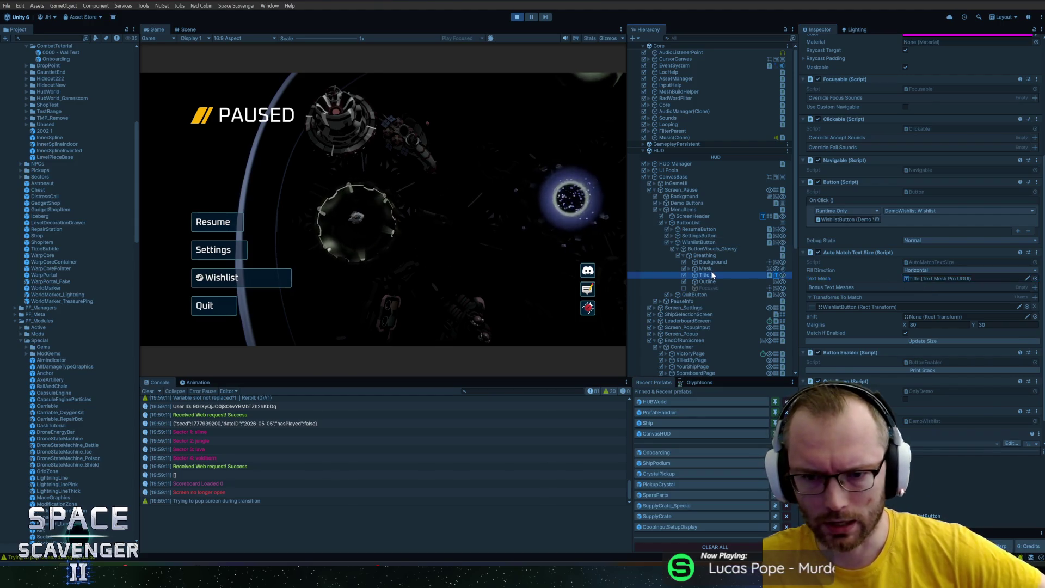
Remove the colour tags and the Steam icon sprite tag from the Title label text
click(918, 148)
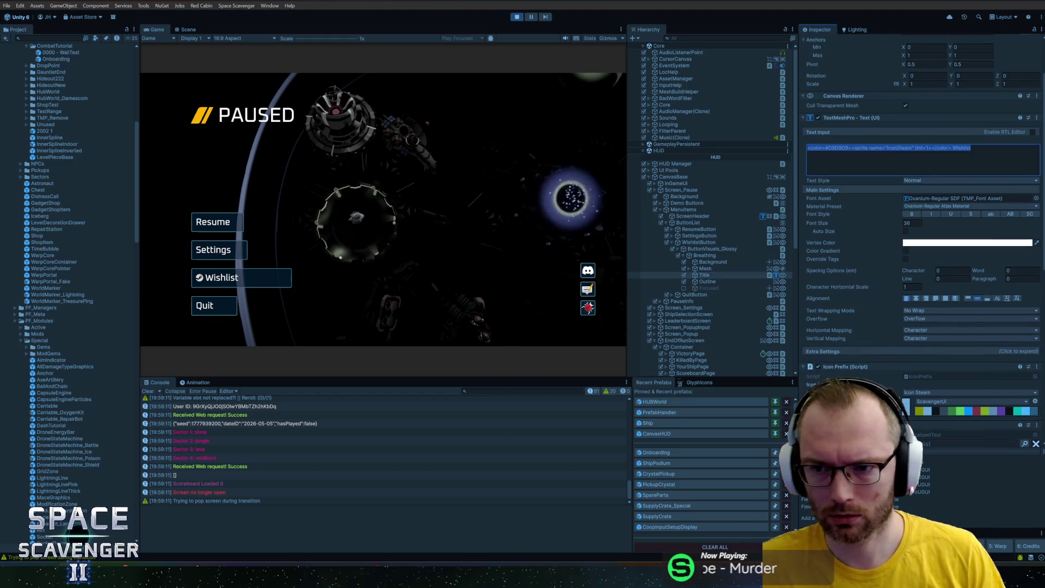
key(Right)
key(Right)
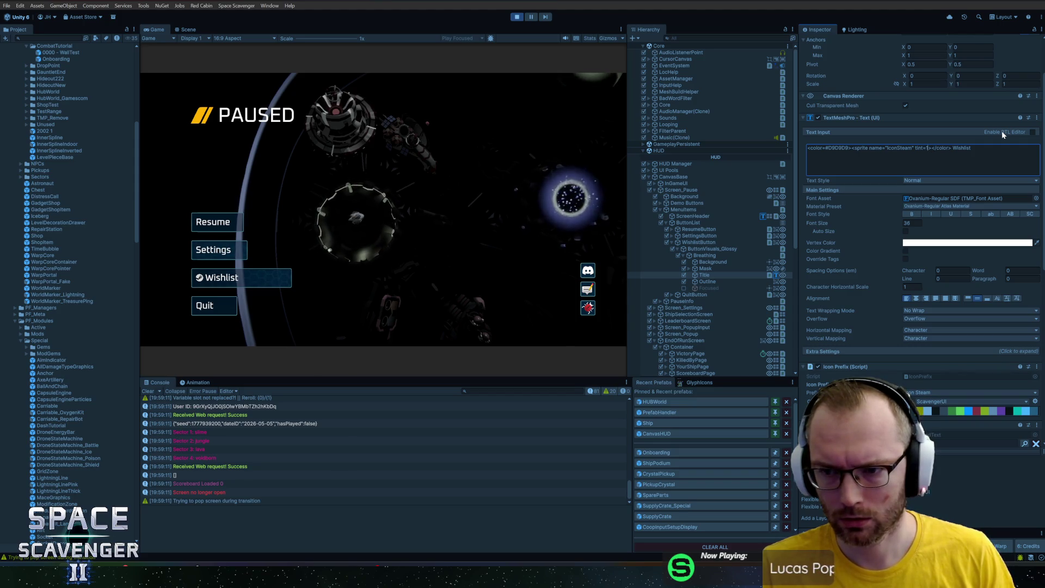
key(shift+Right)
key(shift+Right)
key(shift+Right)
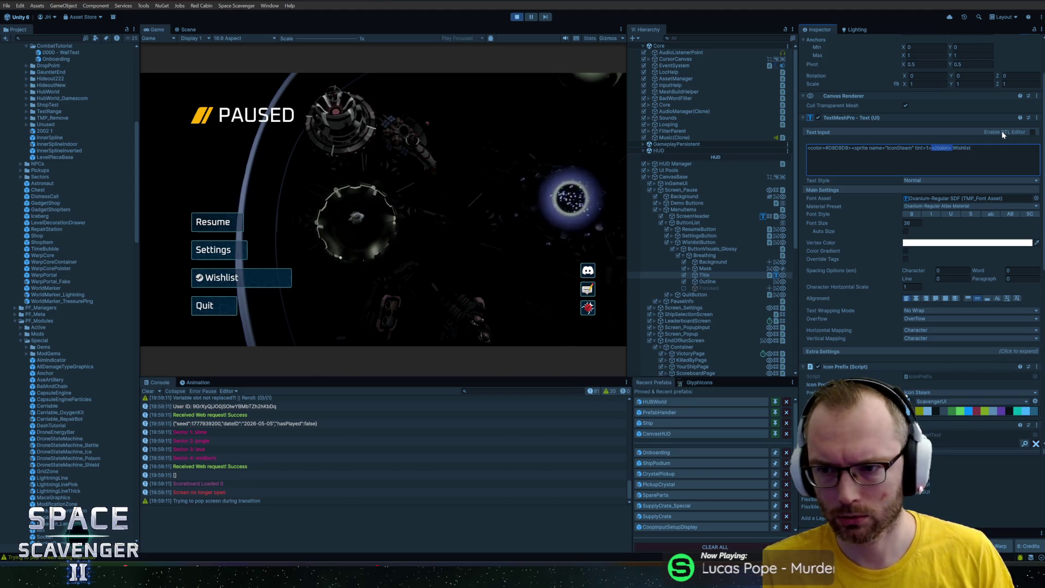
key(Delete)
key(shift+Right)
key(shift+Right)
key(shift+Right)
key(Delete)
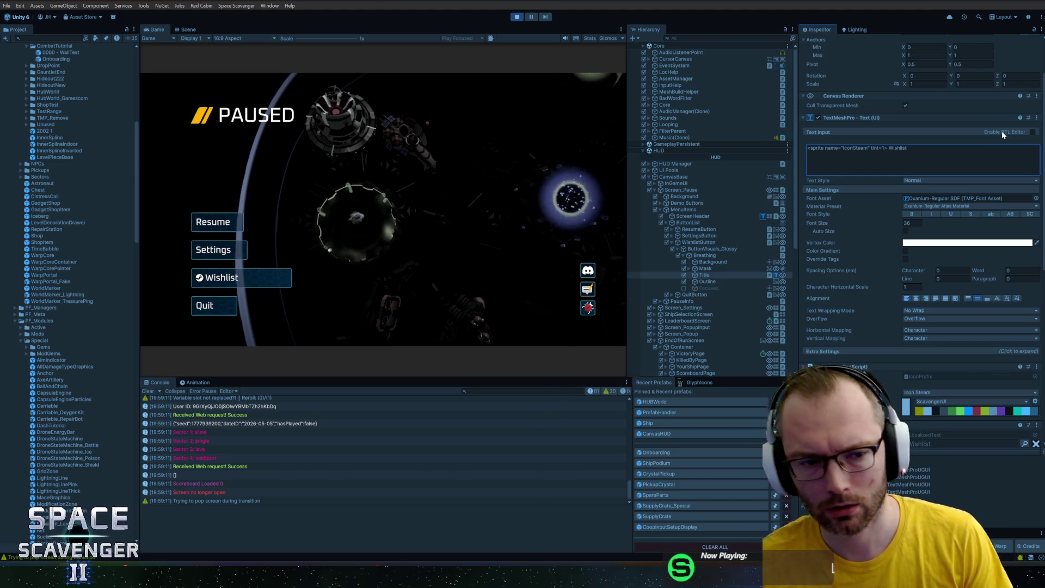
key(shift+Right)
key(shift+Right)
key(shift+Right)
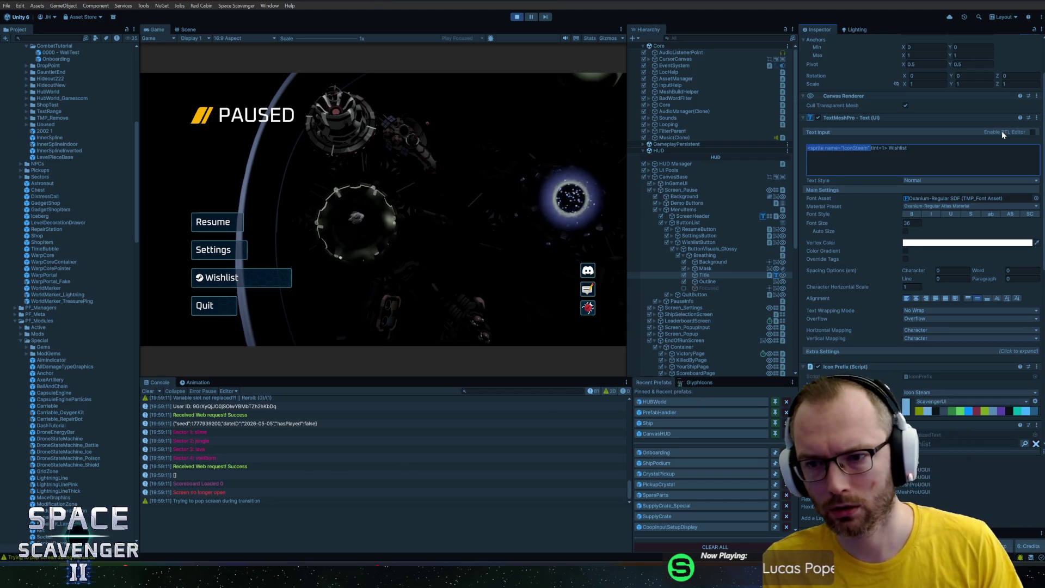
key(Delete)
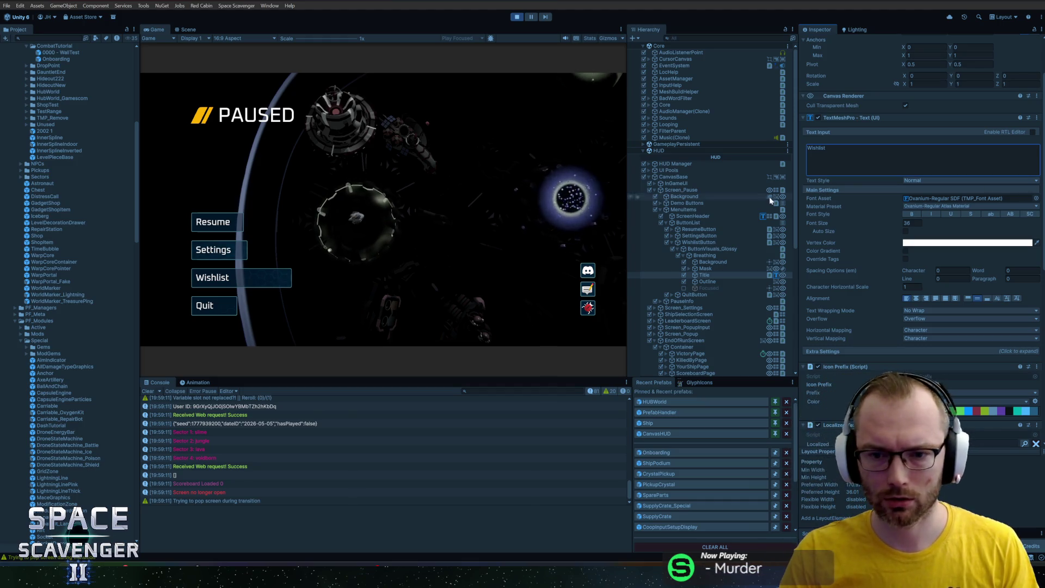
Finish the Title label edit, close the pause menu, and exit Play mode
click(719, 269)
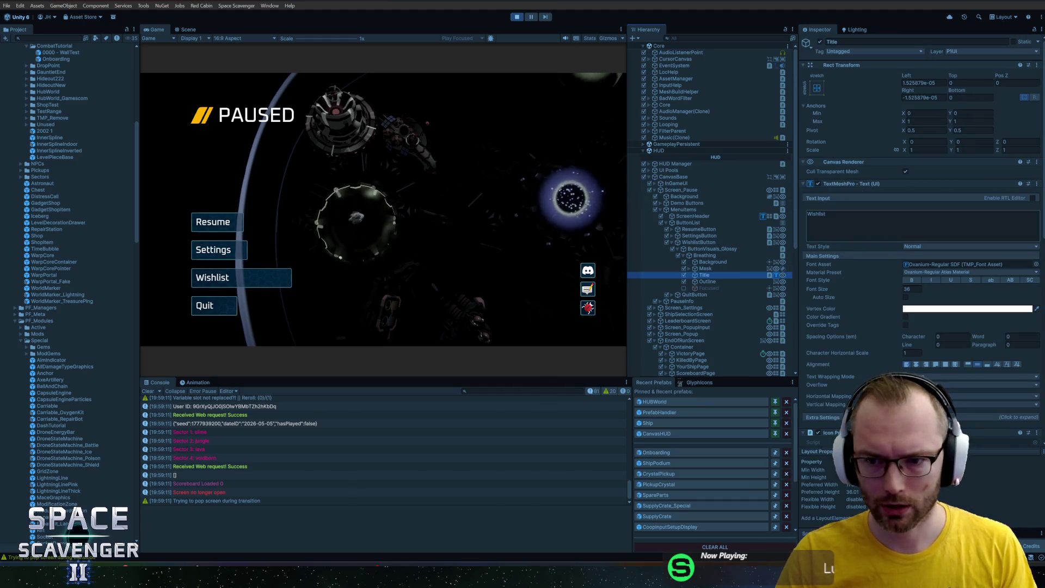
click(862, 222)
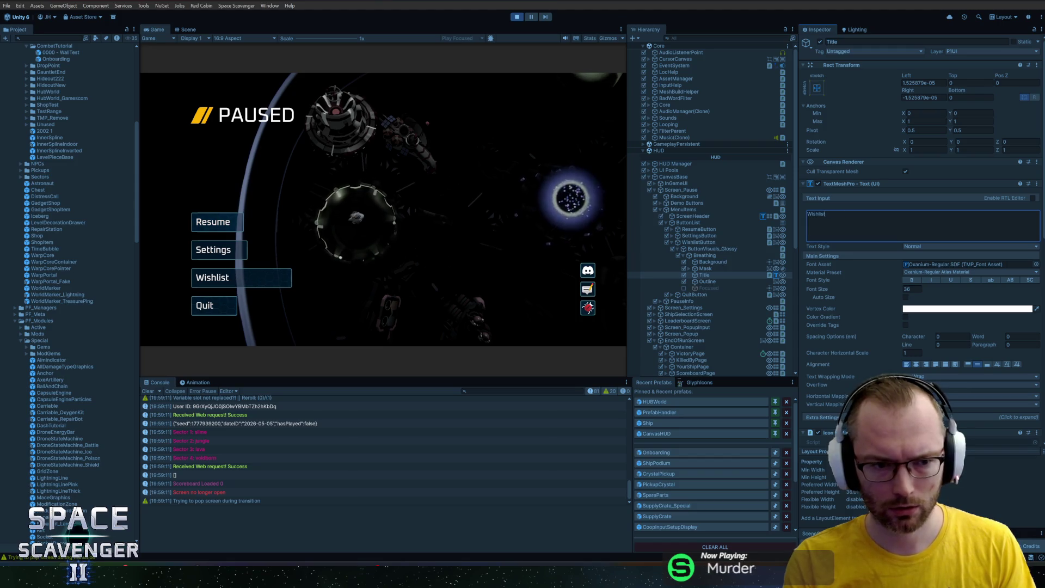
click(534, 191)
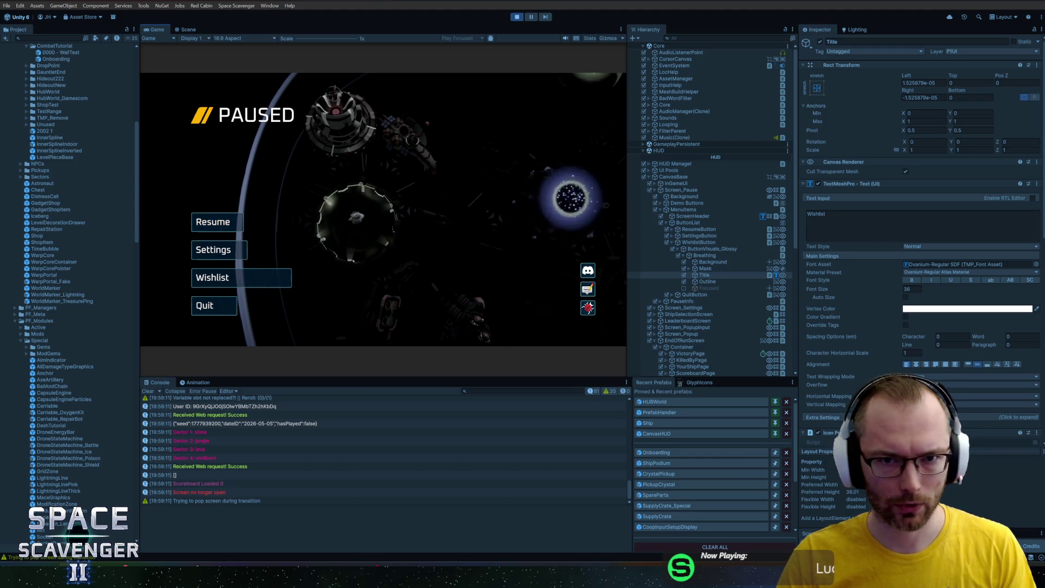
key(Escape)
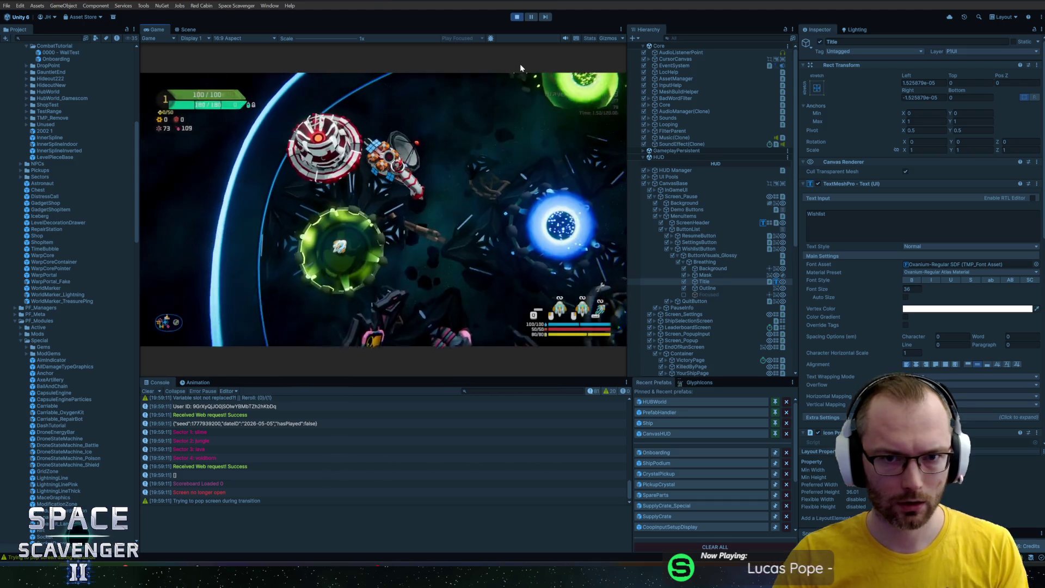
click(519, 18)
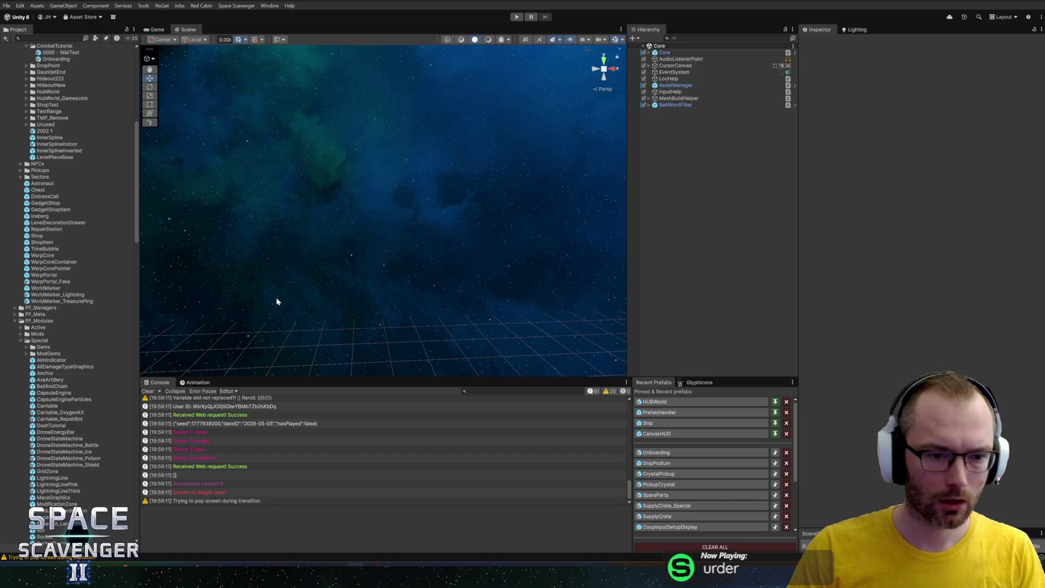
key(alt+Tab)
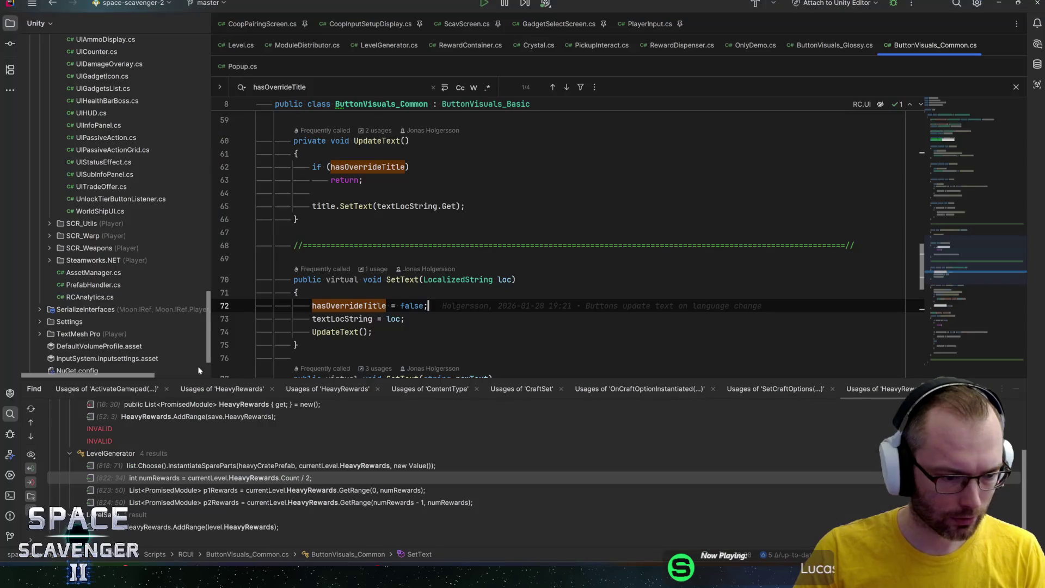
In Rider, open the Core class and find where VersionTextFull is used
key(ctrl+n)
text(interac)
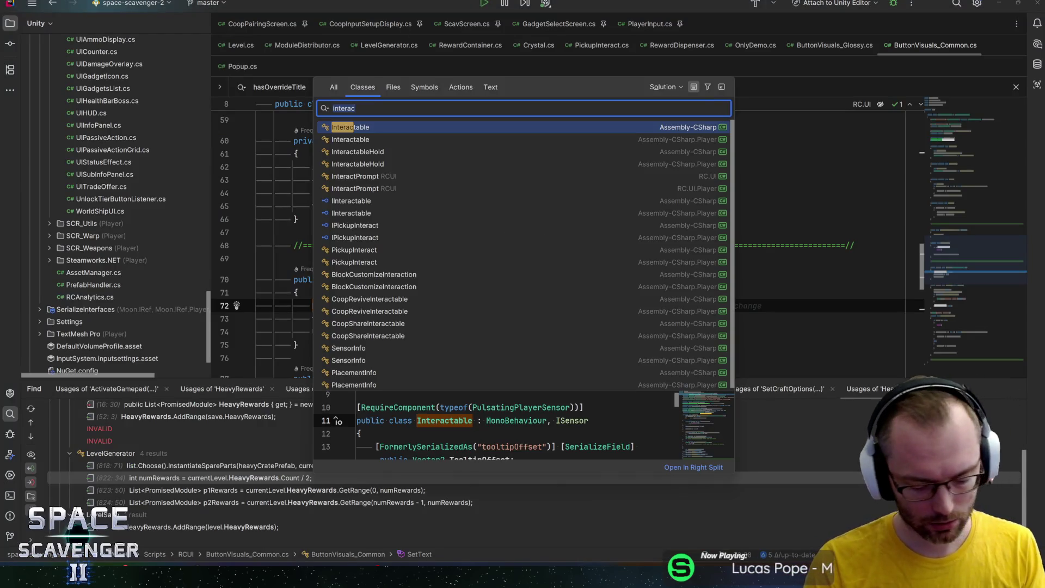
text(version)
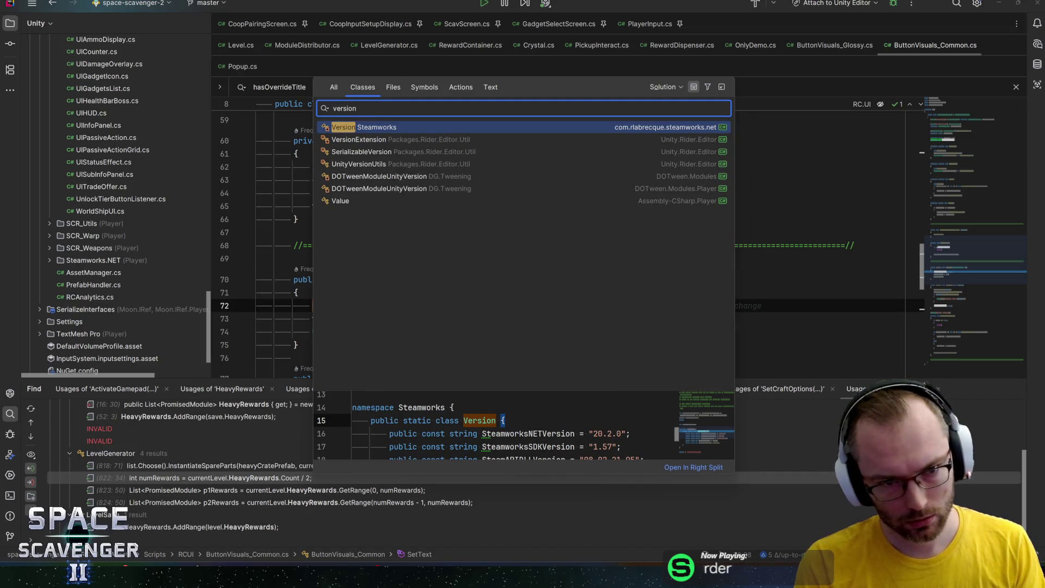
key(ctrl+a)
text(core)
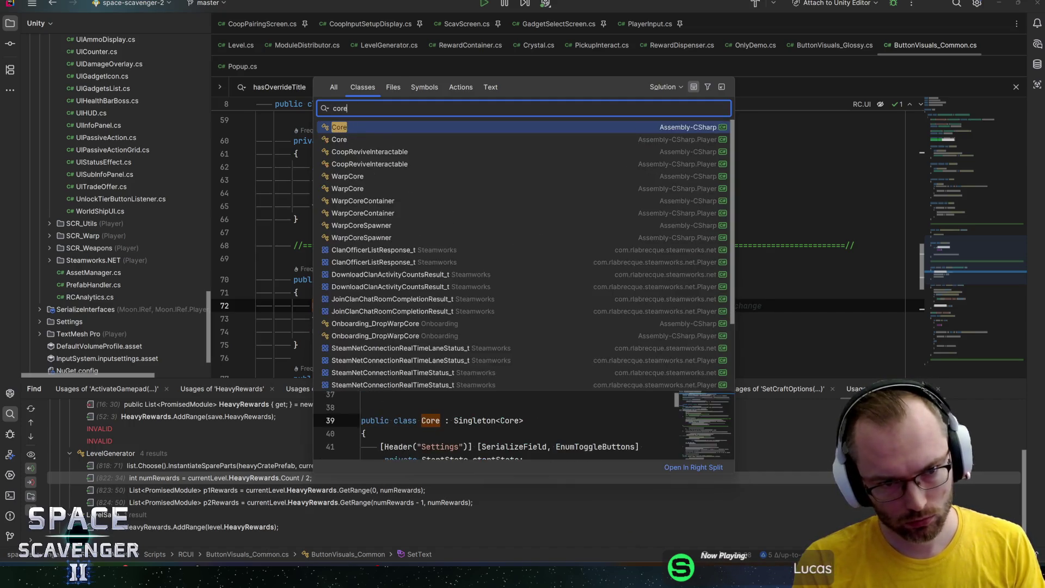
key(Return)
key(ctrl+f)
text(versiontext)
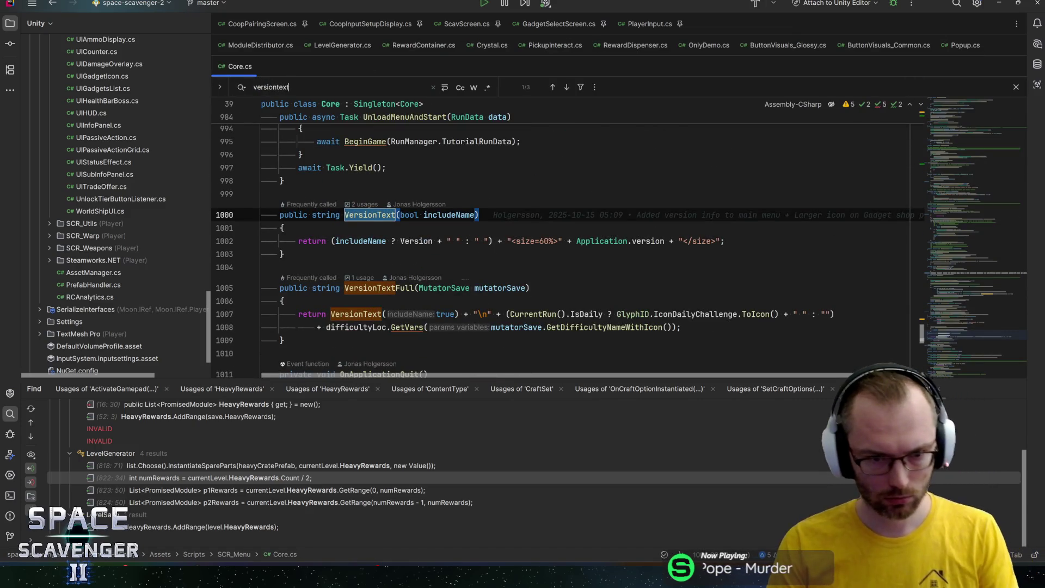
key(Return)
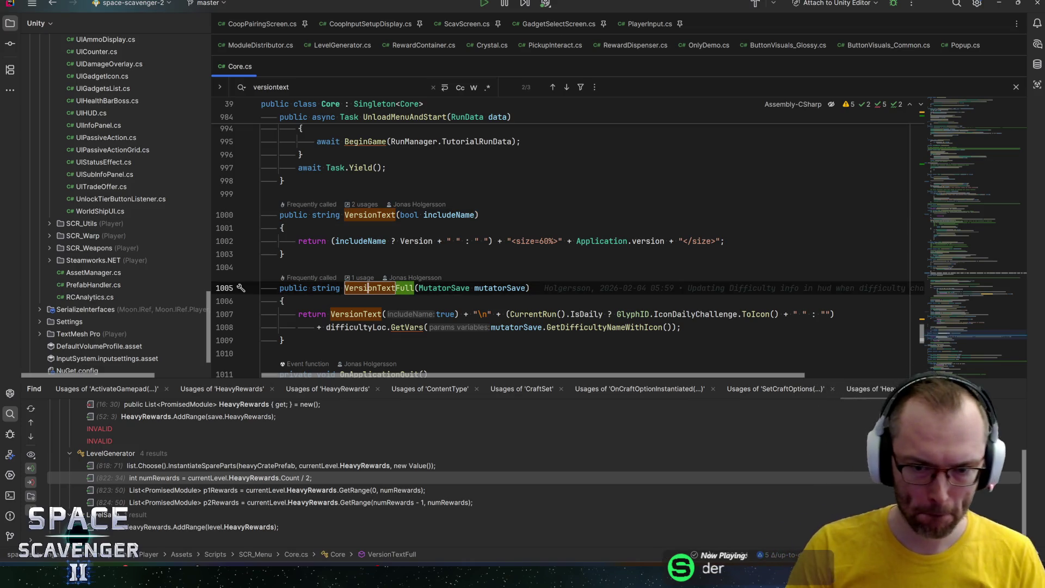
click(368, 288)
ctrl+click(358, 288)
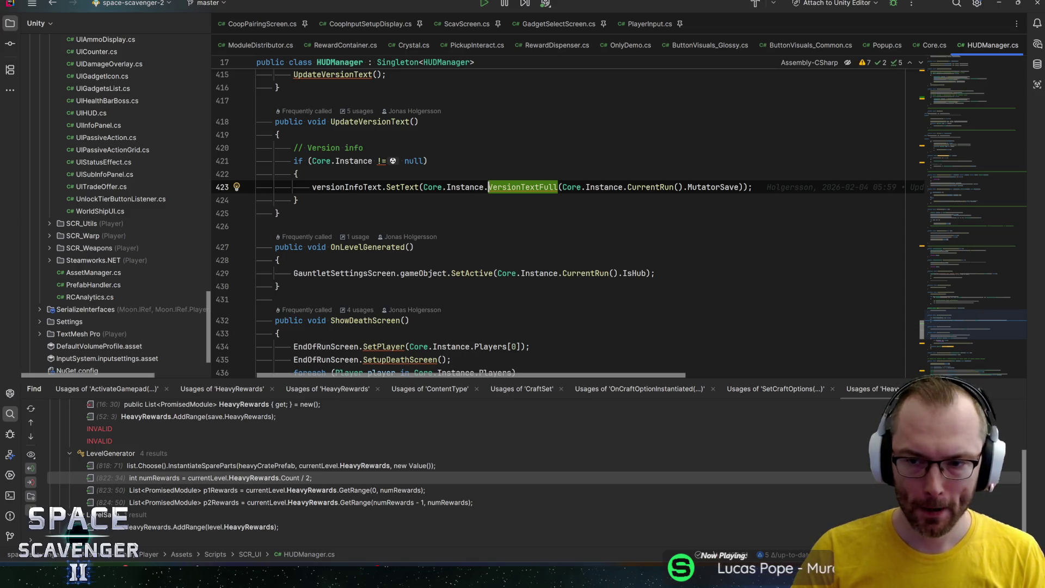
Look up the versionInfoText declaration and masterSeedText field, then search the file for 'fps'
double_click(332, 187)
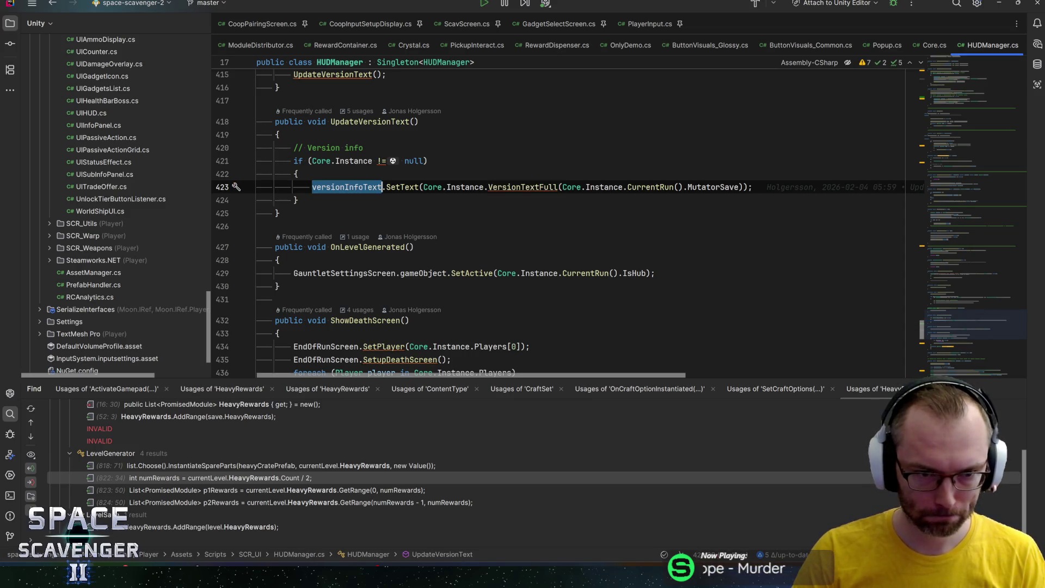
key(ctrl+f)
key(Return)
key(Return)
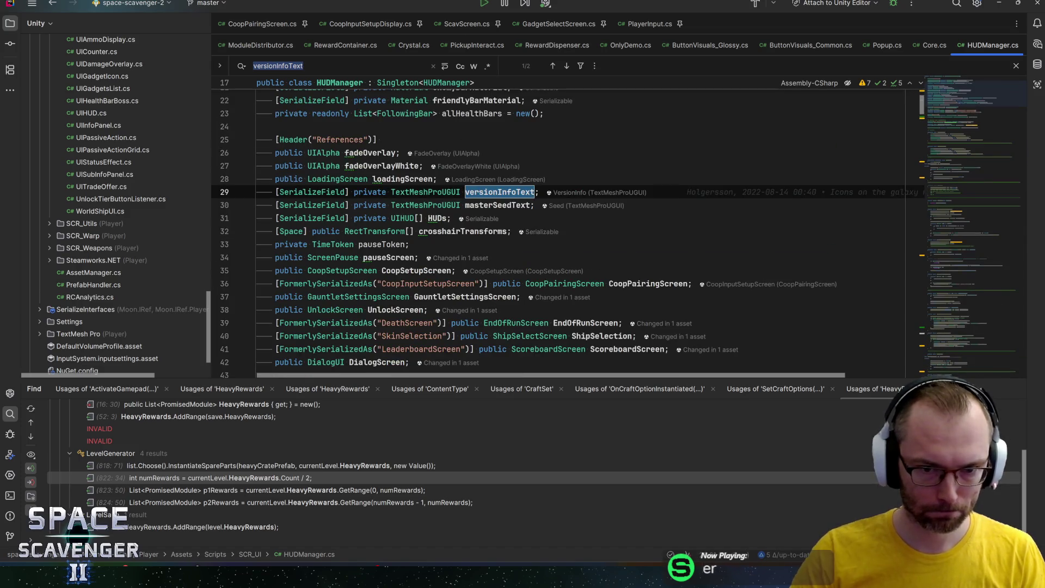
click(497, 205)
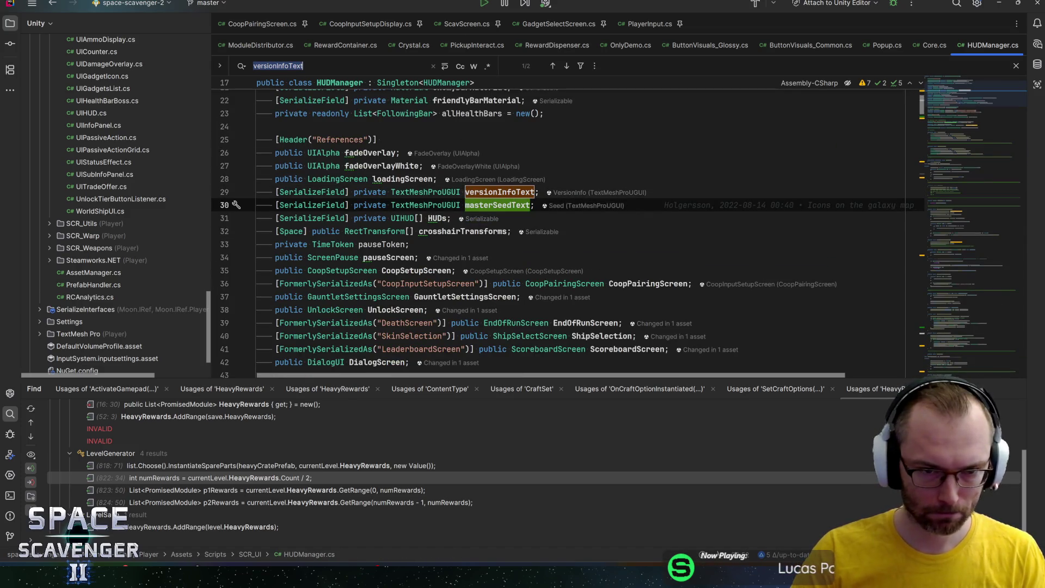
click(324, 218)
key(ctrl+f)
text(fps)
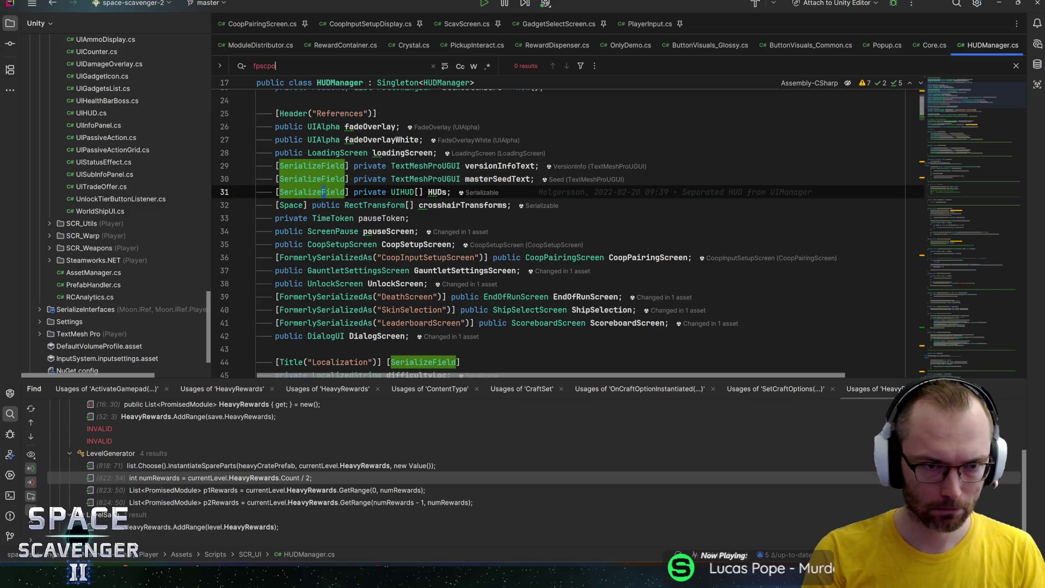
Open the FPSDisplay class through the class search
key(ctrl+n)
text(fpsc)
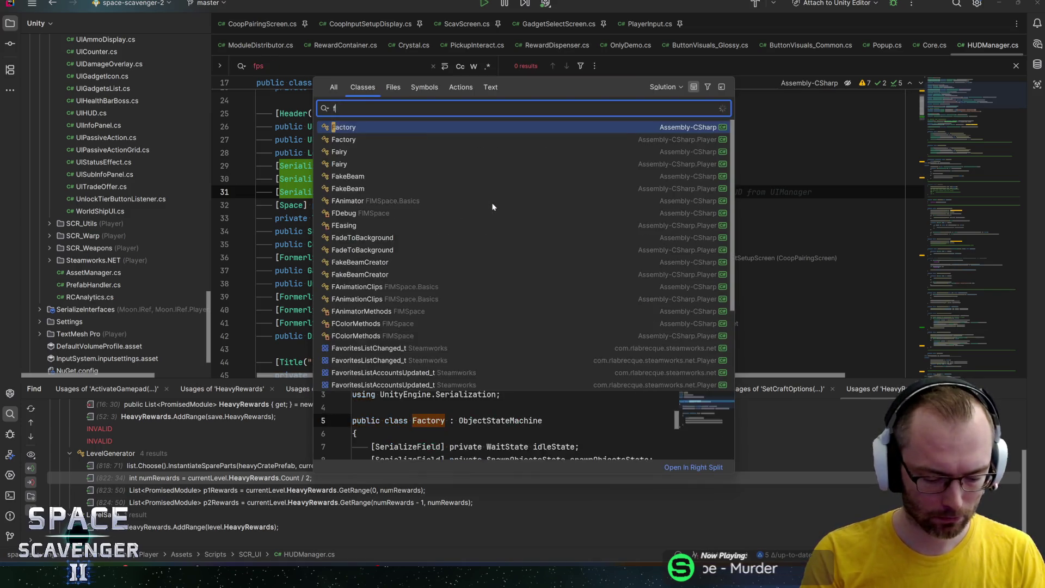
key(BackSpace)
text(do)
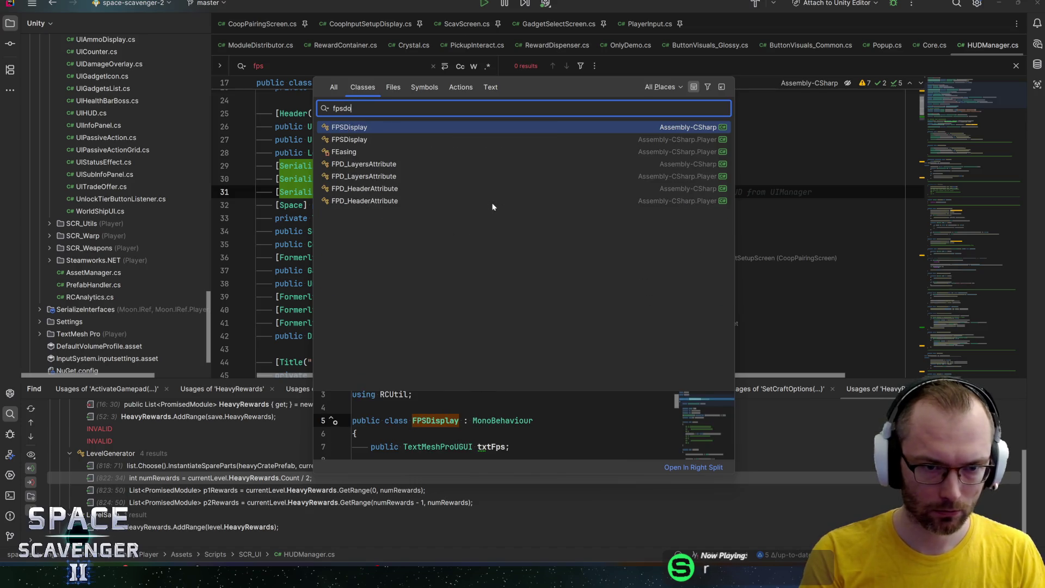
key(BackSpace)
key(Escape)
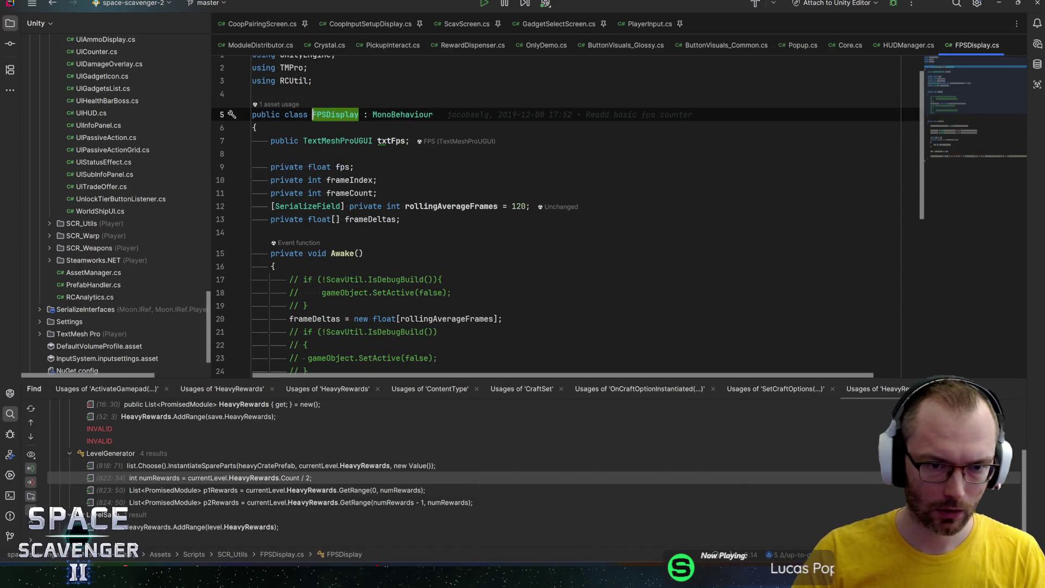
Check FPSDisplay's frameIndex and frameCount fields and move to the txtFps update line in Update
click(352, 179)
click(351, 193)
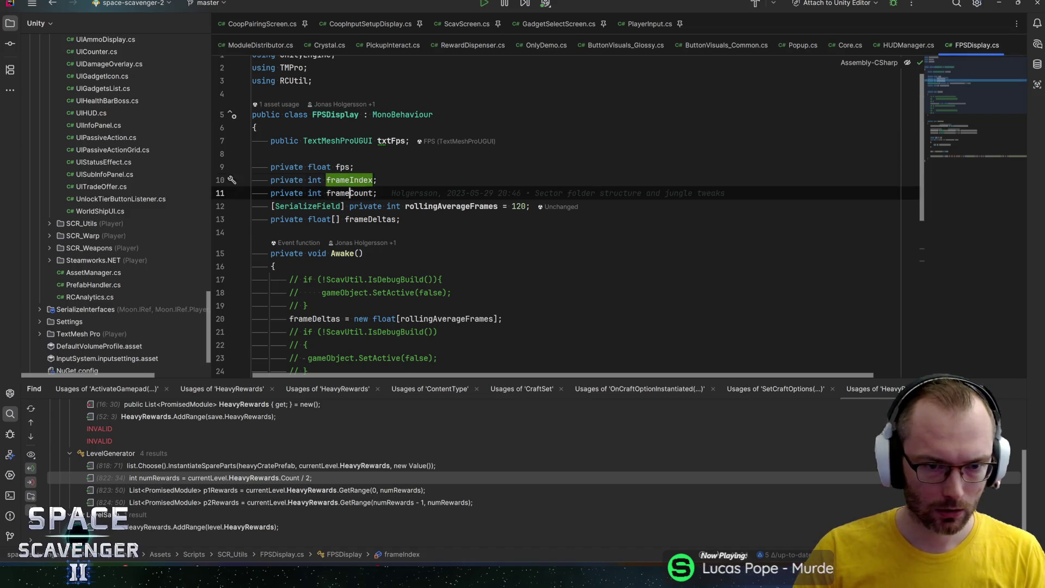
scroll(490, 218, down, 4)
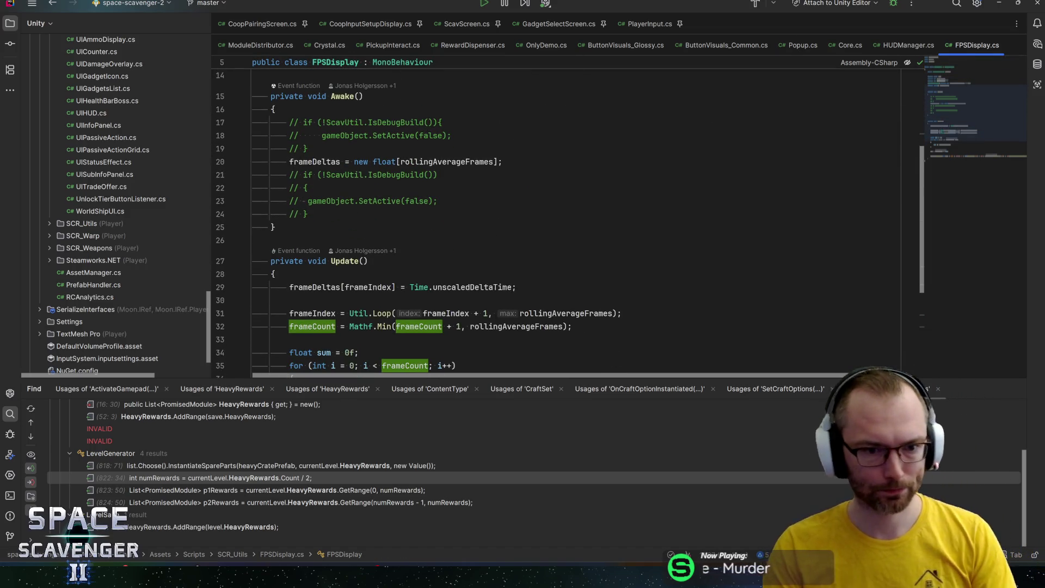
scroll(566, 218, down, 3)
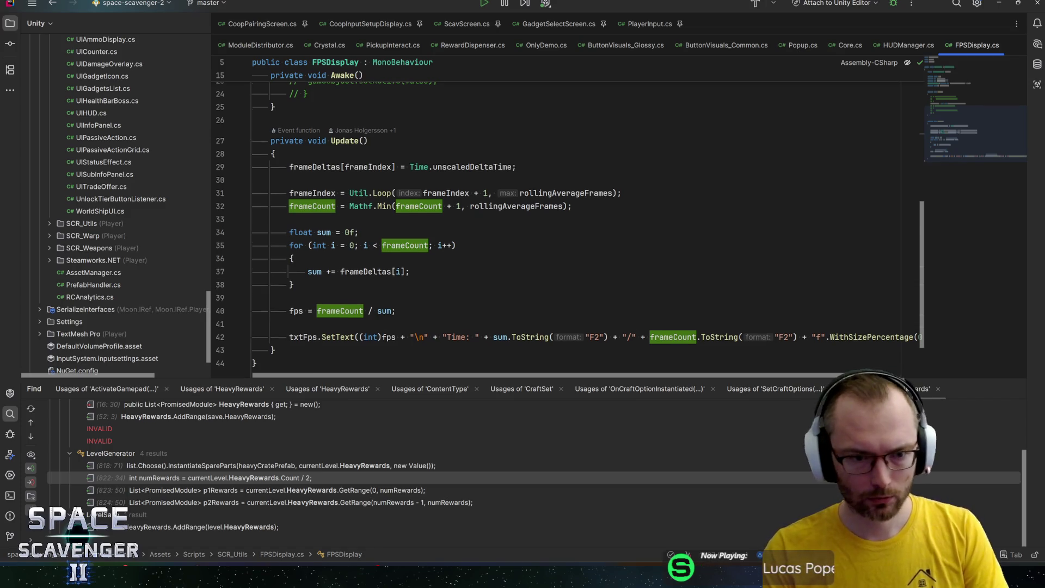
scroll(566, 218, down, 2)
click(451, 272)
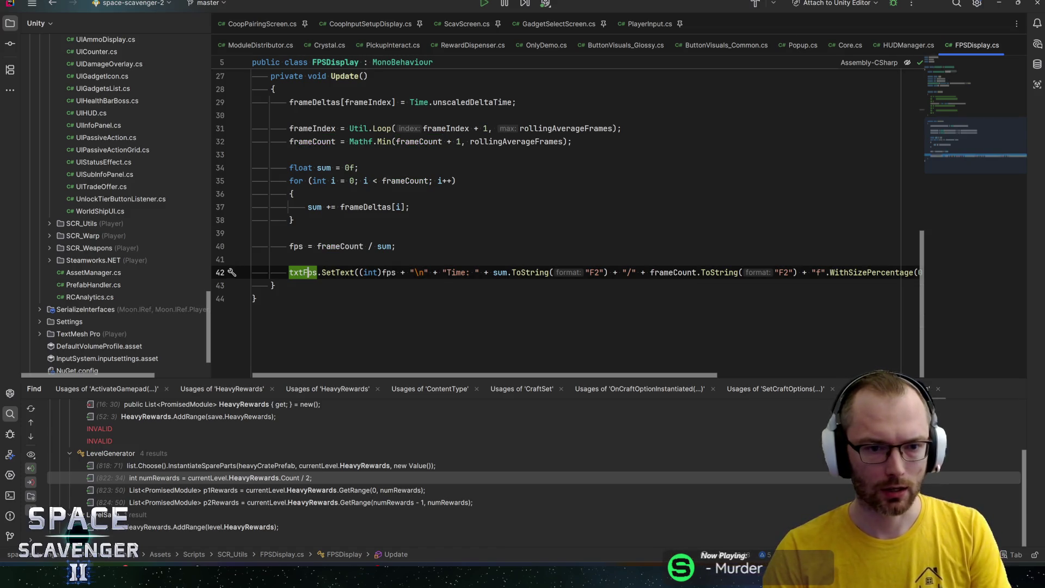
click(253, 259)
Wrap the txtFps.SetText line in Update with #if !DEMO_BUILD and #endif, then save
text(#if)
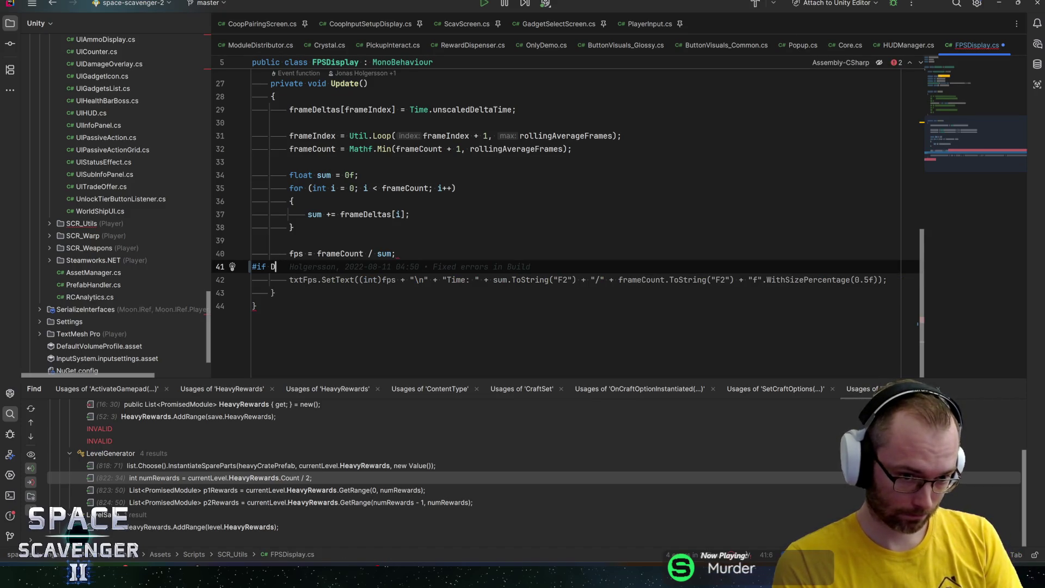
text(!DEMO_)
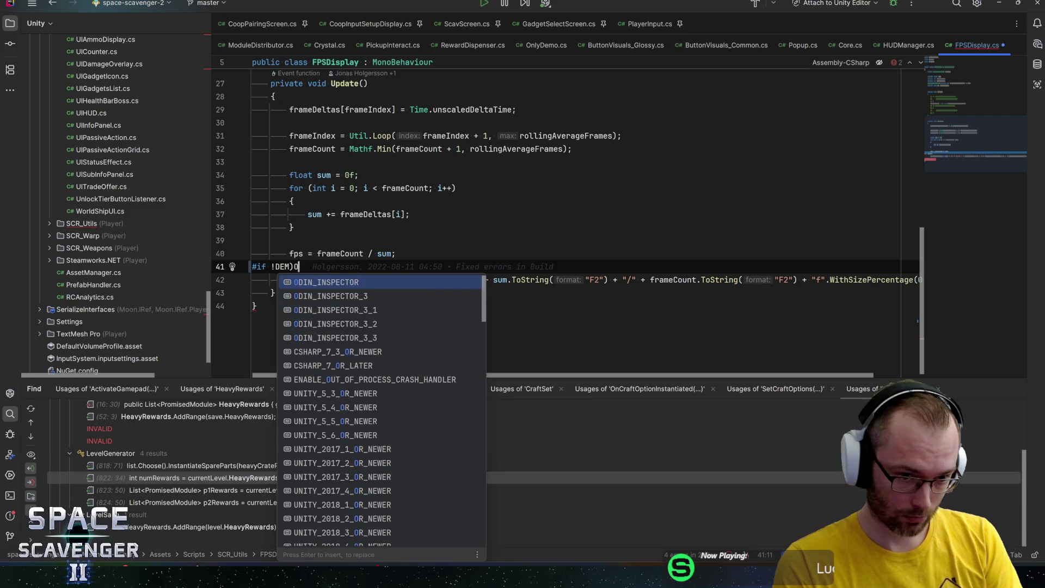
text(BUILD)
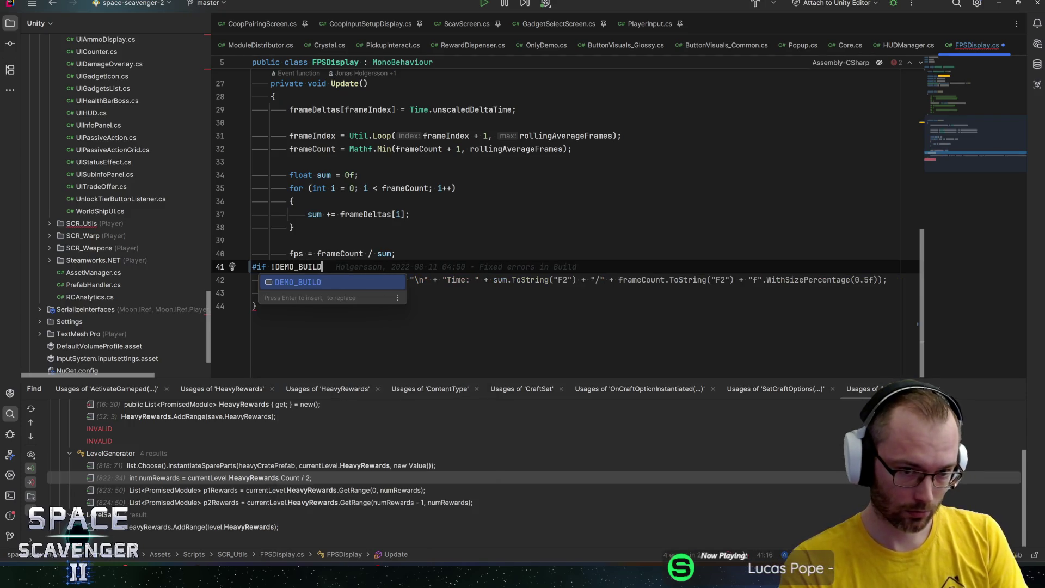
key(Down)
key(End)
key(Return)
text(#endif)
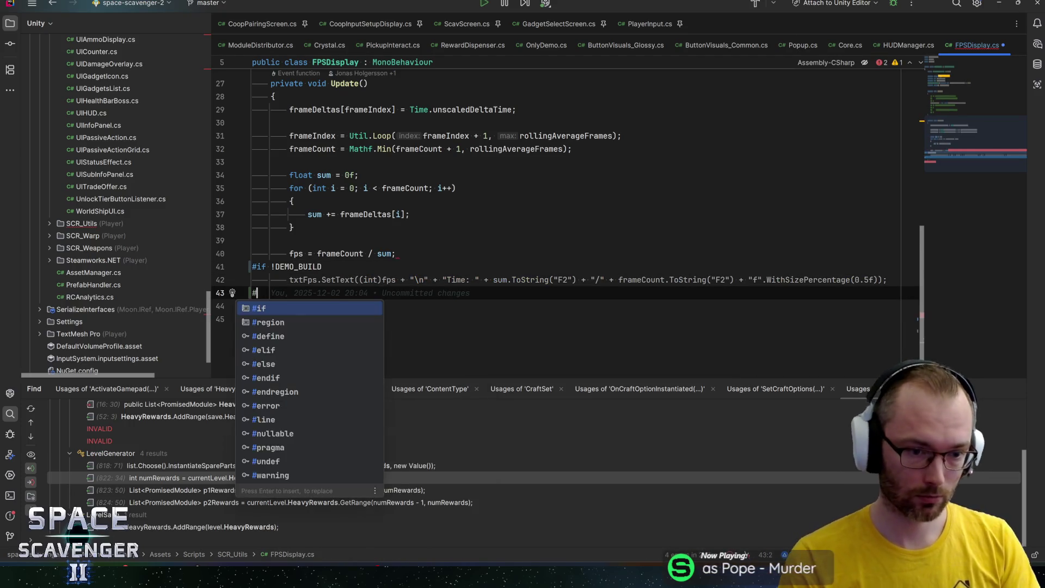
key(ctrl+s)
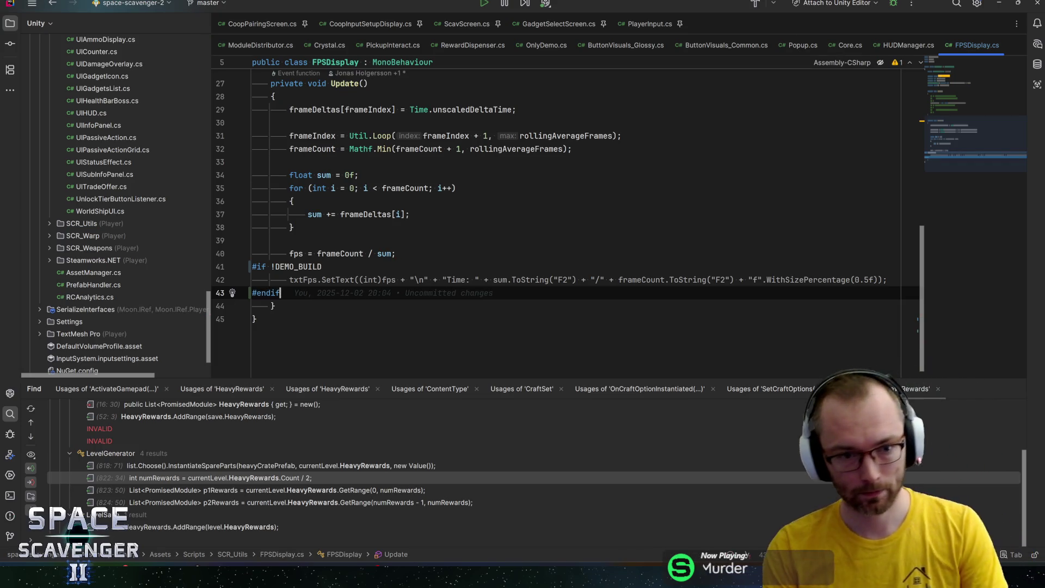
Turn the closing directive into an #else branch followed by a new #endif
click(298, 279)
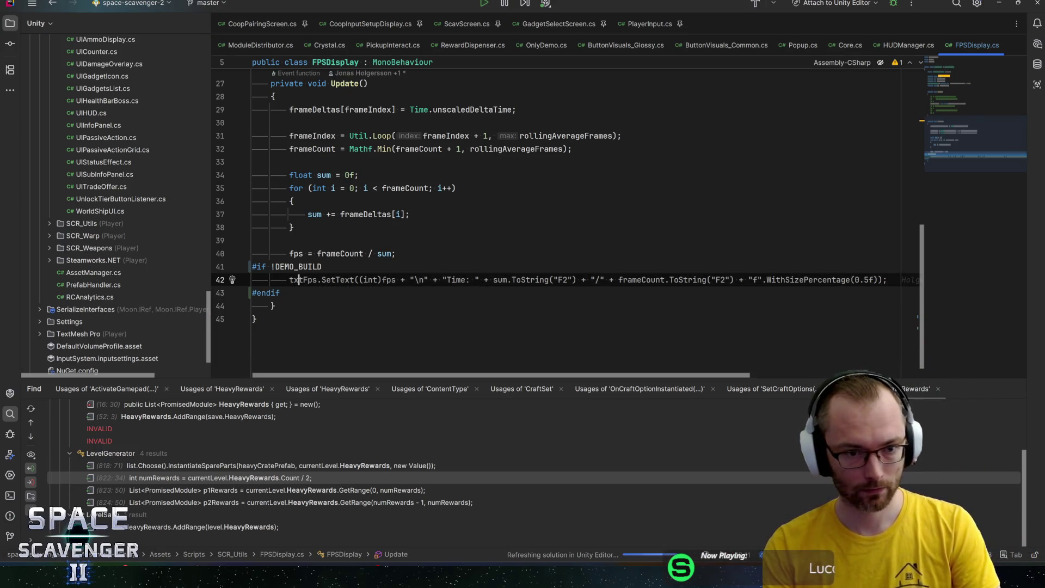
key(Down)
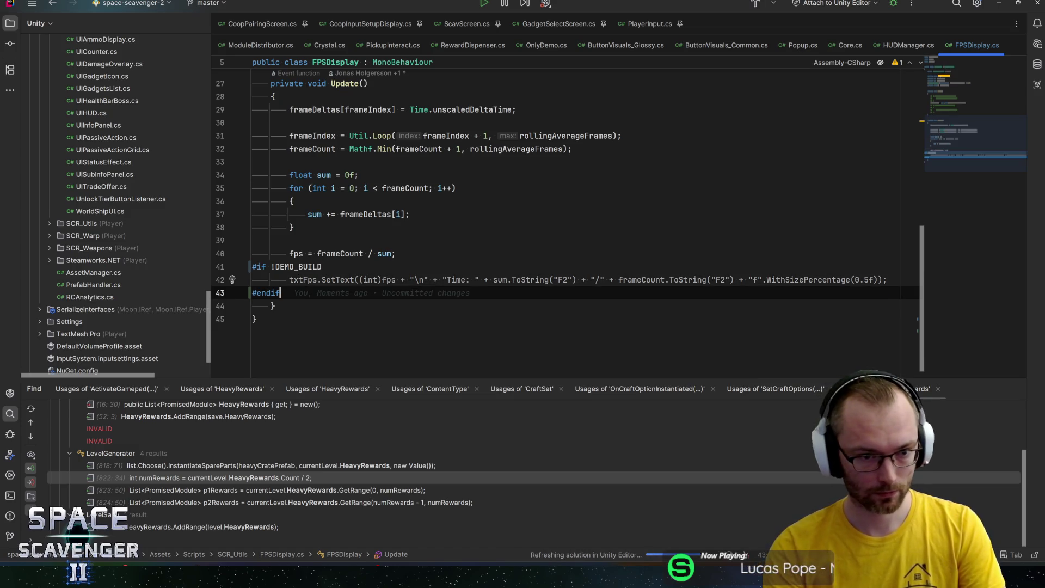
key(ctrl+shift+Left)
text(else)
key(Return)
text(#endif)
key(Tab)
key(shift+Tab)
key(ctrl+alt+Return)
Replace the else branch through #endif with a single #endif
key(Up)
key(Up)
key(Down)
key(Down)
key(Down)
click(271, 306)
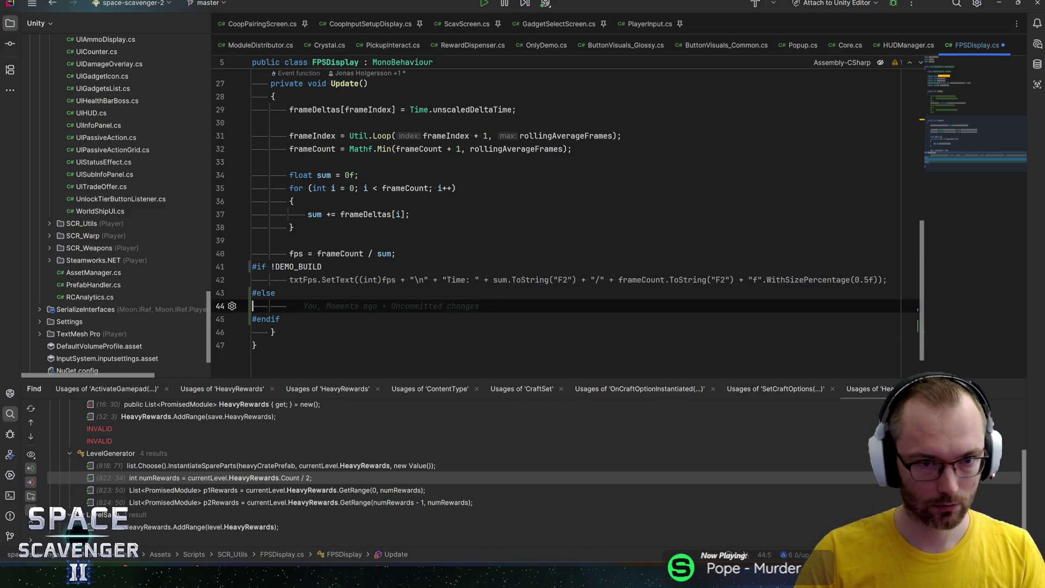
mouse_move(281, 319)
mouse_down()
mouse_move(272, 280)
mouse_move(271, 294)
mouse_up()
text(enf)
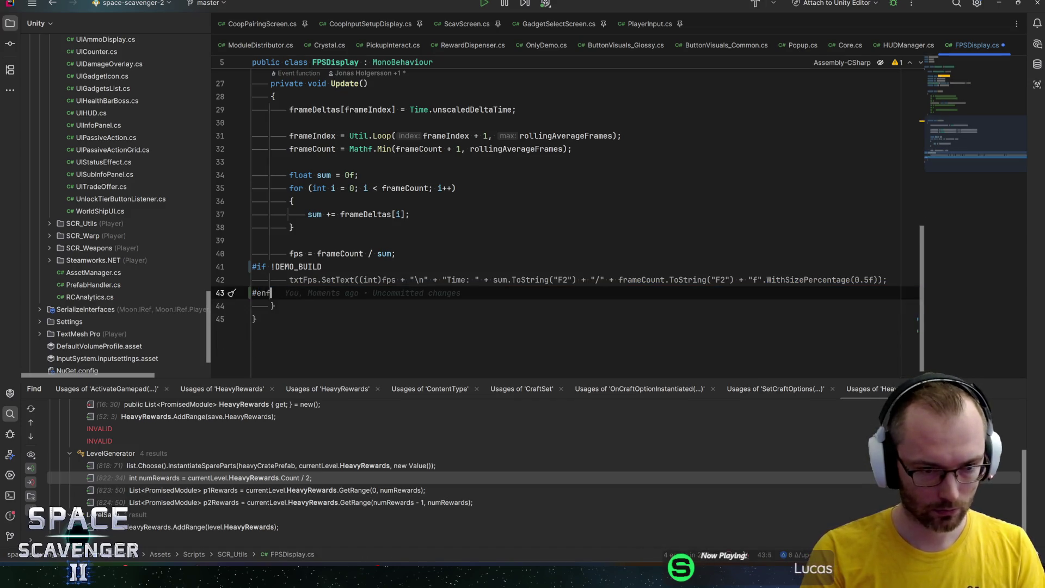
key(BackSpace)
text(dif)
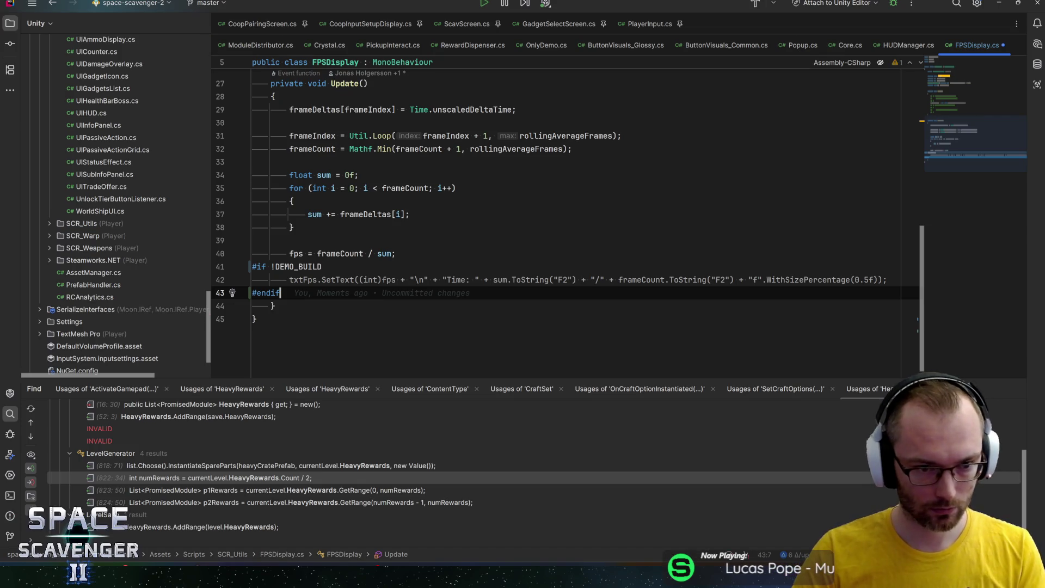
Copy the #if !DEMO_BUILD line up into the Awake method
key(Up)
key(Up)
key(shift+Up)
key(Home)
key(shift+End)
scroll(566, 218, up, 3)
key(alt+shift+Up)
key(alt+shift+Up)
key(alt+shift+Up)
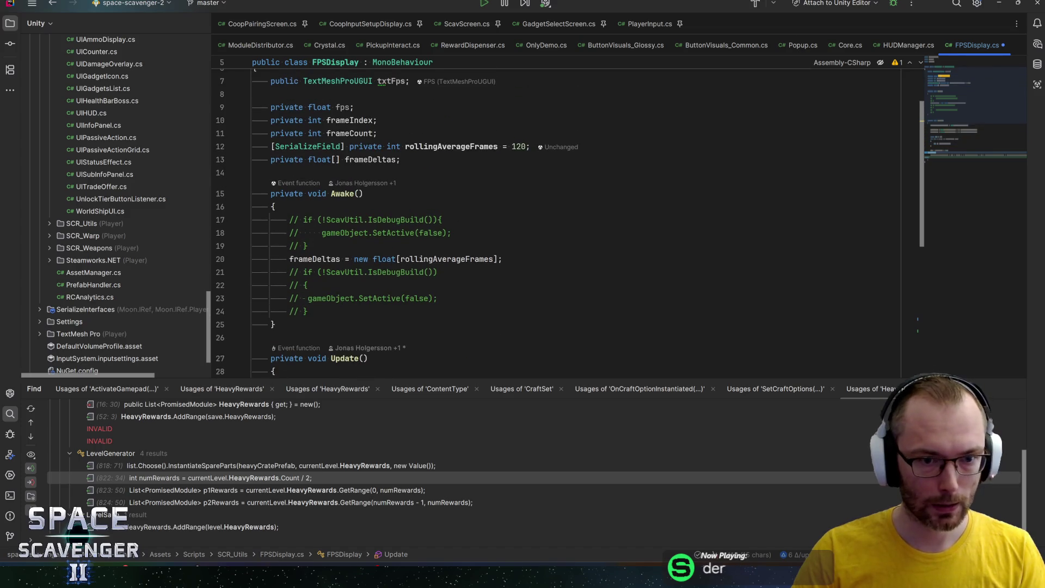
In Awake, change the check to #if DEMO_BUILD and add txtFps.enabled = false
key(ctrl+Left)
key(BackSpace)
key(End)
key(Return)
text(f)
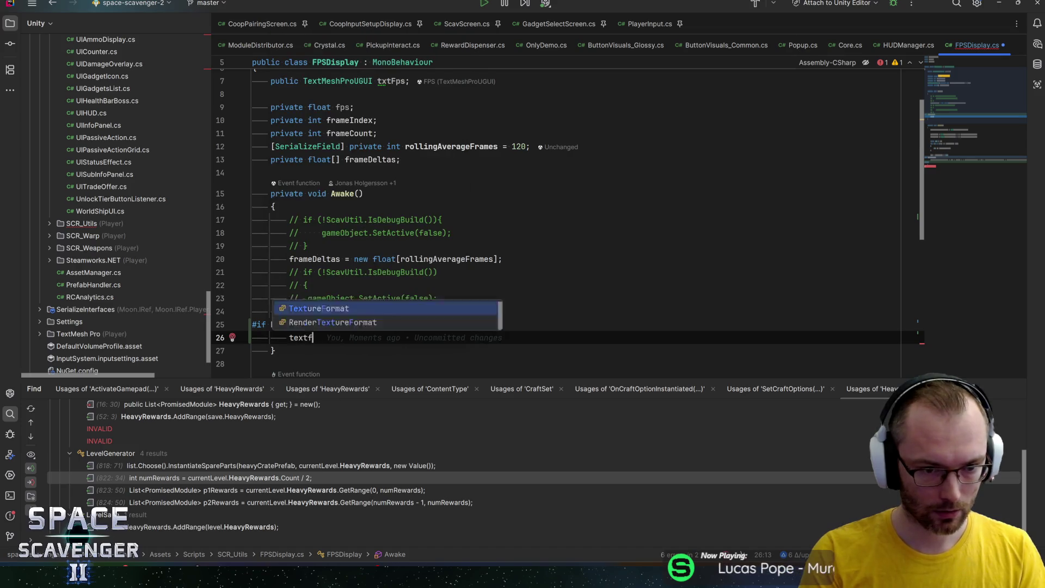
text(pst)
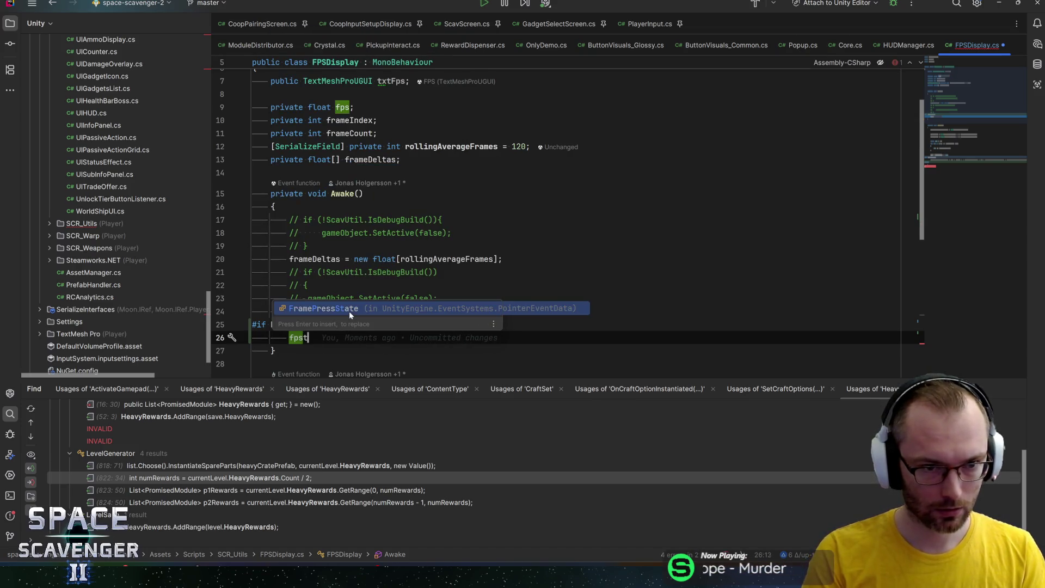
scroll(381, 272, down, 5)
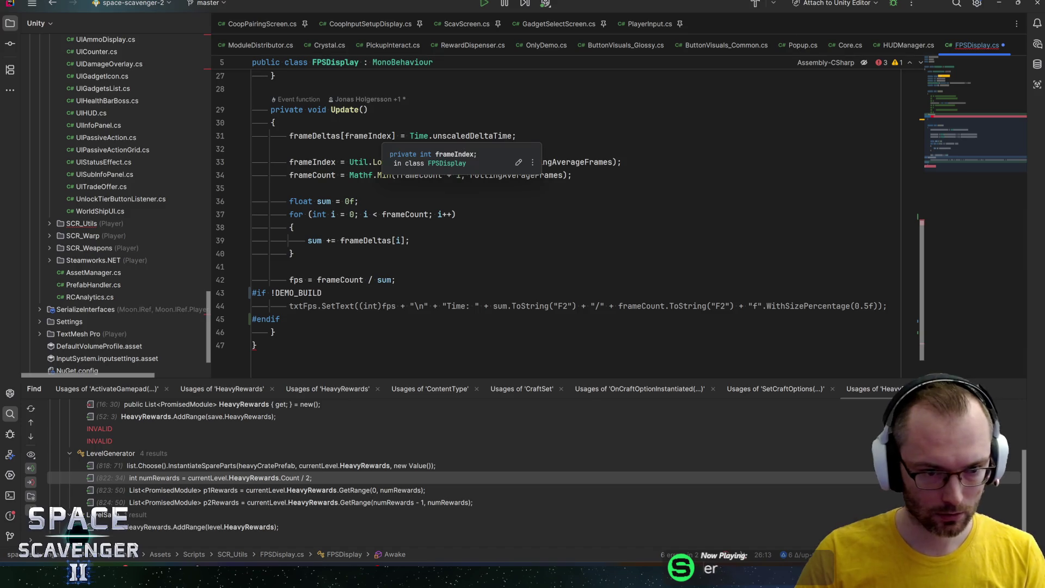
key(BackSpace)
key(BackSpace)
key(BackSpace)
text(txtFps)
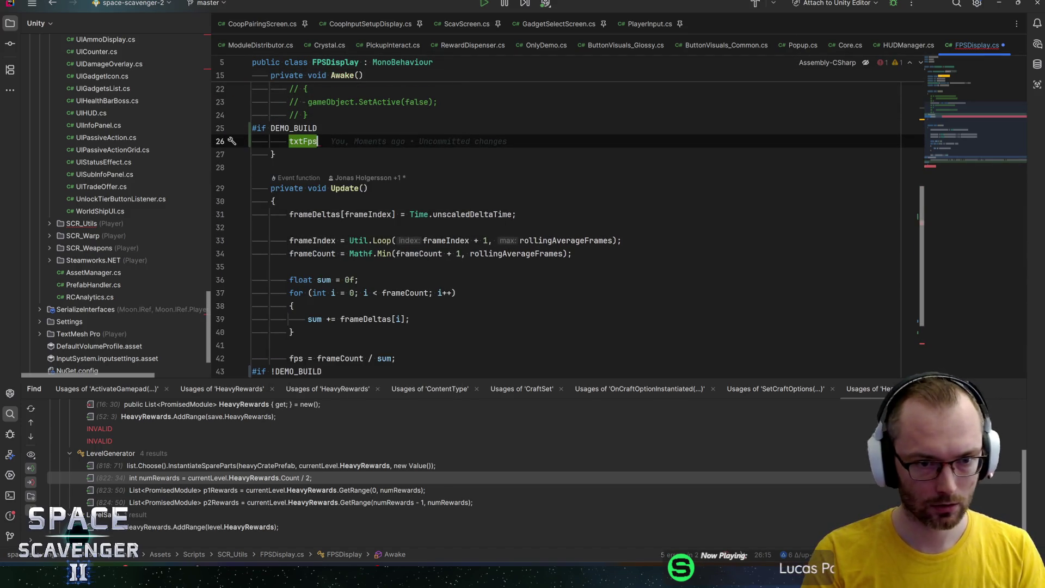
text(.enabled = false;)
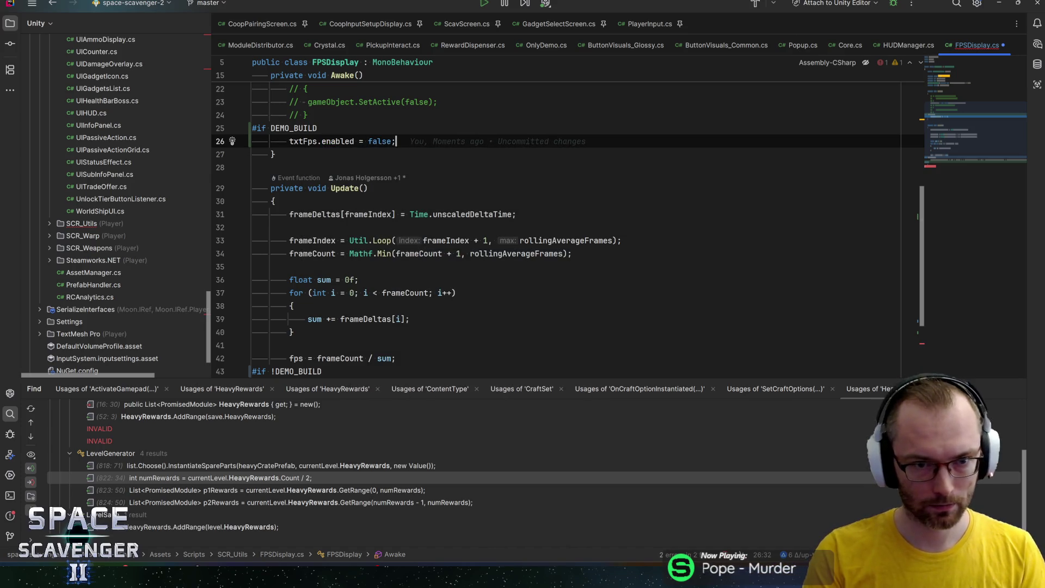
Close the block with #endif, save FPSDisplay.cs, and switch back to Unity
key(Return)
text(#endif)
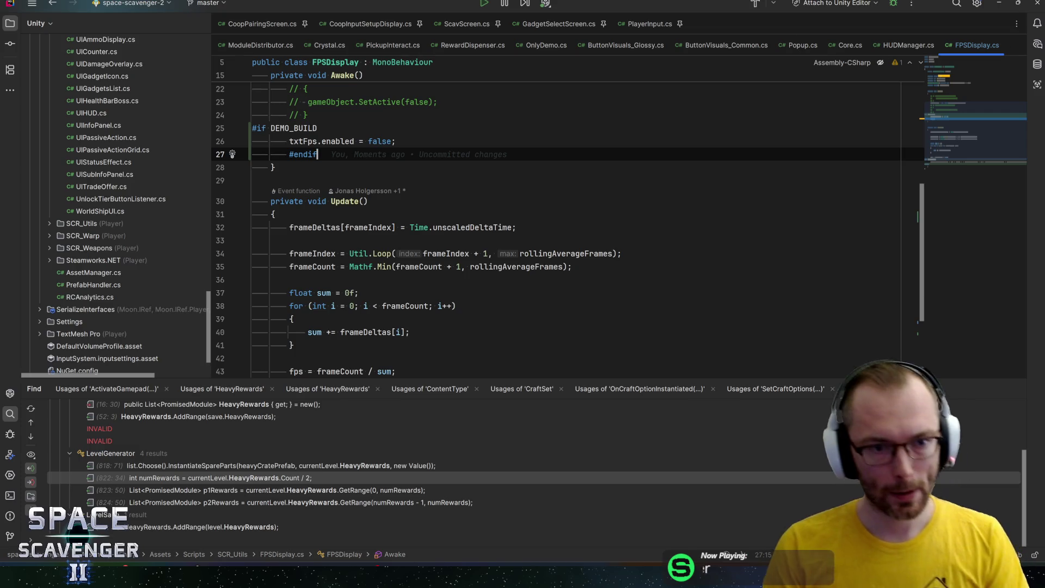
key(ctrl+s)
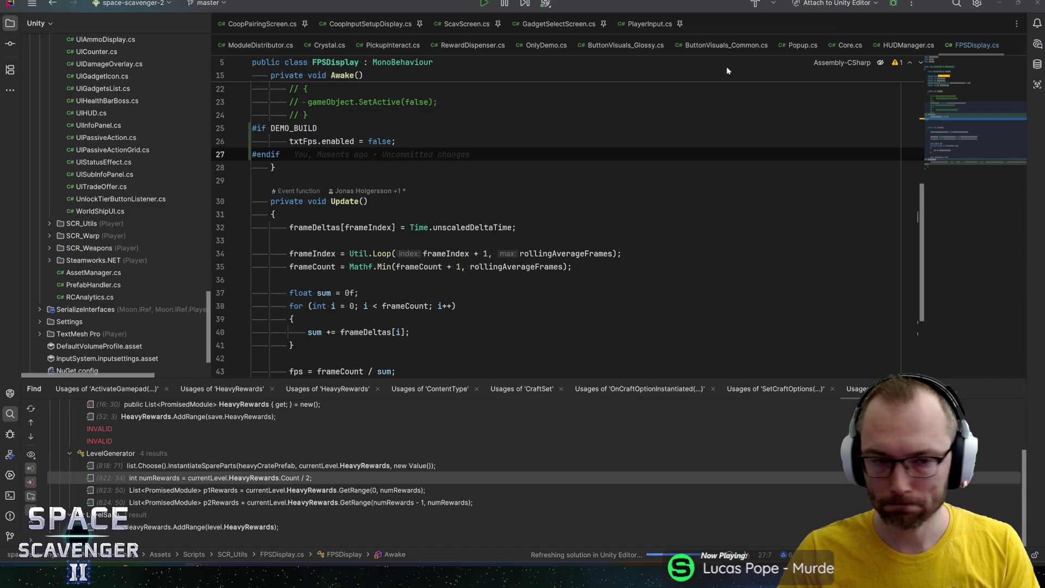
click(397, 141)
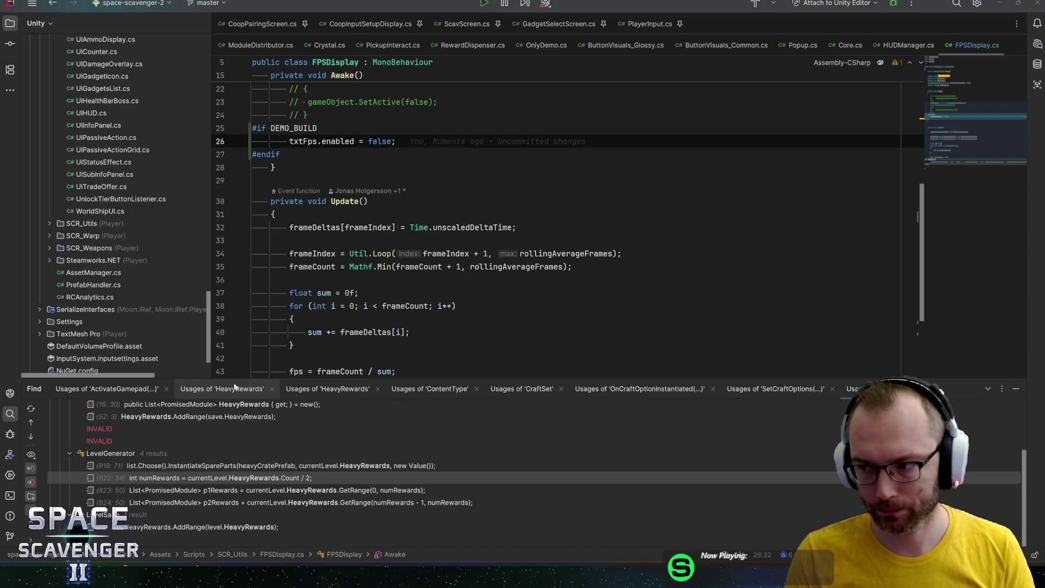
key(alt+Tab)
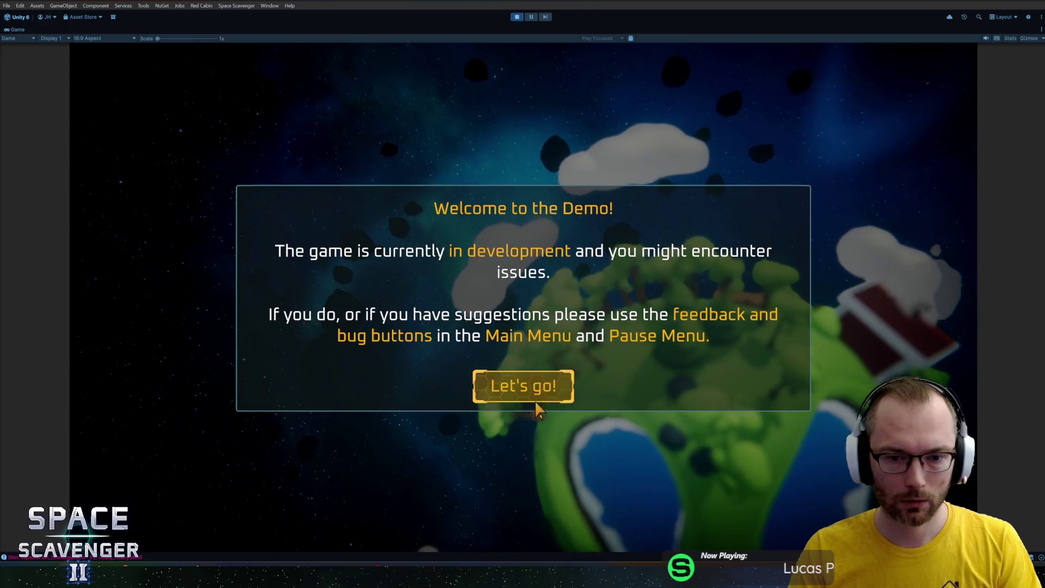
Dismiss the demo welcome, start the game, and check the ship customization menu
click(536, 402)
click(220, 299)
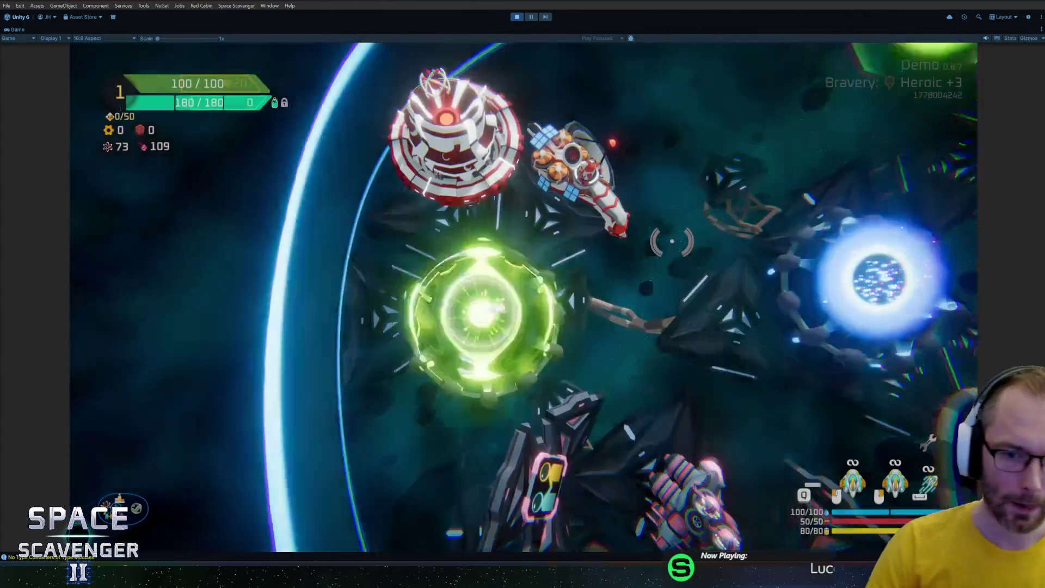
key(d)
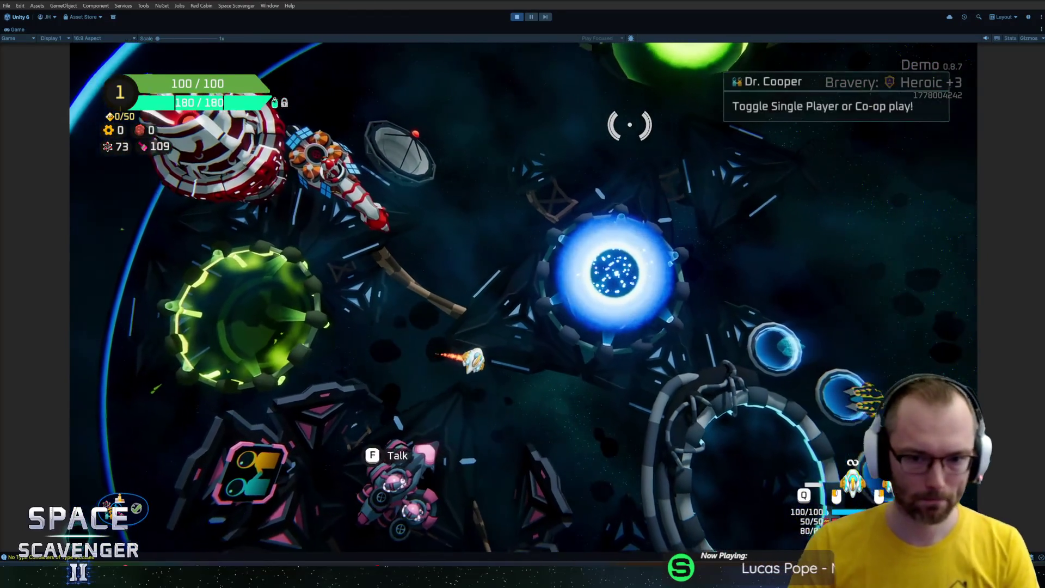
key(e)
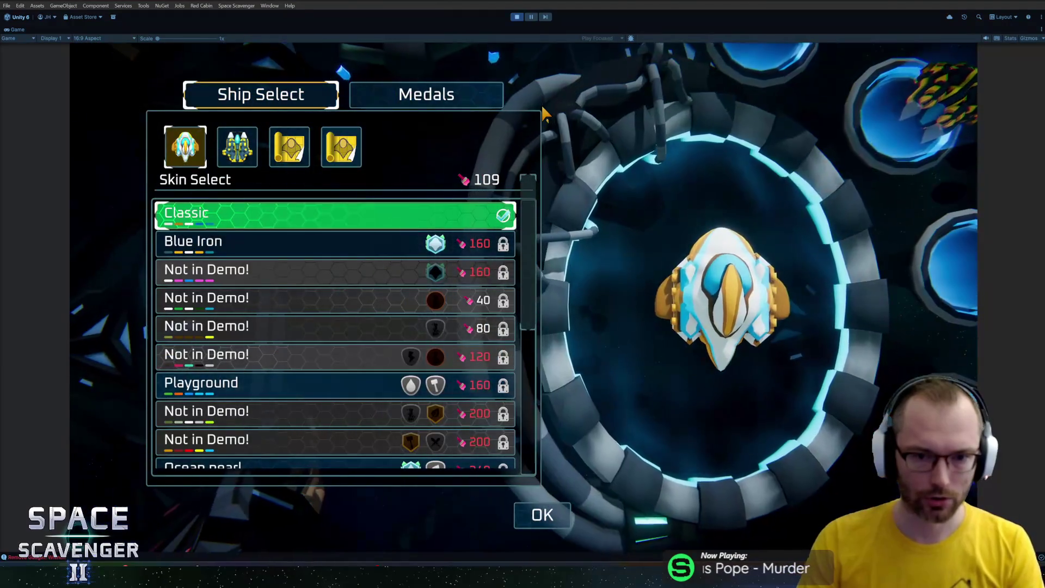
key(Escape)
Check the Daily Challenge menu and the portal's run setup menu, backing out of each
key(w)
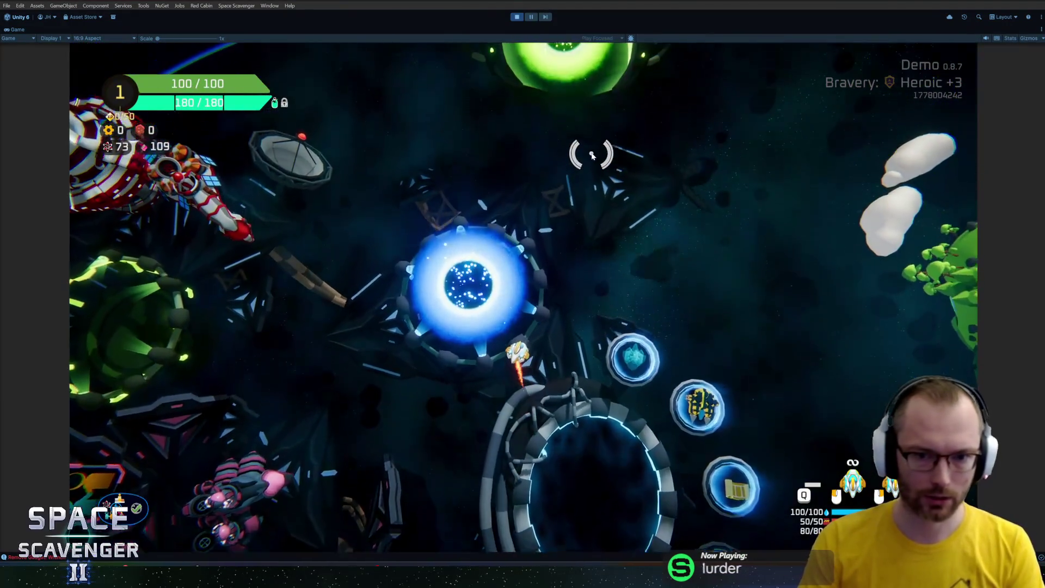
key(f)
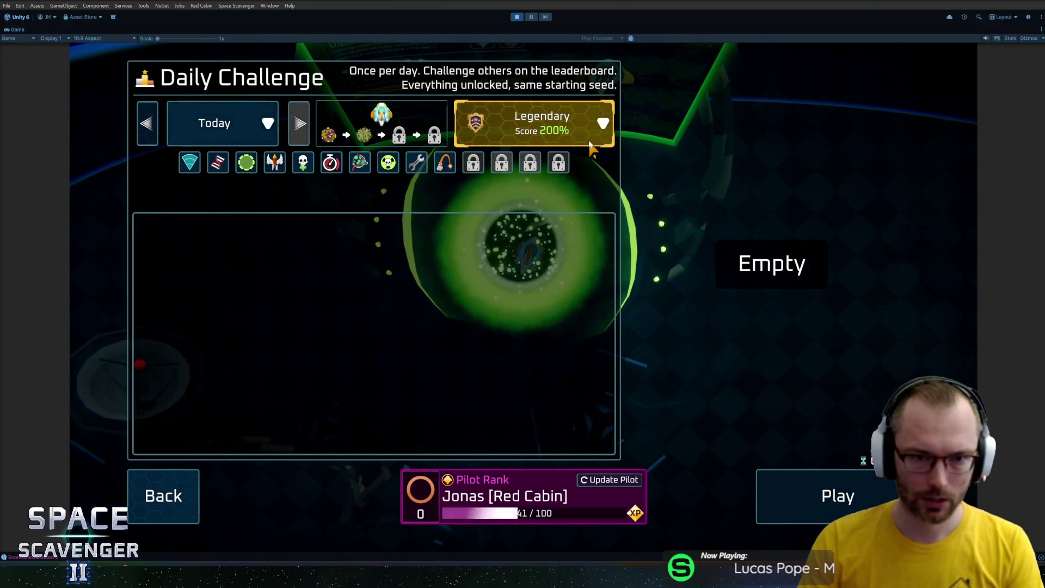
mouse_move(396, 158)
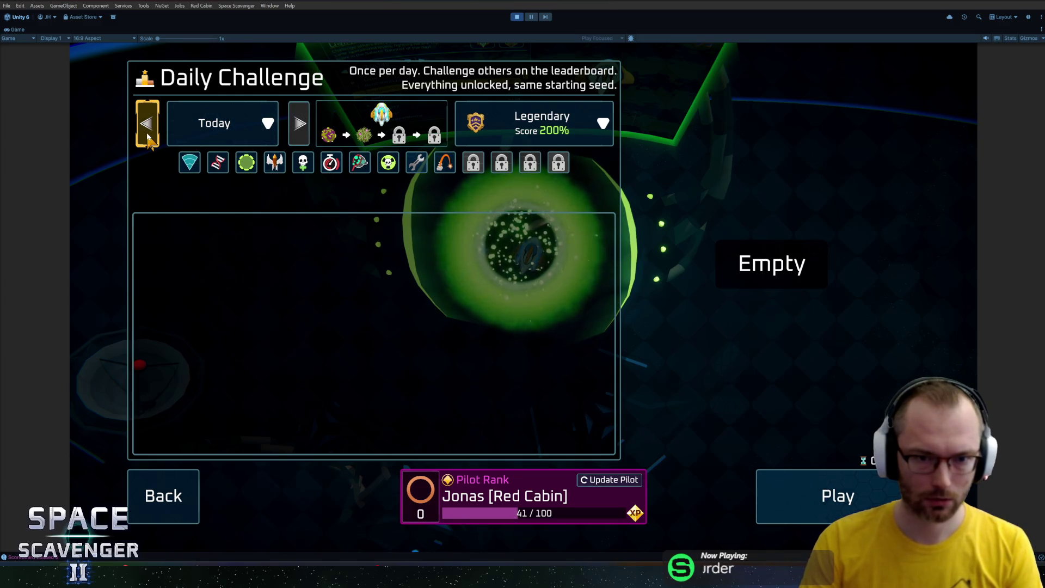
click(181, 472)
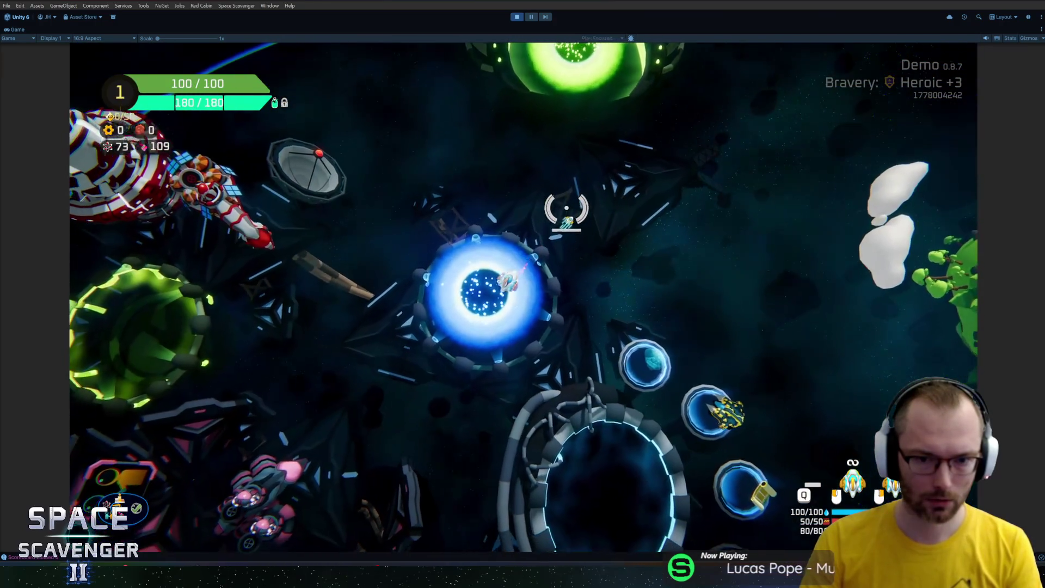
key(e)
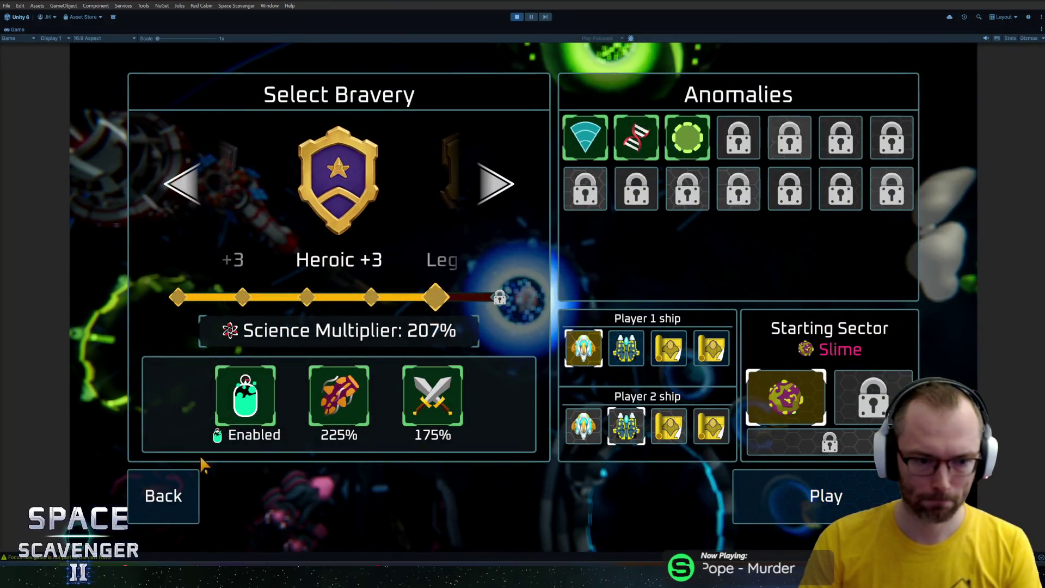
click(163, 493)
Fly over to Dr. Cooper and check Ghoran's Science Research menu
key(a)
key(s)
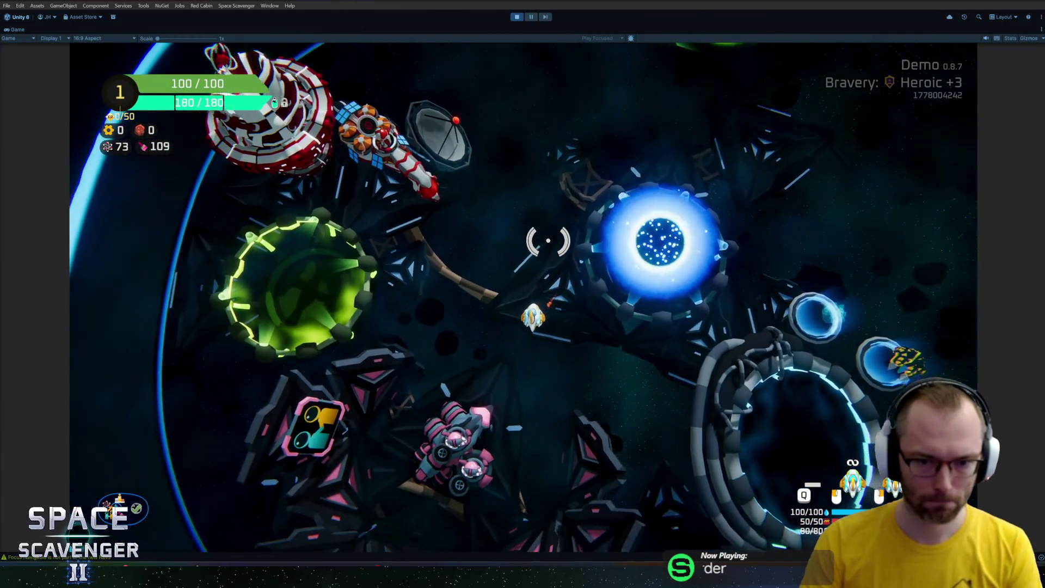
key(w)
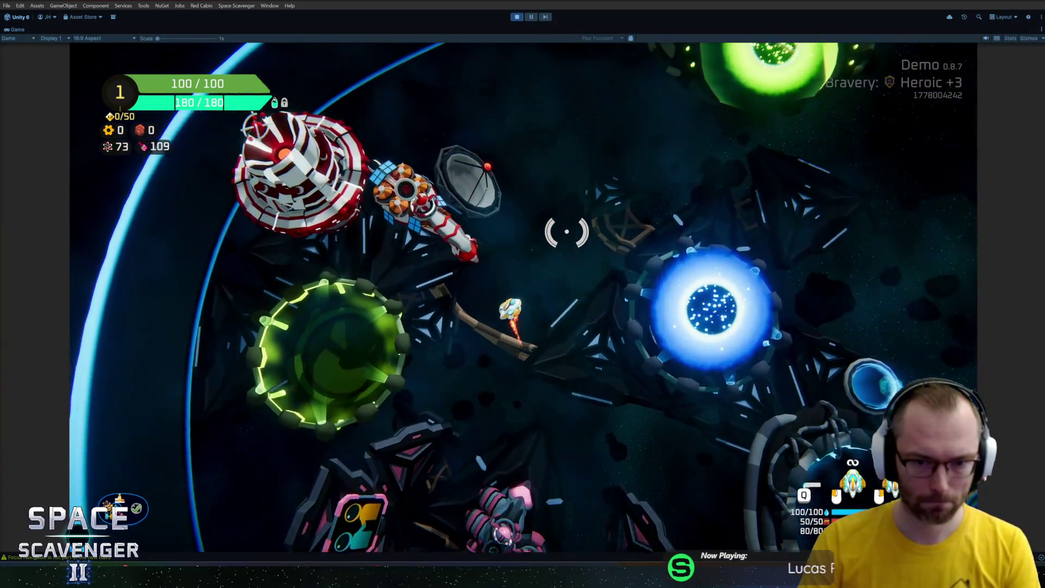
key(f)
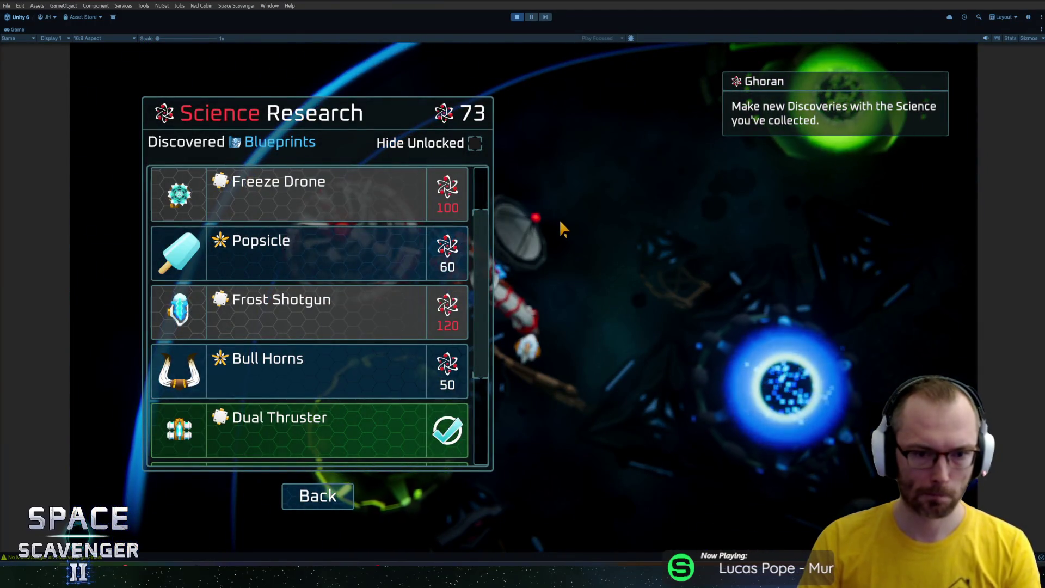
key(Escape)
Fly toward the blue portal and exit play mode
key(s)
key(d)
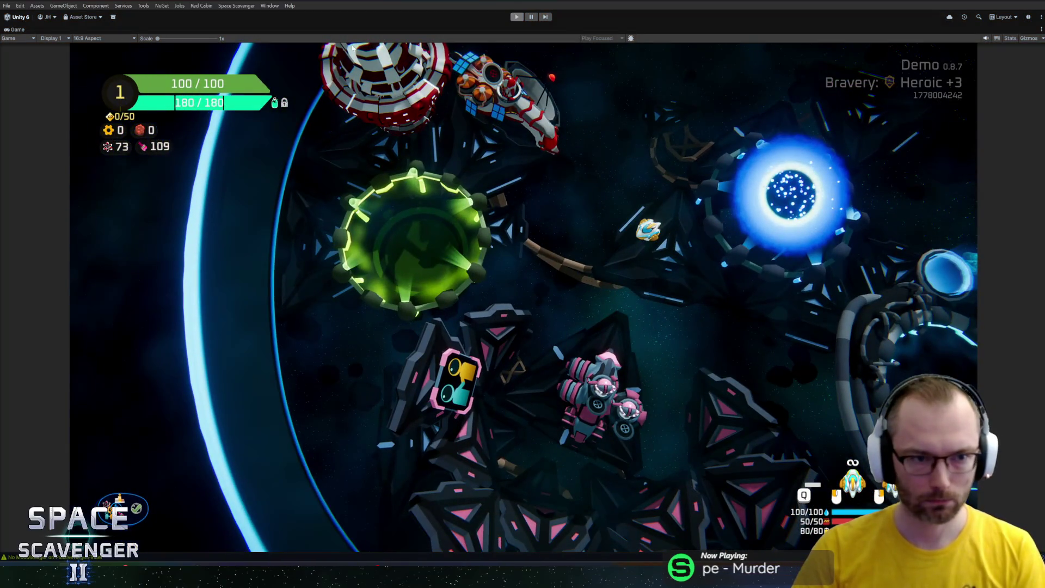
key(ctrl+p)
click(6, 6)
Build the DEMO profile at version 0.8.7 into the 2026-05-00 Demo folder
click(27, 110)
click(484, 309)
click(693, 501)
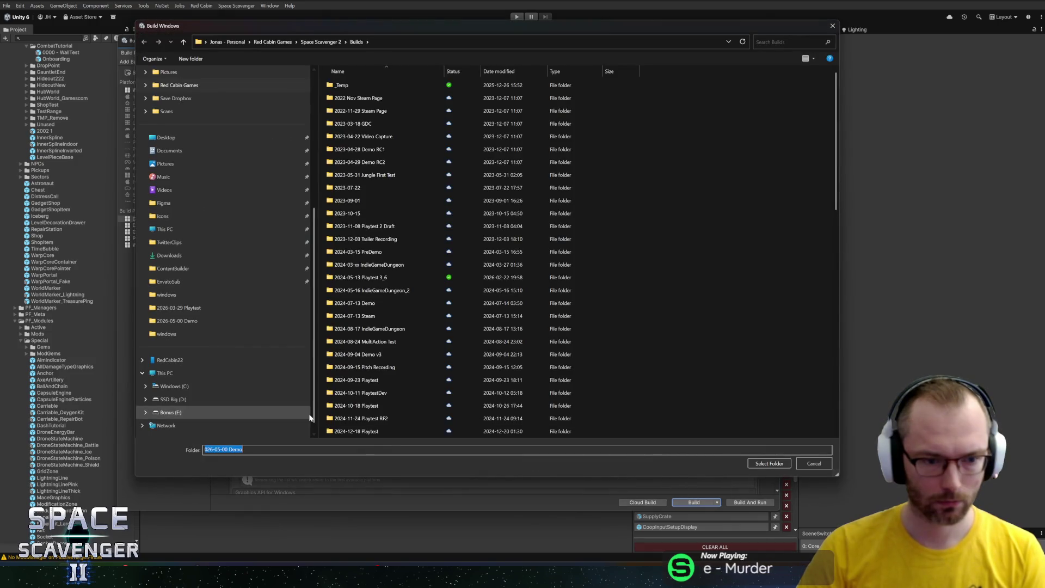
mouse_move(35, 536)
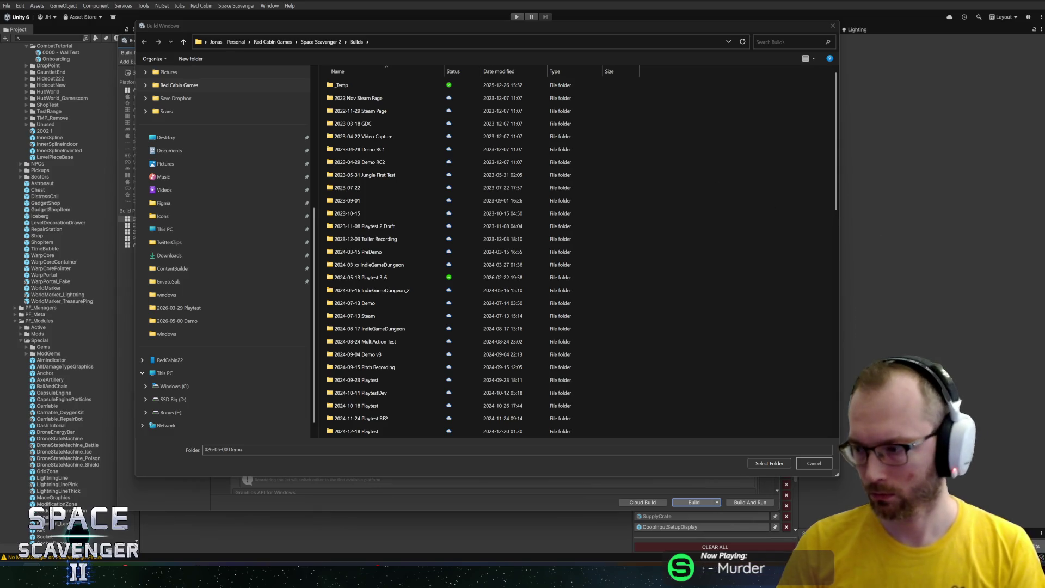
click(762, 462)
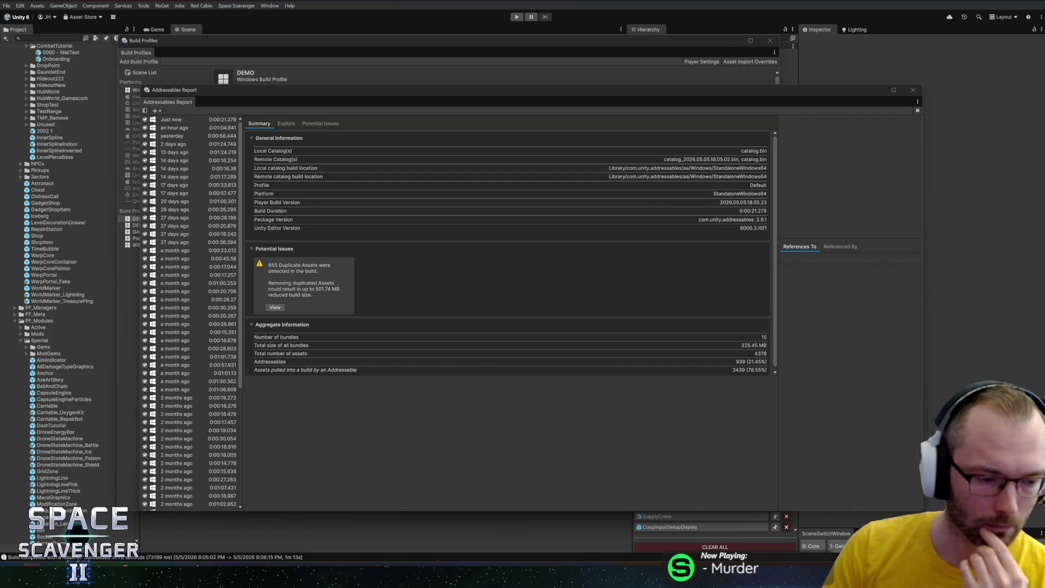
Return to Unity, close the Addressables report, and switch the active profile to DEMO_NONSTEAM
mouse_move(33, 566)
click(46, 535)
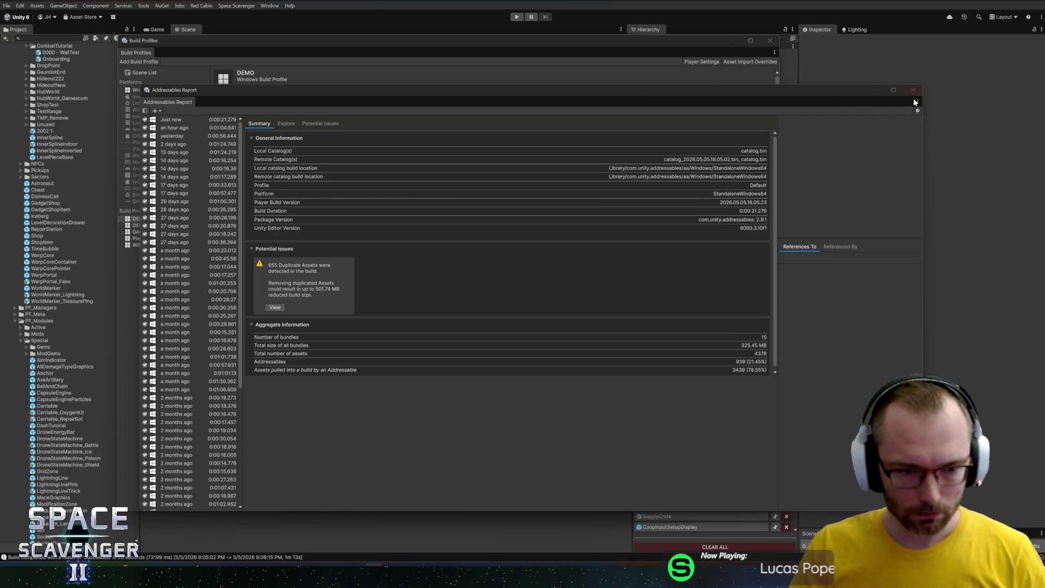
click(917, 92)
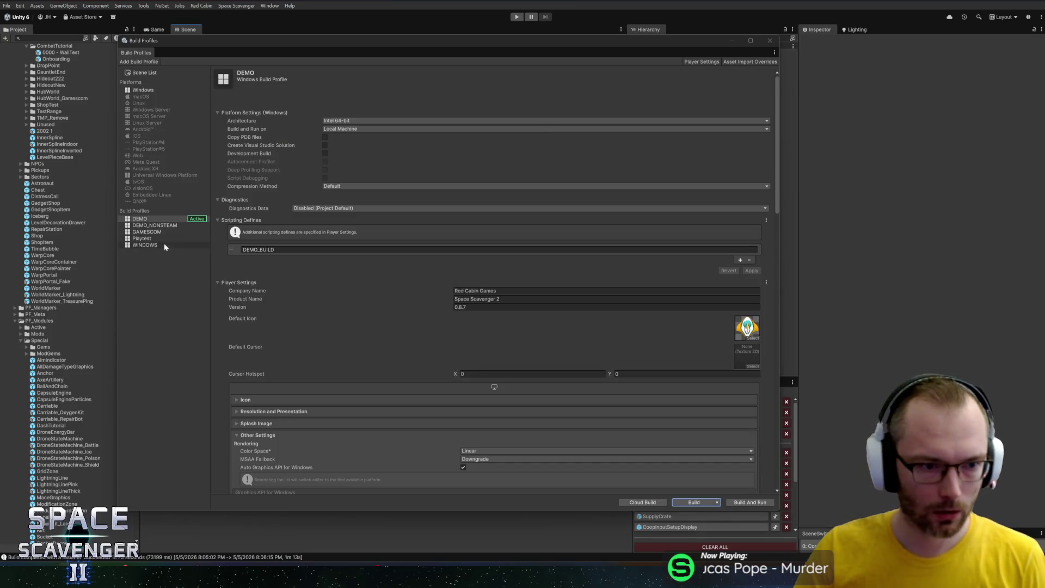
click(161, 226)
click(745, 505)
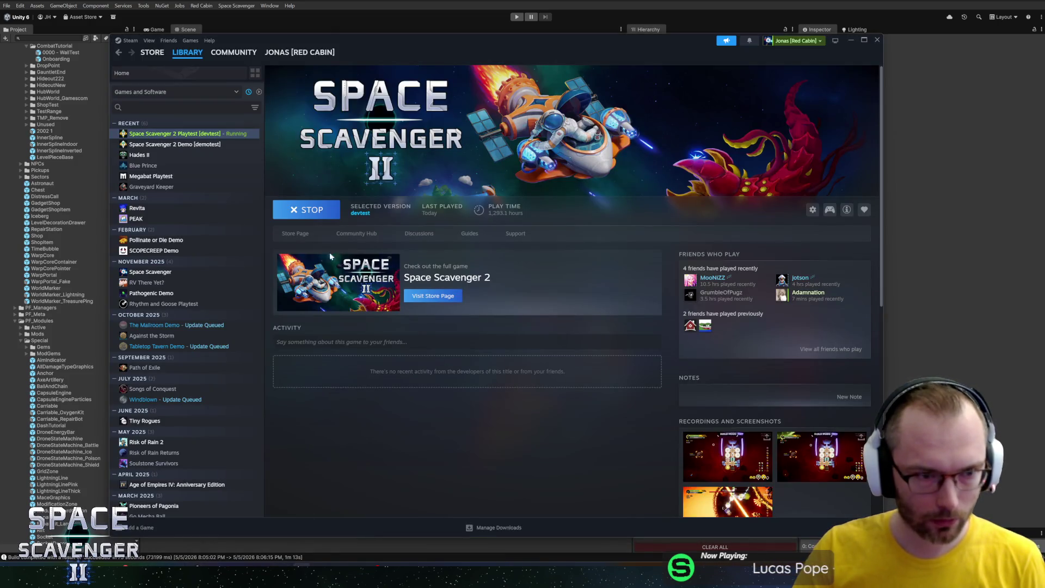
Quit the running playtest and open the space-scavenger-2 project from Unity Hub
click(325, 214)
click(480, 306)
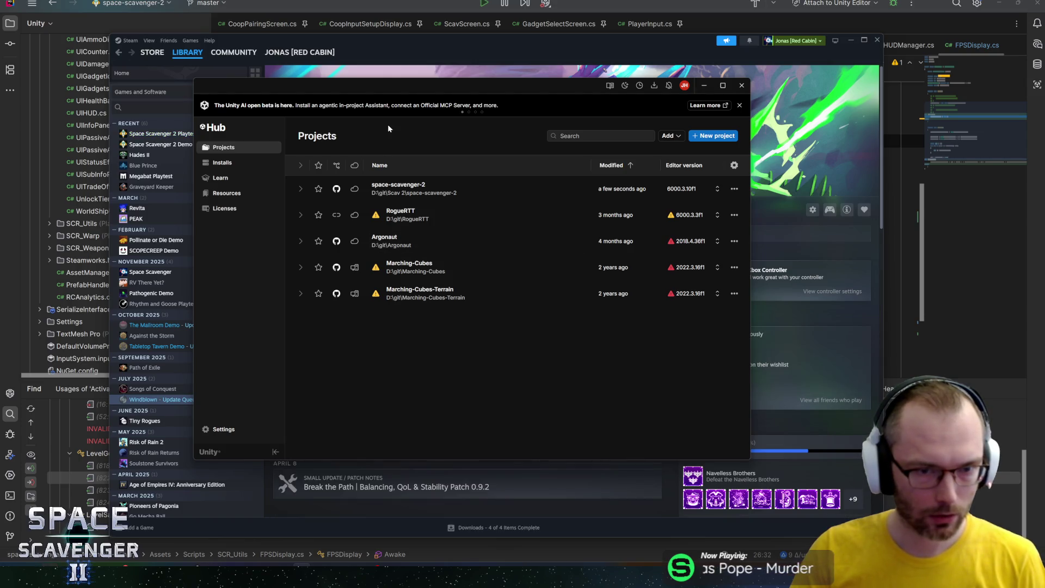
click(413, 194)
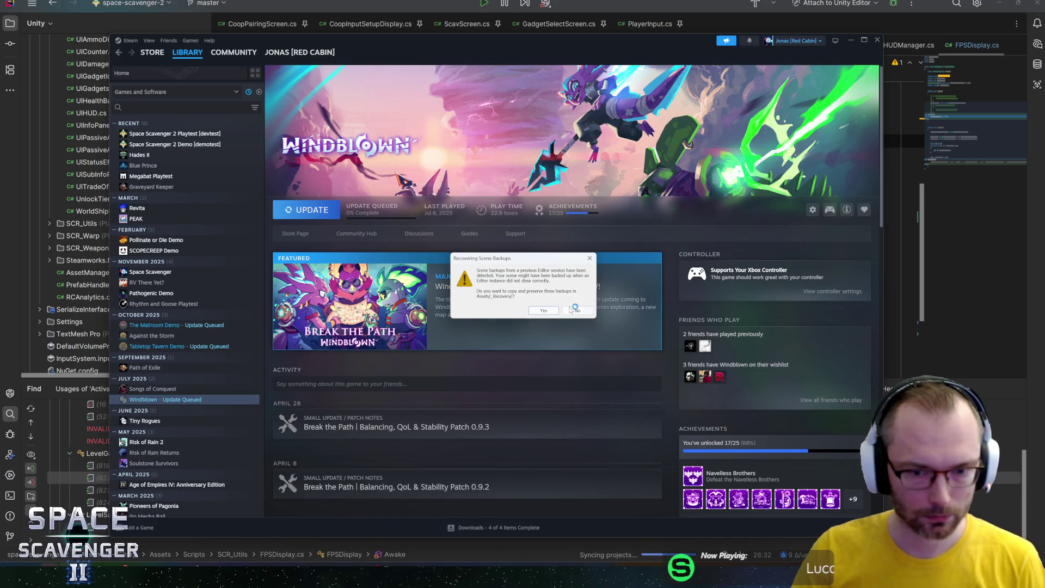
Dismiss the scene backup prompt and open Windblown's Break the Path patch notes, selecting the opening lines
click(543, 311)
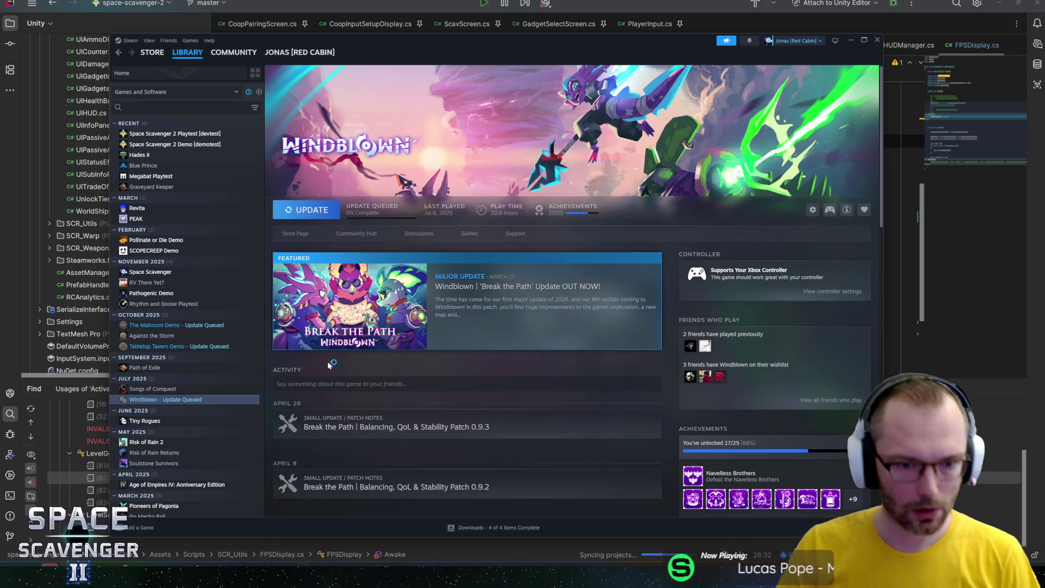
click(400, 299)
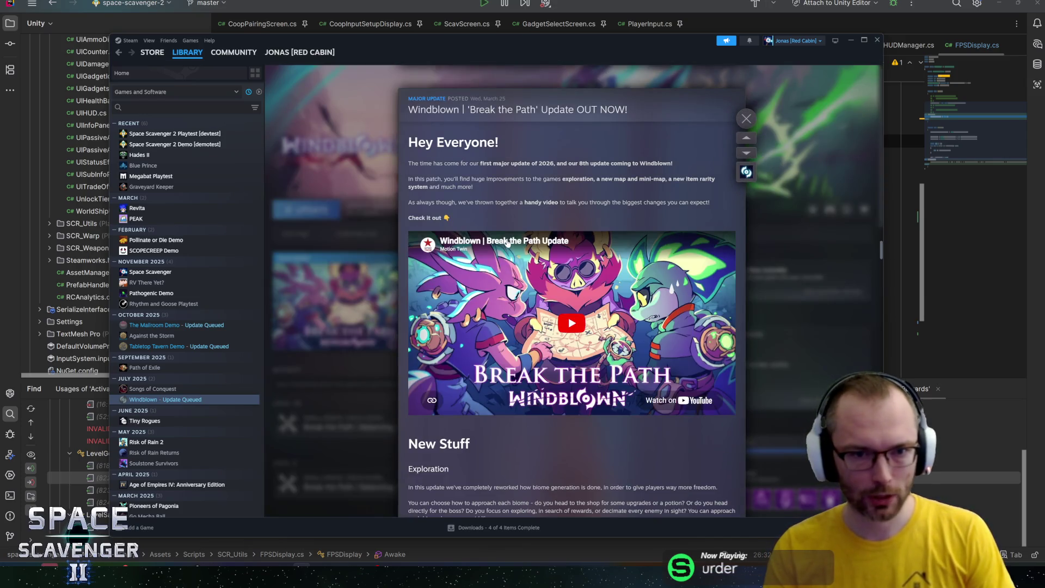
mouse_move(420, 164)
mouse_down()
mouse_move(674, 163)
mouse_move(604, 188)
mouse_move(681, 179)
mouse_move(616, 179)
mouse_up()
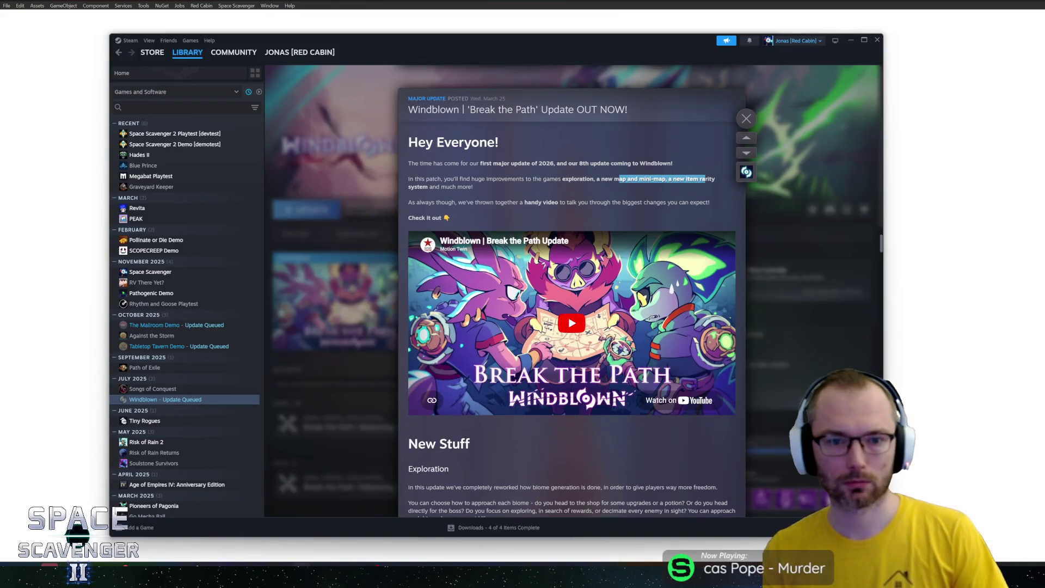
Select the patch notes' first two paragraphs and play the embedded Break the Path video
mouse_move(468, 164)
mouse_down()
mouse_move(579, 221)
mouse_move(636, 208)
mouse_move(635, 198)
mouse_up()
click(572, 309)
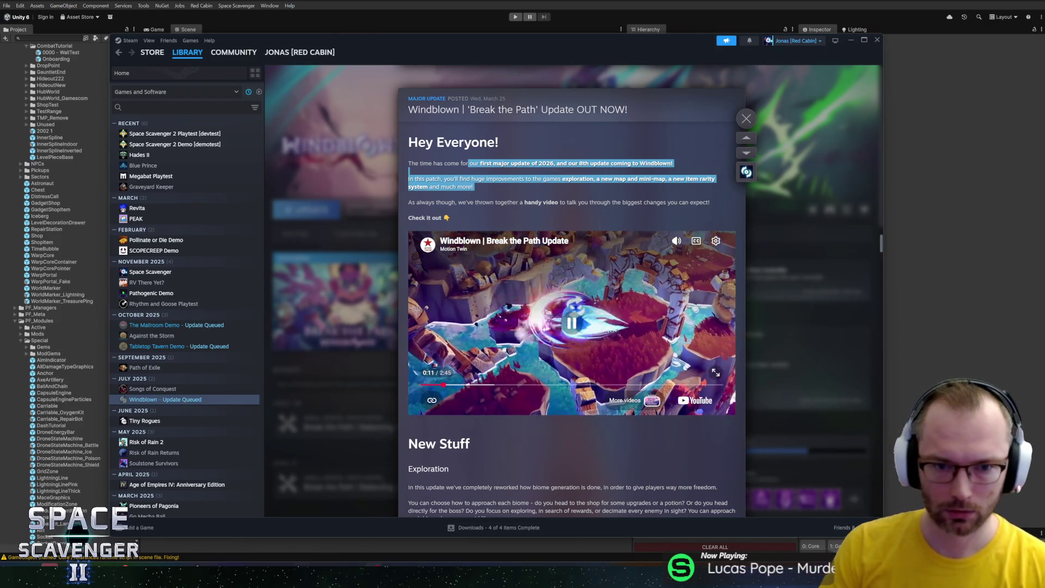
Enlarge the update video, then close the big player so it keeps playing floating
click(476, 238)
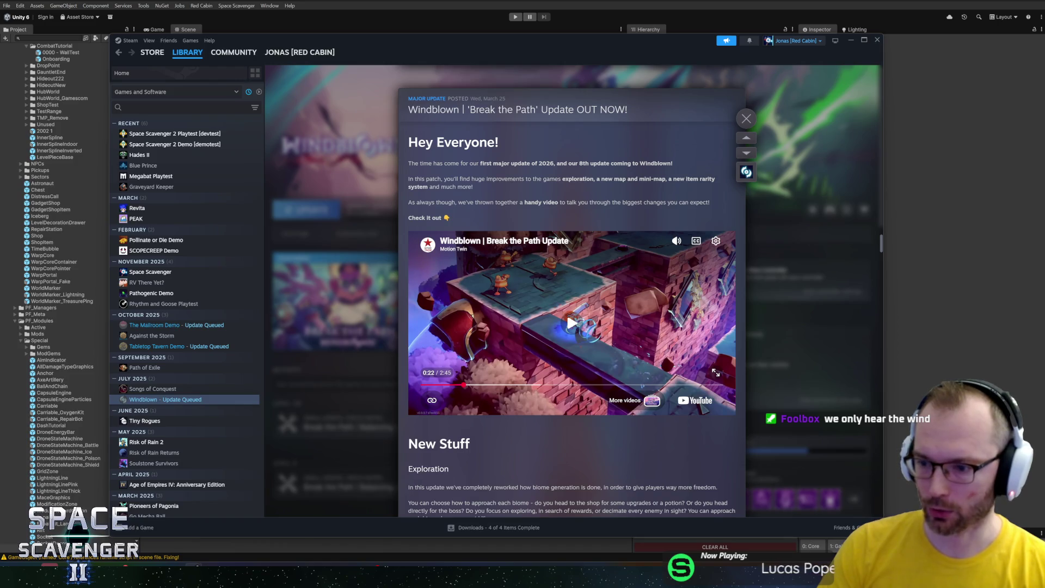
click(716, 373)
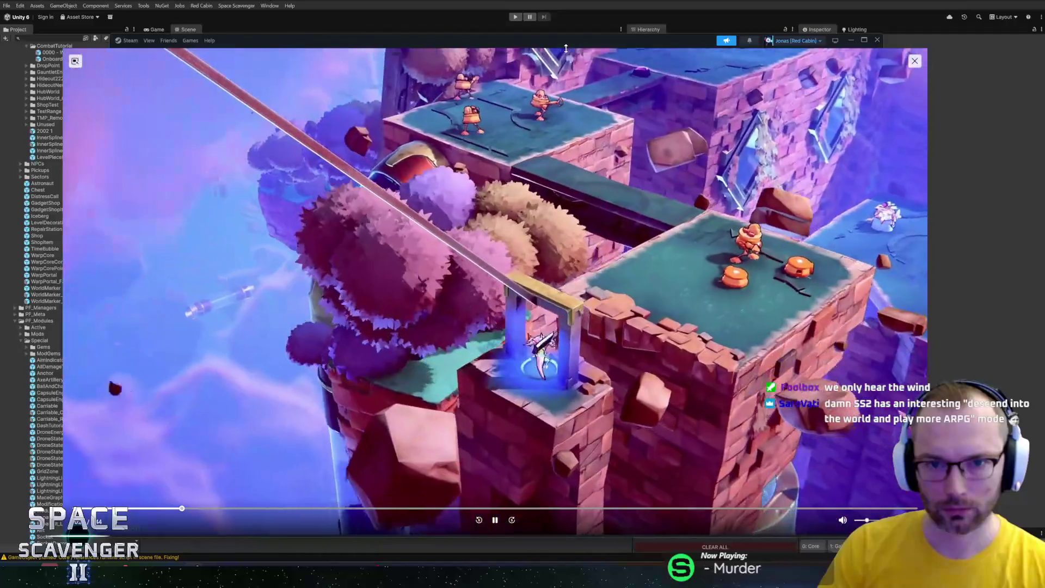
key(Escape)
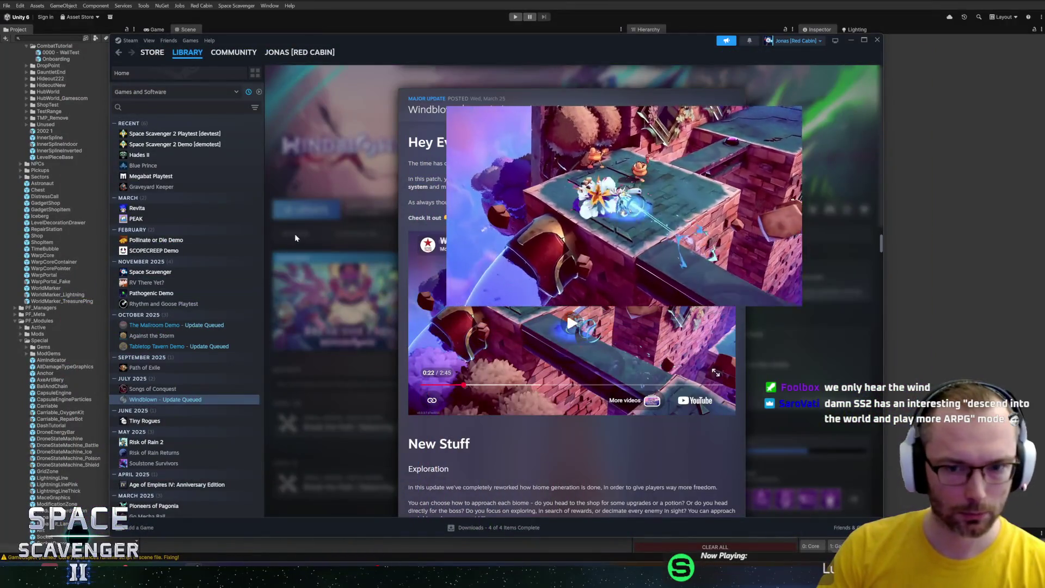
mouse_move(864, 47)
mouse_down()
mouse_move(846, 52)
mouse_move(858, 53)
mouse_up()
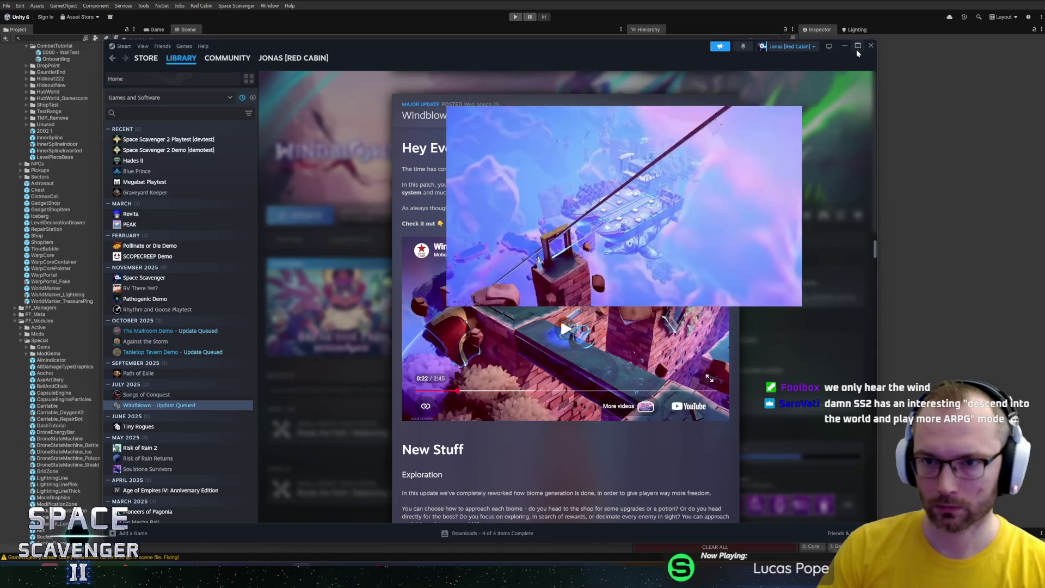
Bring Unity's Build Profiles window forward showing the DEMO_NONSTEAM settings
mouse_move(686, 136)
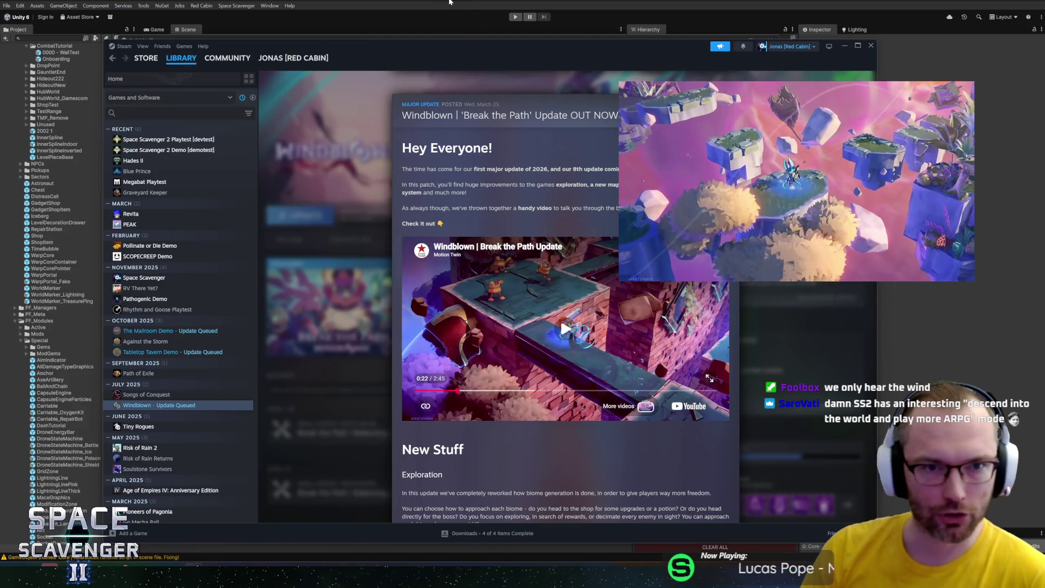
click(437, 2)
click(171, 225)
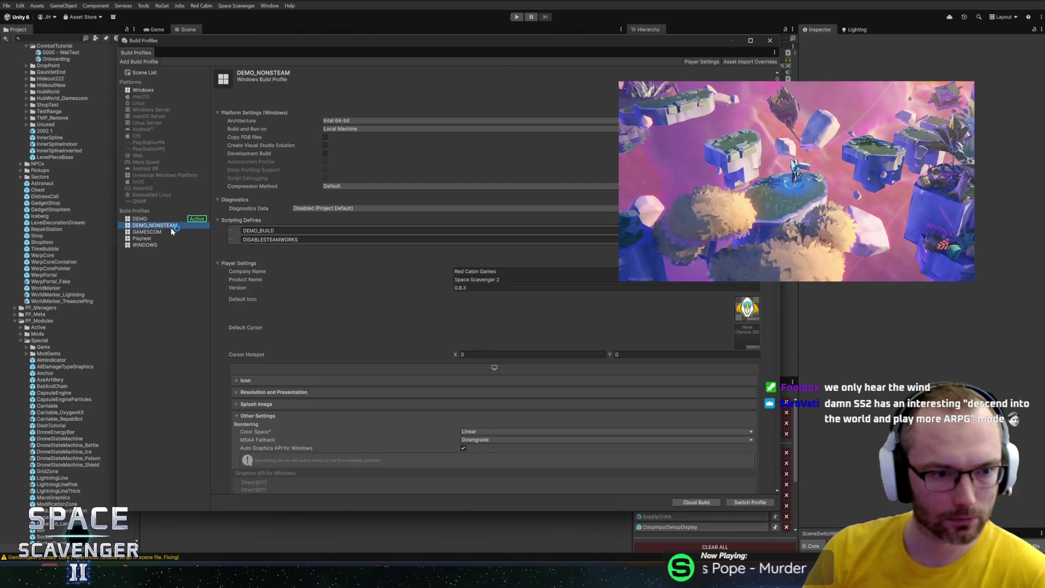
Make DEMO_NONSTEAM the active profile and enlarge the floating video lower on screen
click(763, 508)
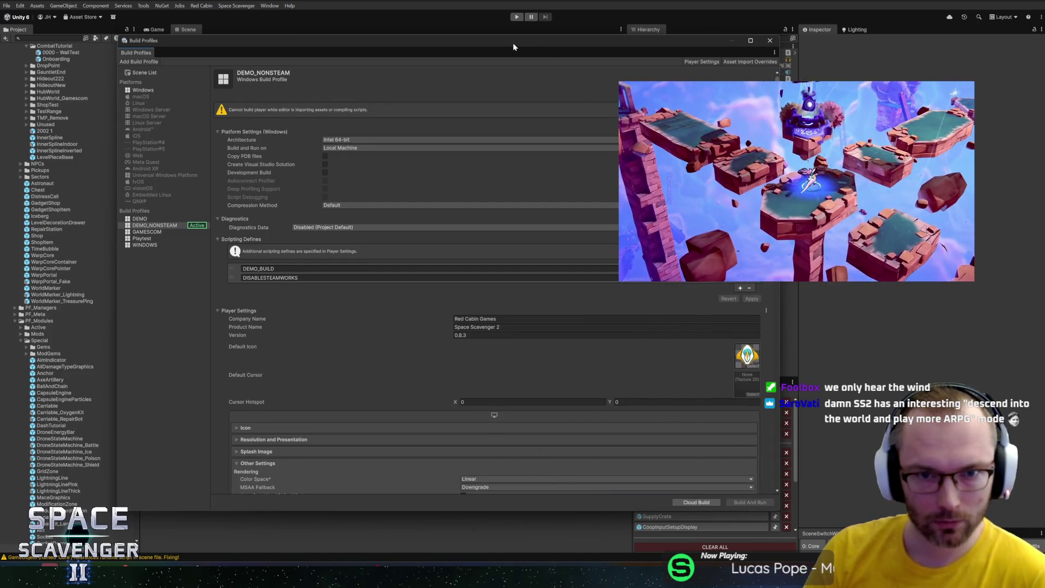
drag(515, 42, 511, 43)
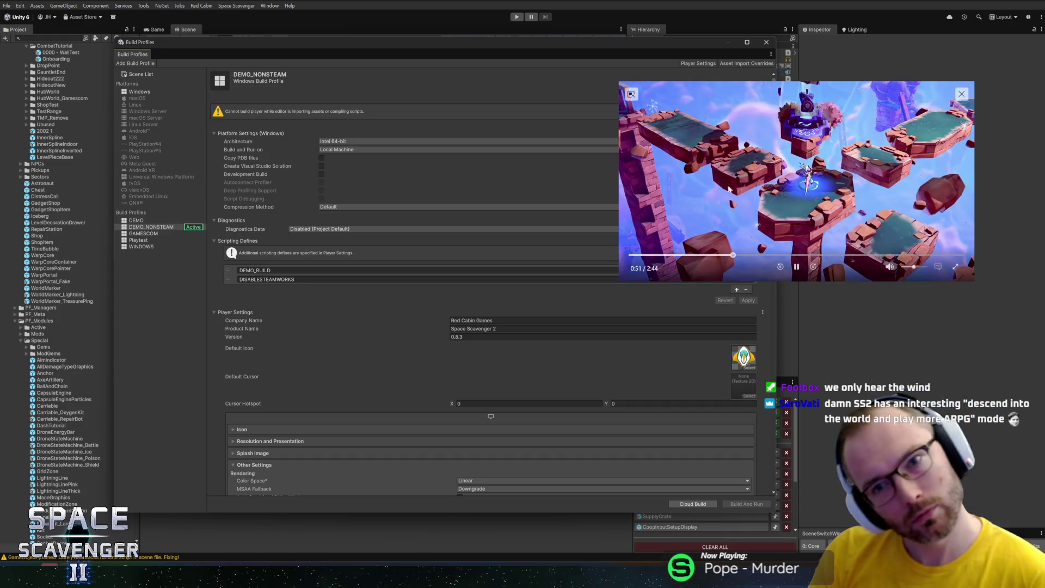
mouse_move(675, 153)
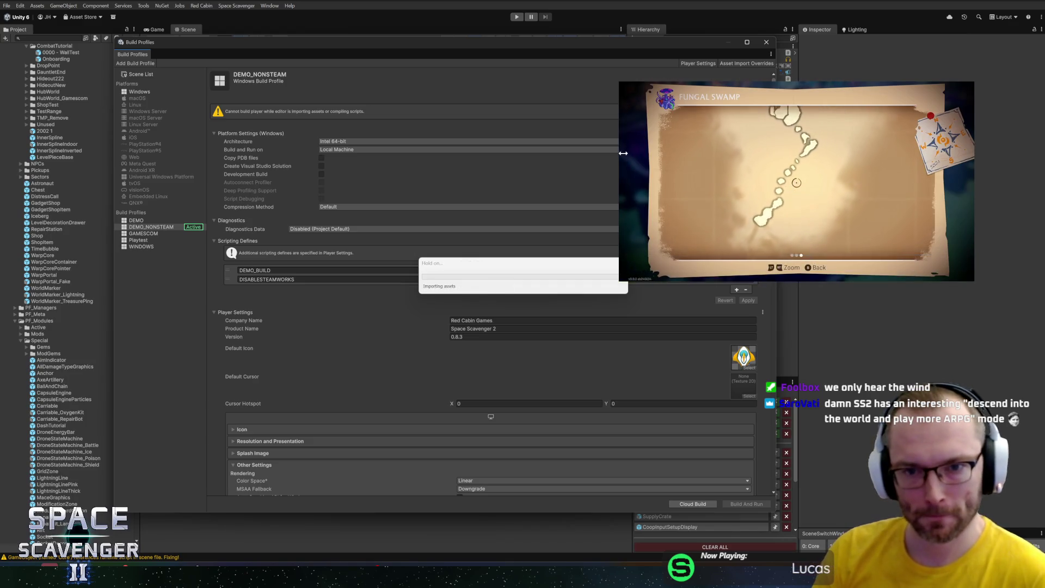
drag(621, 154, 531, 156)
drag(757, 206, 763, 277)
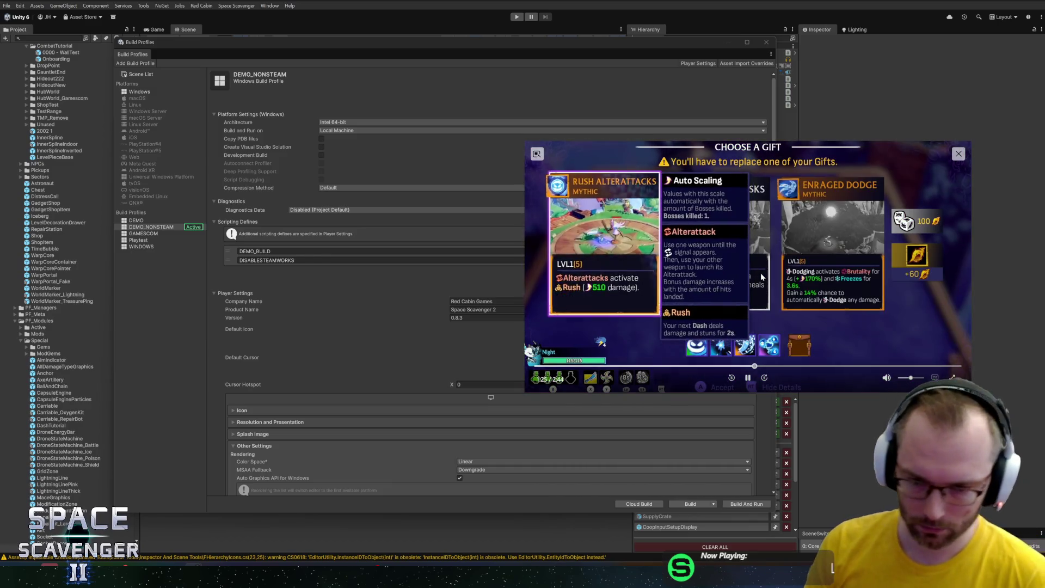
click(750, 377)
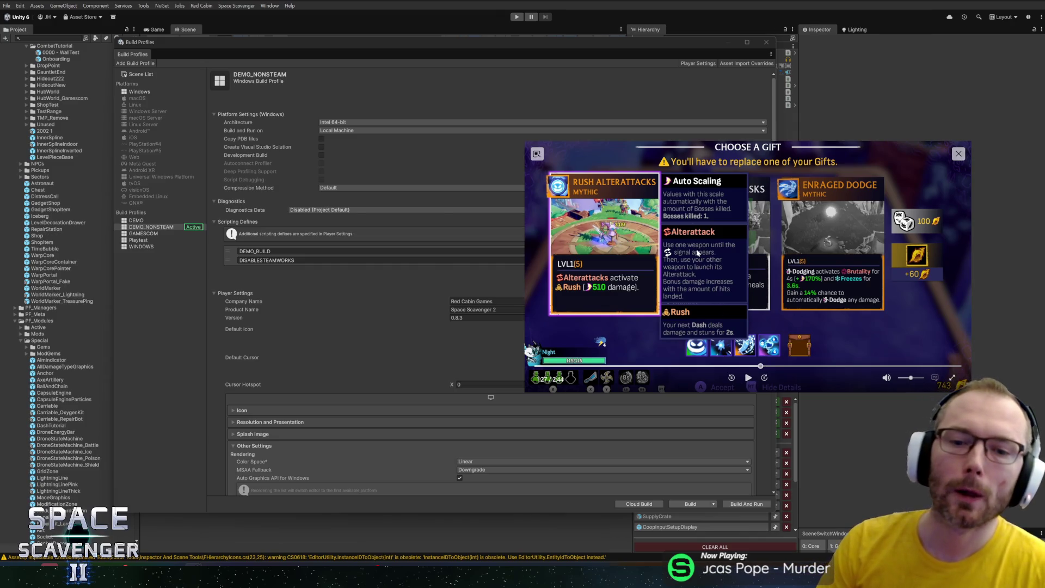
click(748, 378)
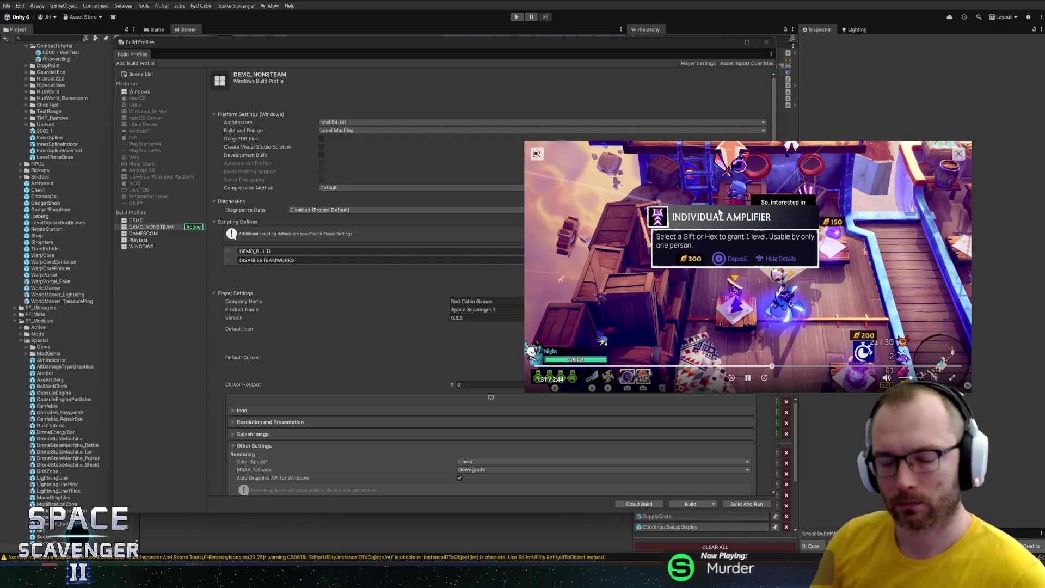
click(731, 378)
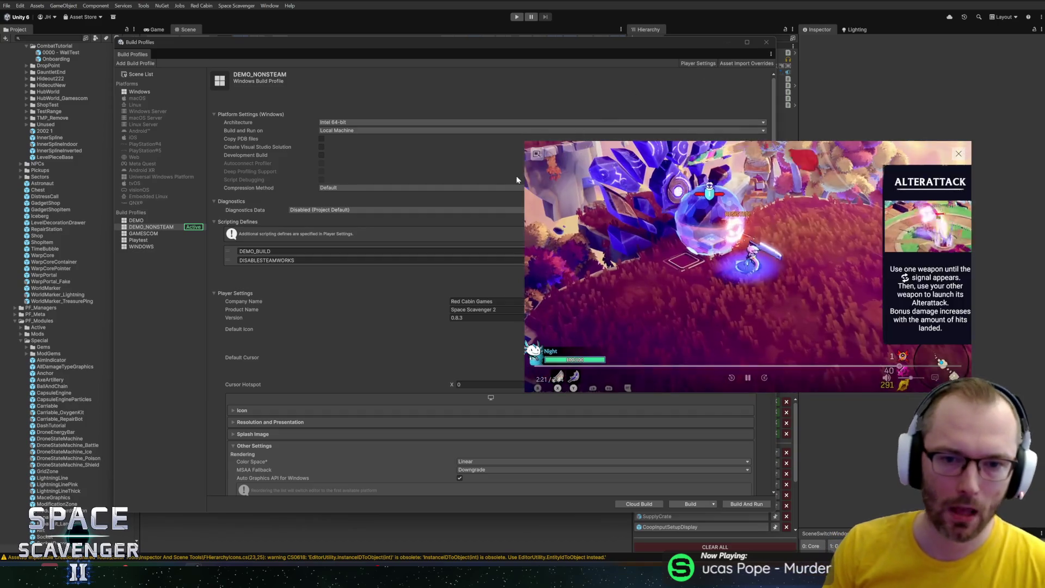
drag(523, 186, 424, 163)
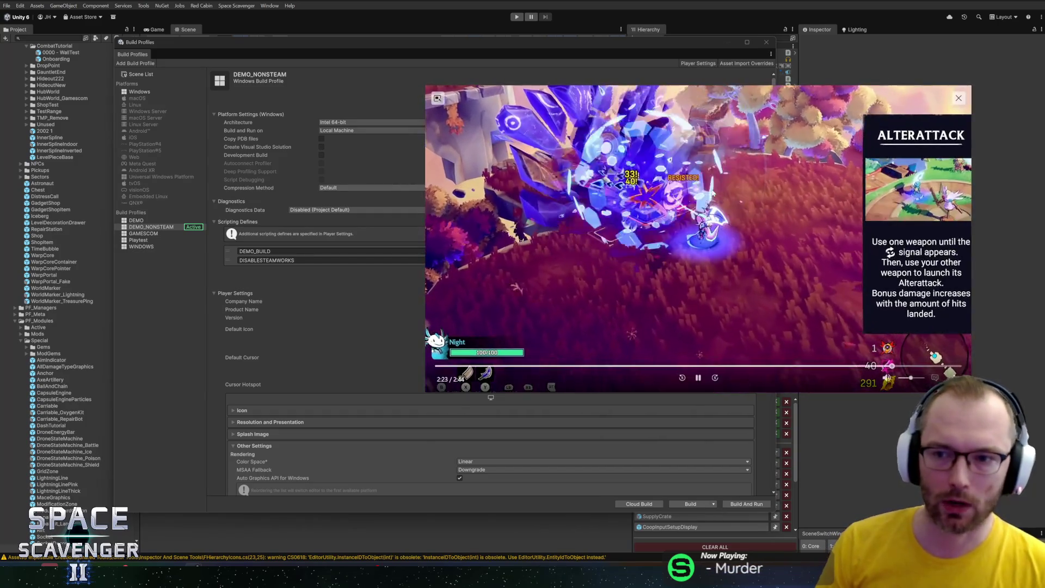
drag(681, 175, 682, 248)
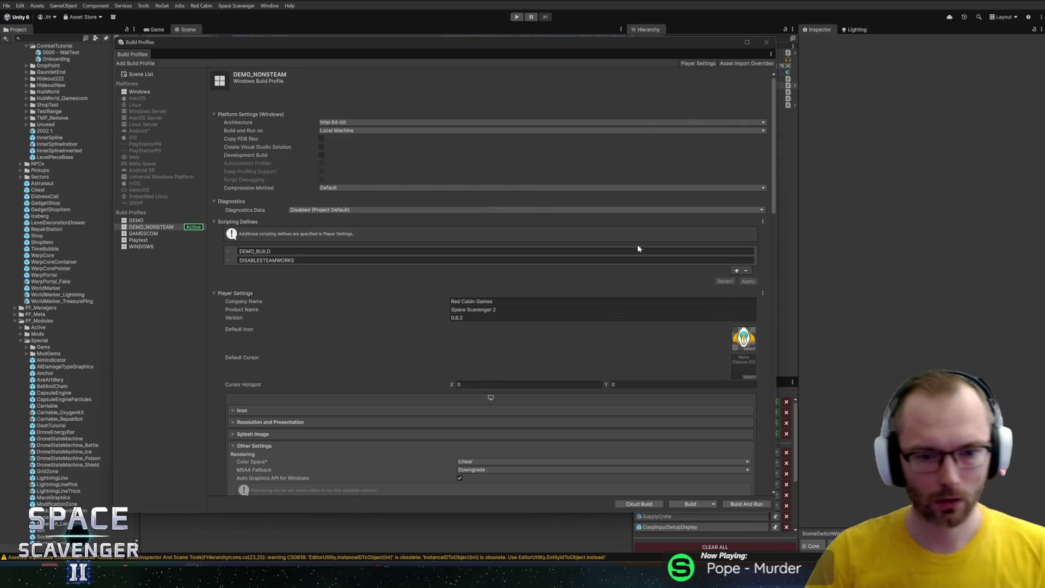
Start editing the player Version field
click(469, 317)
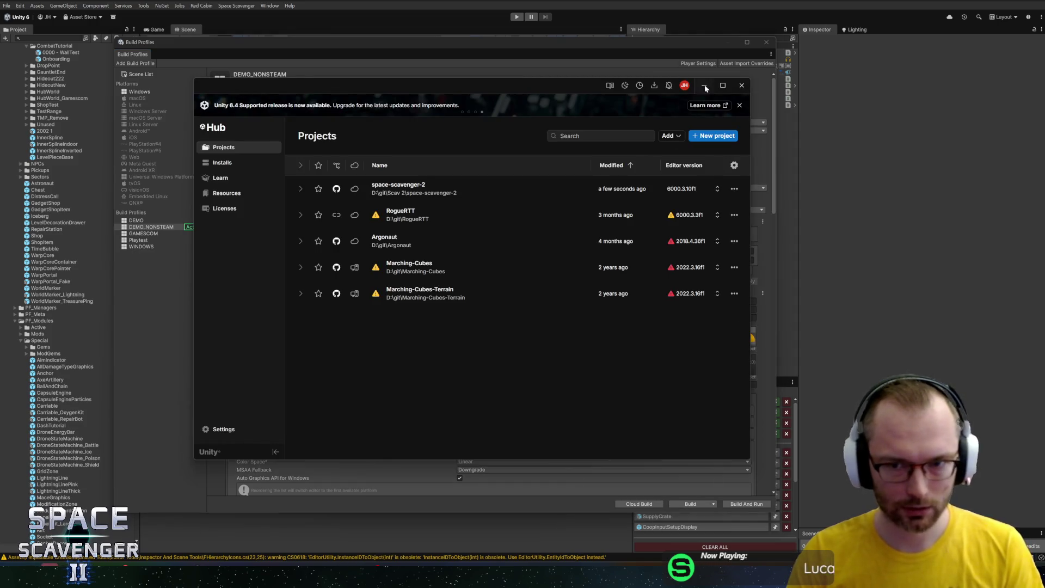
Minimize Unity Hub to bring the Build Profiles window back into view
click(706, 87)
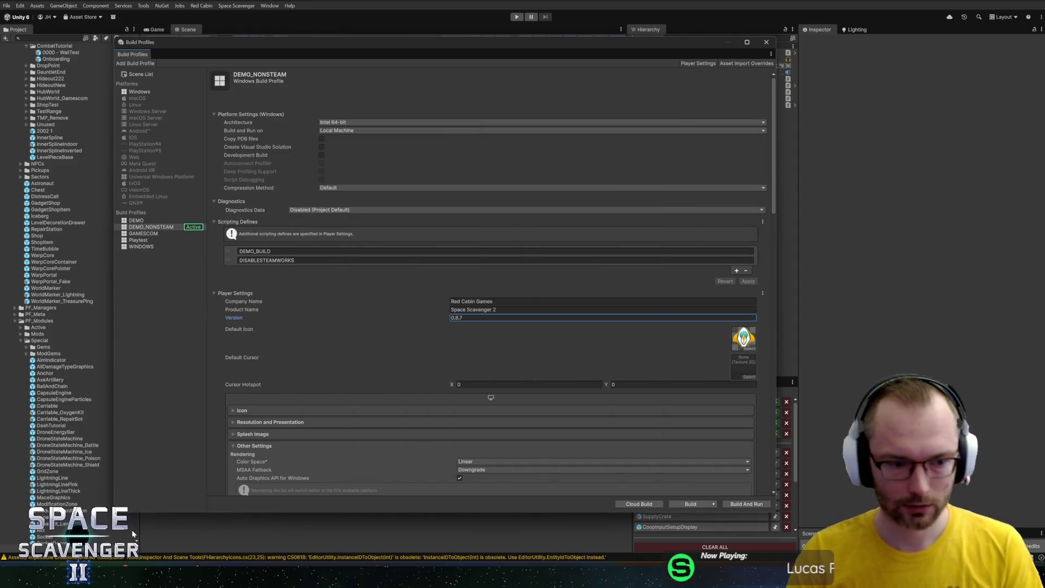
mouse_move(77, 577)
mouse_move(101, 535)
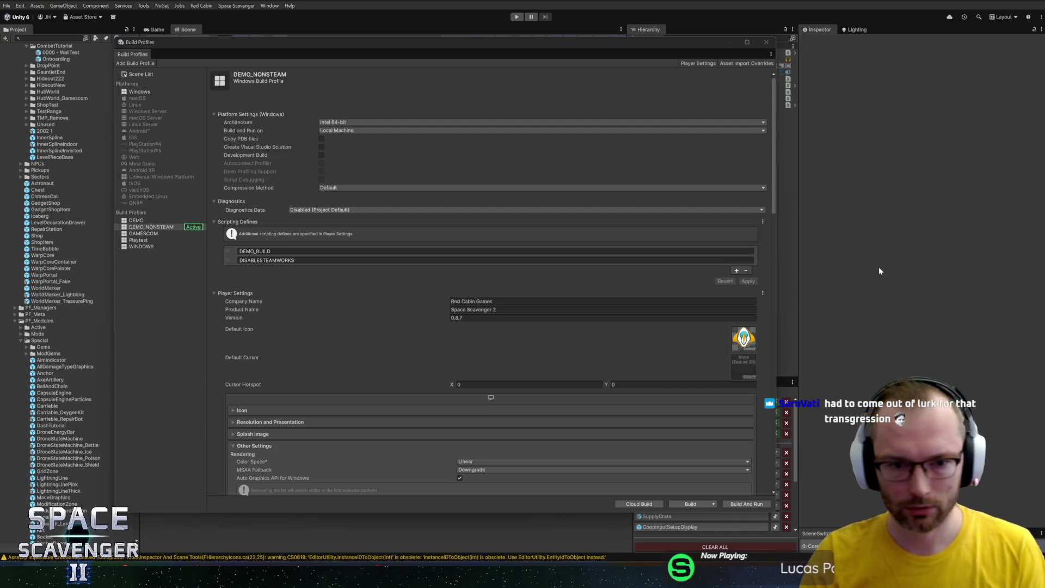
Build DEMO_NONSTEAM into a new '2026-05-00 Demo NO STEAM' folder, declining the missing project ID warning
click(691, 504)
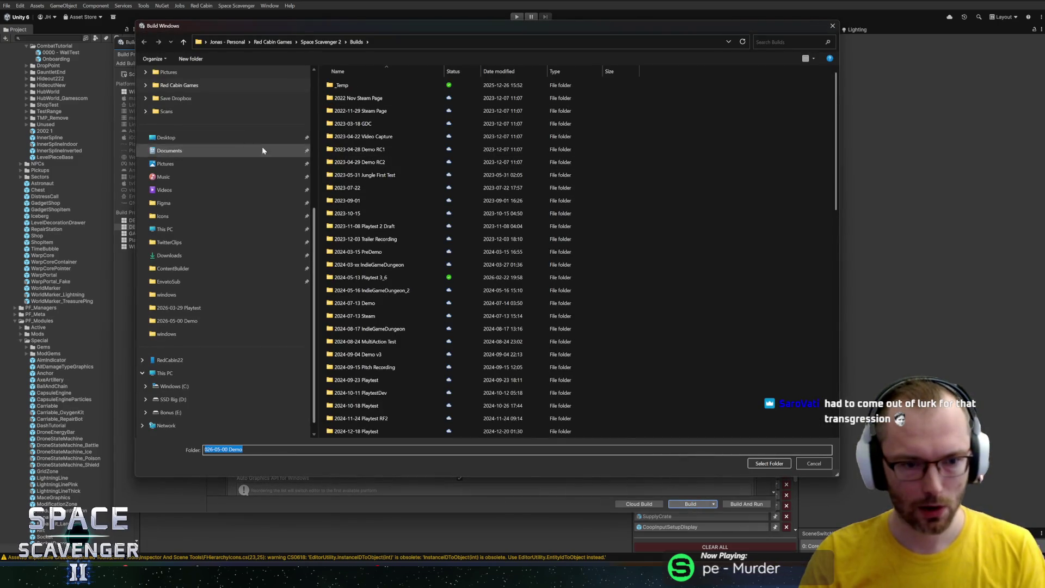
click(197, 58)
text(2026-05-00 Demo)
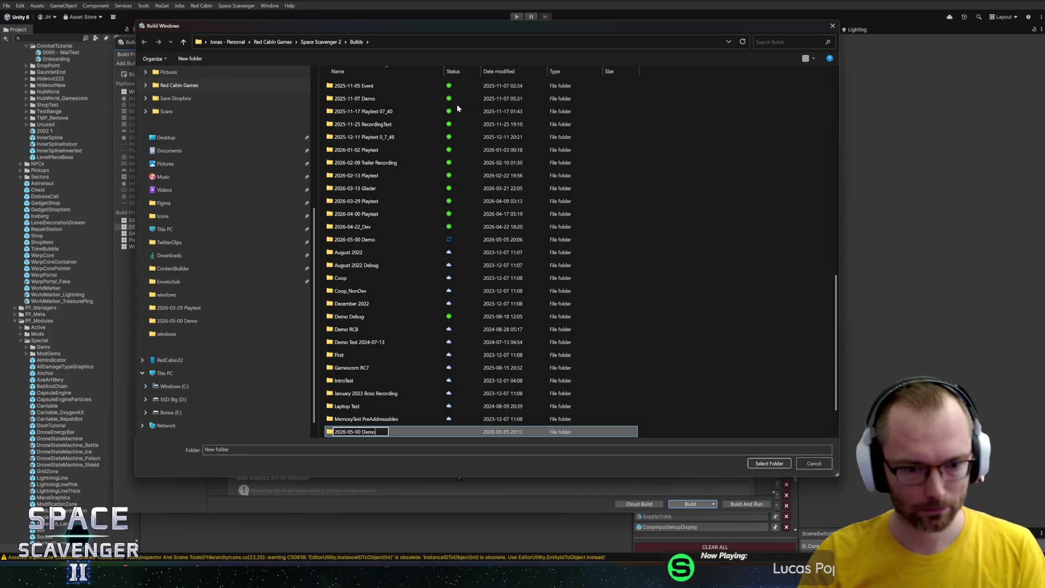
text(NO STEAM)
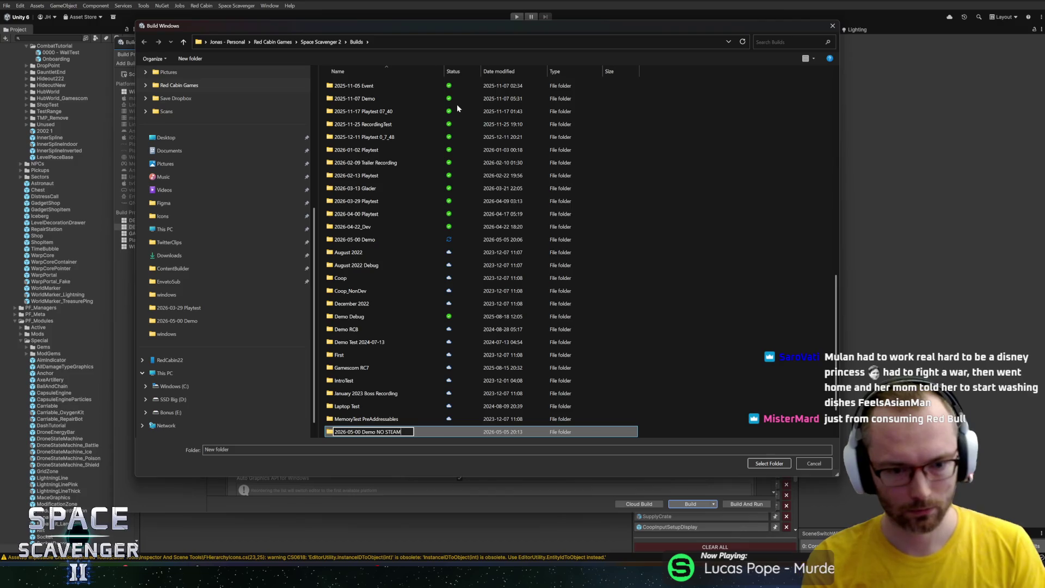
key(Return)
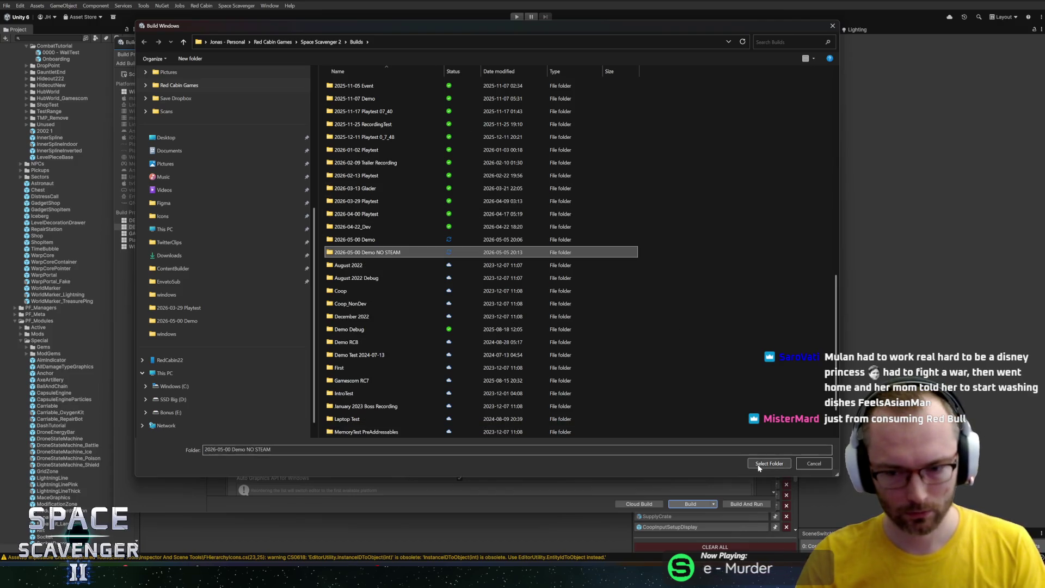
click(769, 463)
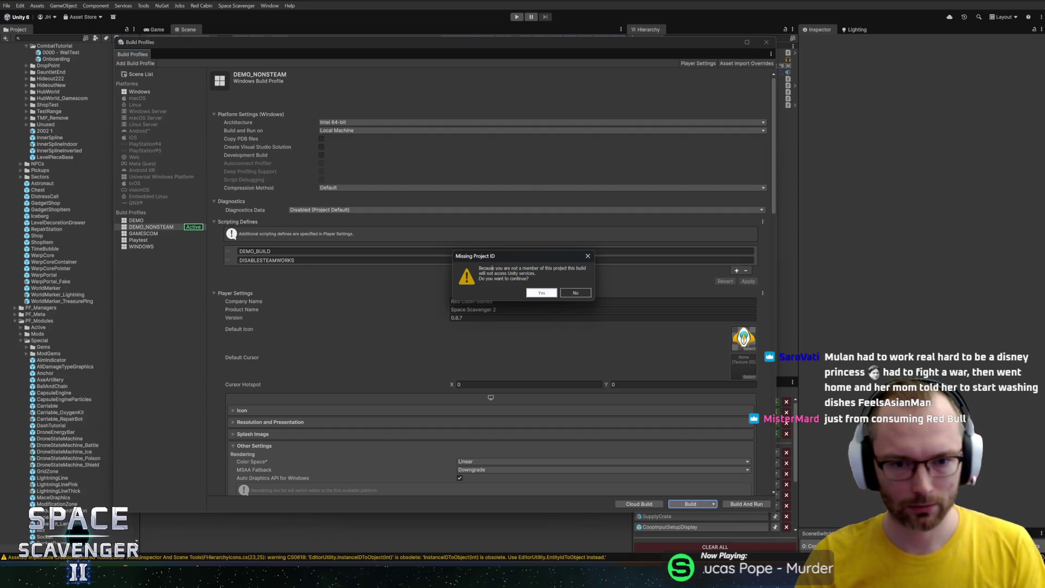
click(575, 294)
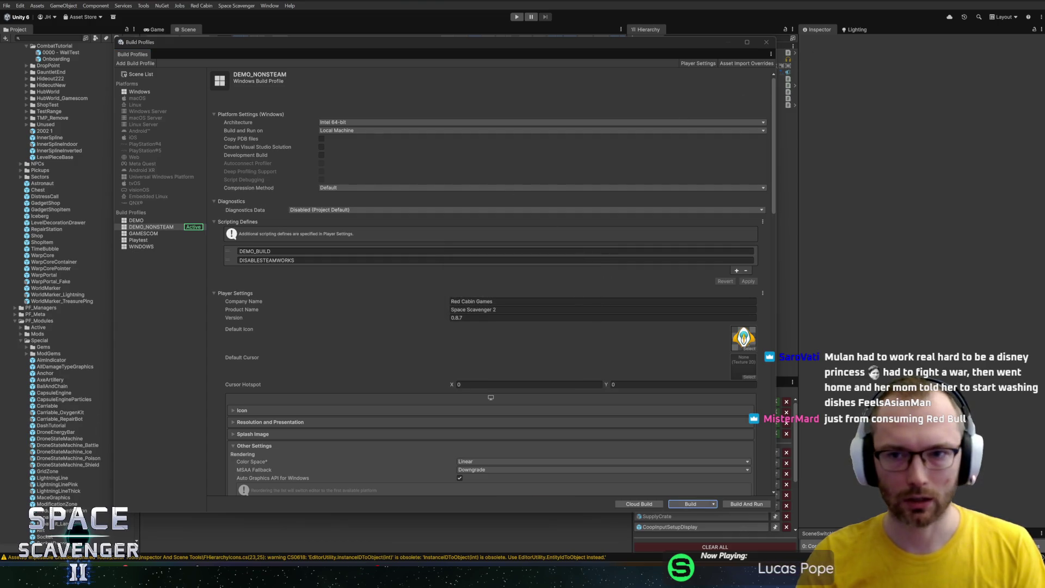
Close the Build Profiles window, dismiss the account dropdown, and bring up the File menu
click(766, 41)
click(48, 17)
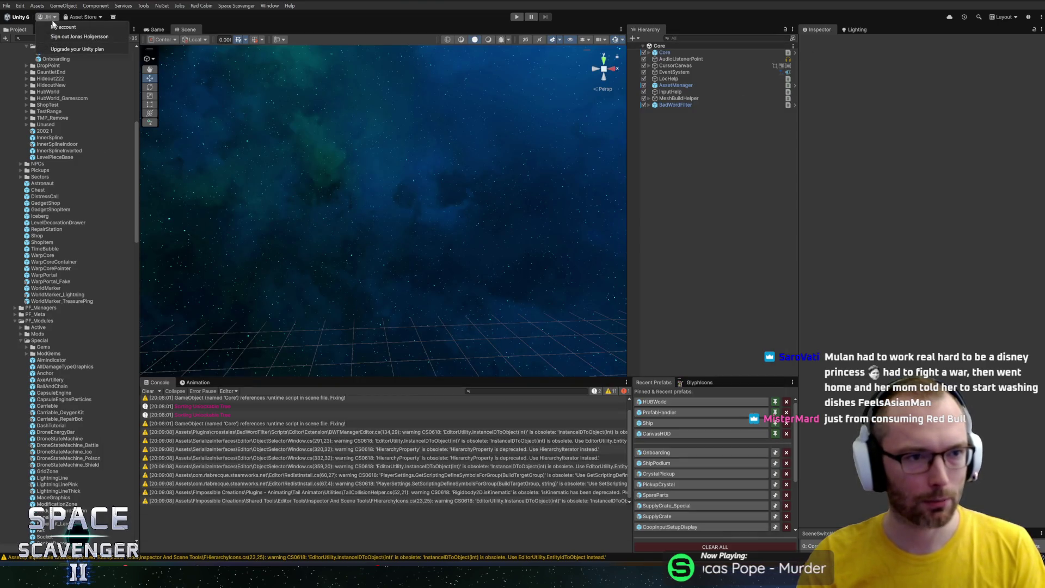
click(55, 28)
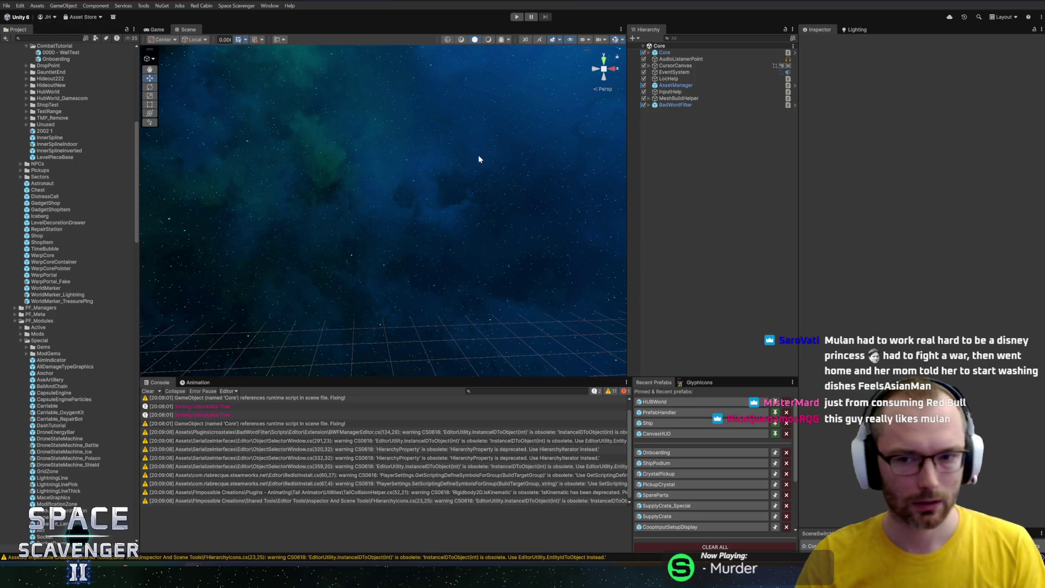
click(20, 6)
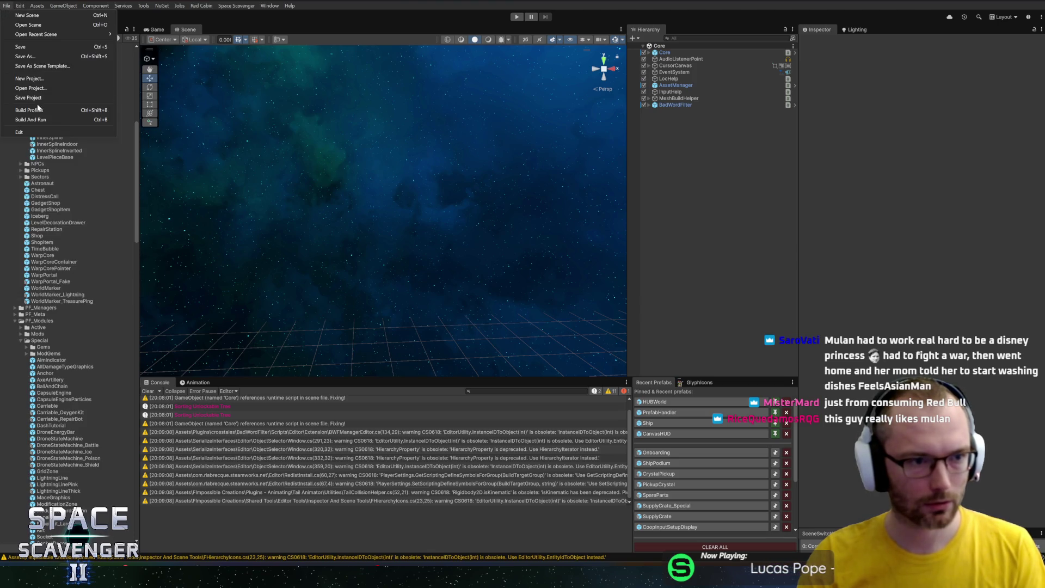
Build the DEMO_NONSTEAM profile from Build Profiles with Demo NO STEAM as the output folder
click(30, 110)
click(687, 504)
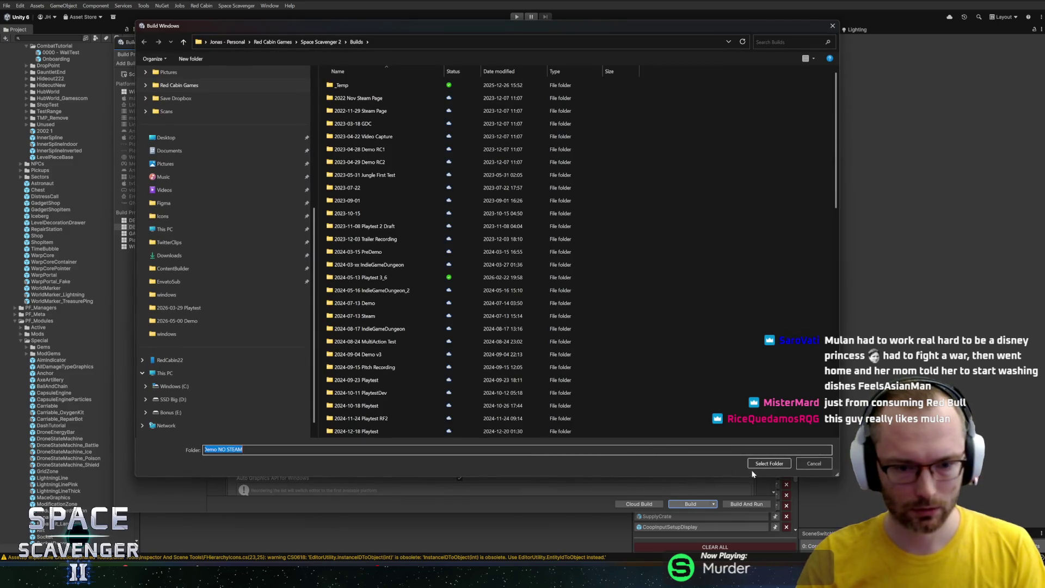
click(754, 465)
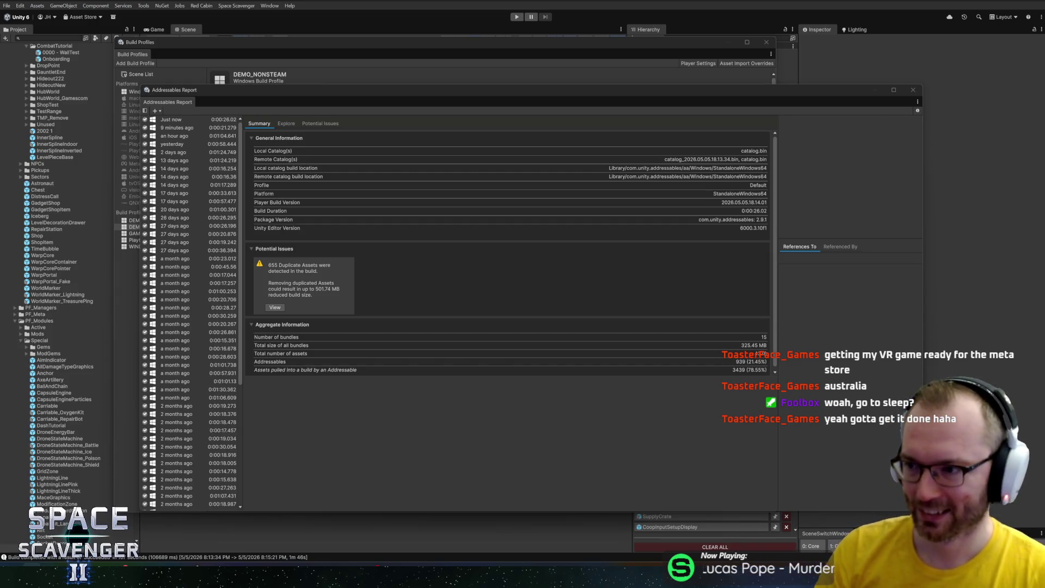
Bring the build folder into view and run Space Scavenger 2.exe from it
drag(1044, 104, 368, 103)
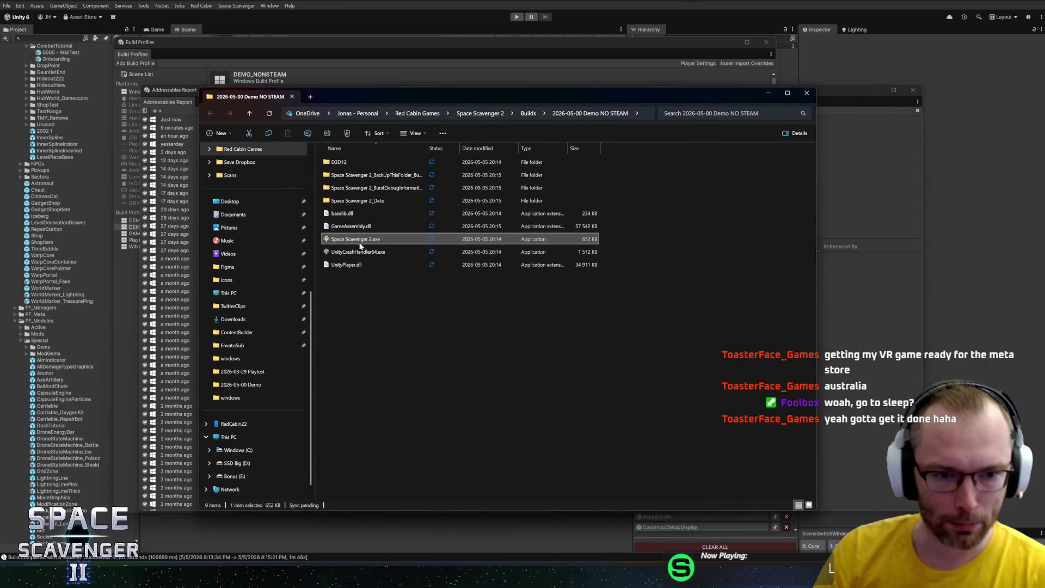
double_click(344, 244)
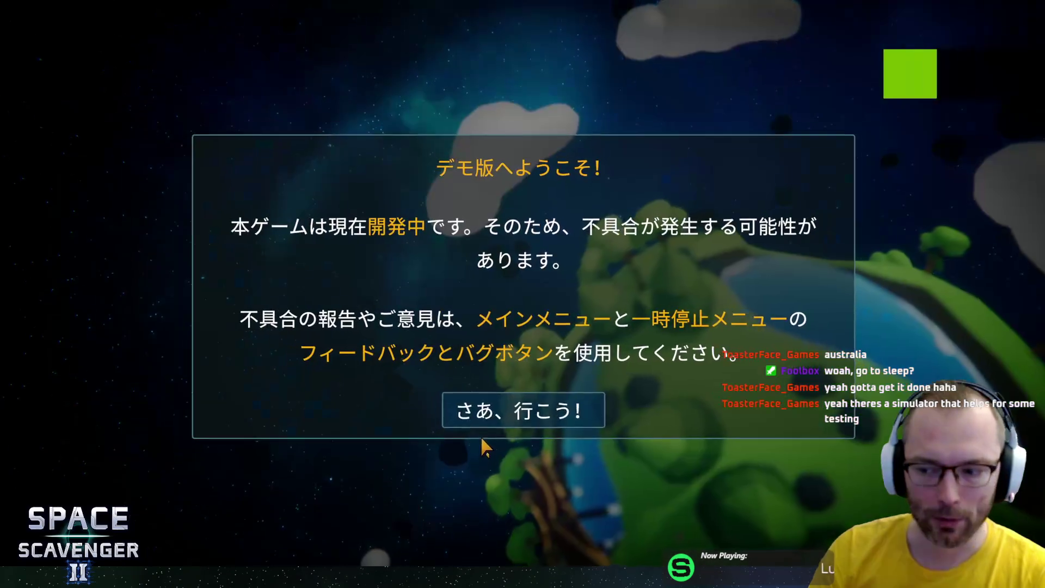
Dismiss the Japanese welcome message and briefly check the Load Game list
click(531, 419)
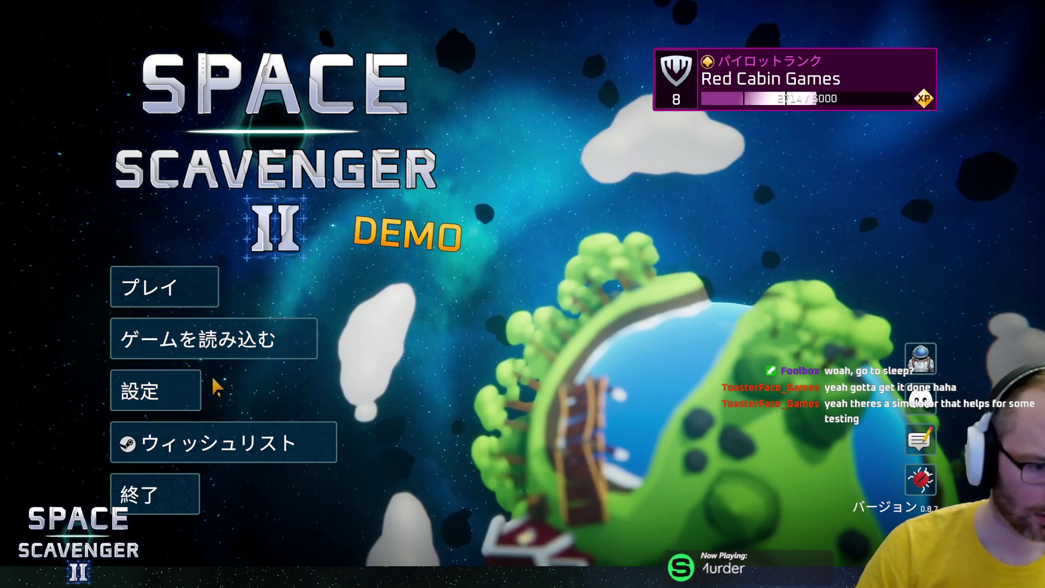
click(235, 349)
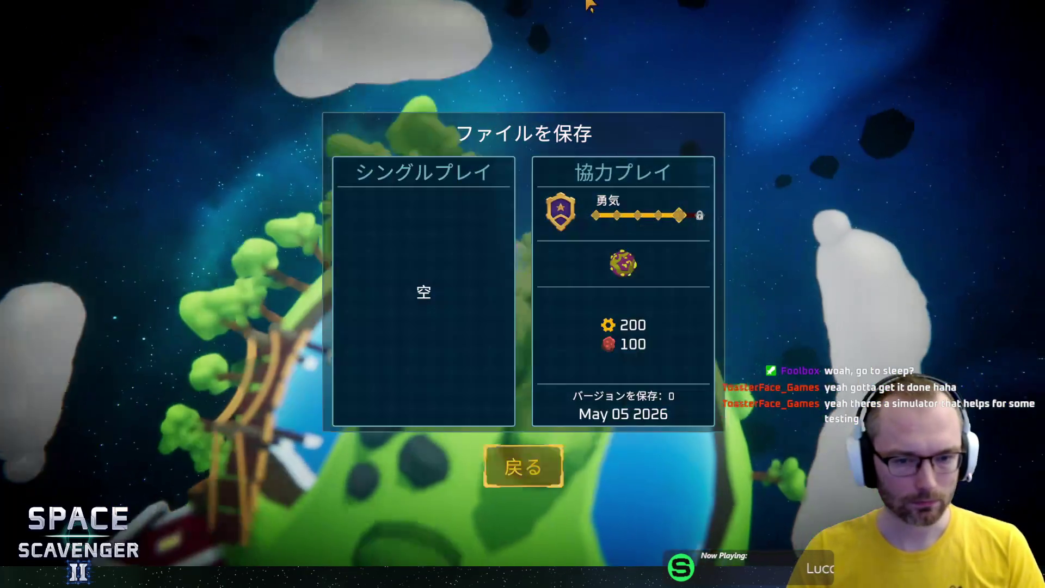
click(528, 472)
Set the game language to Korean in Settings, then quit the game
click(135, 400)
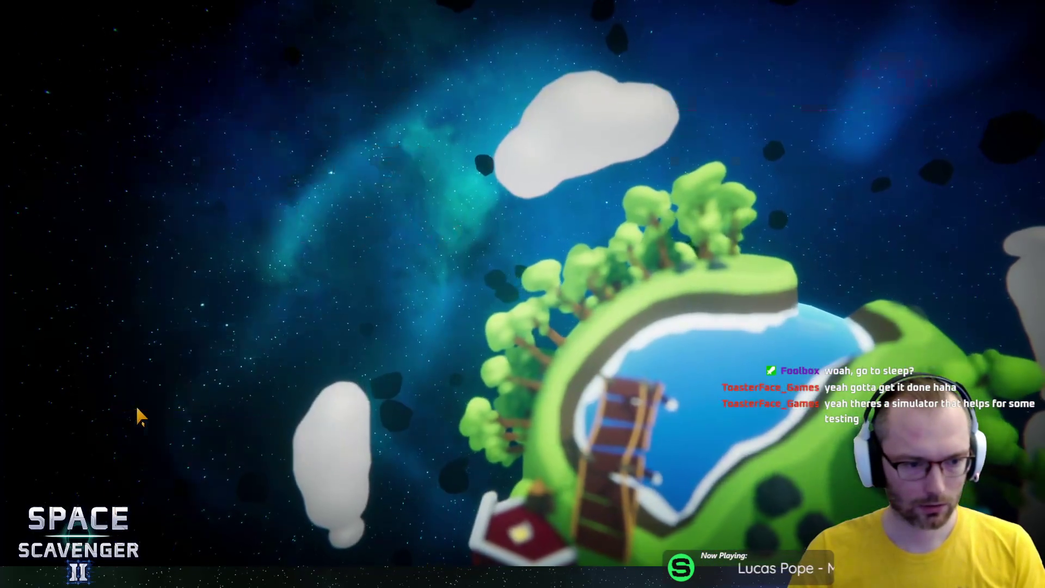
click(760, 112)
click(765, 328)
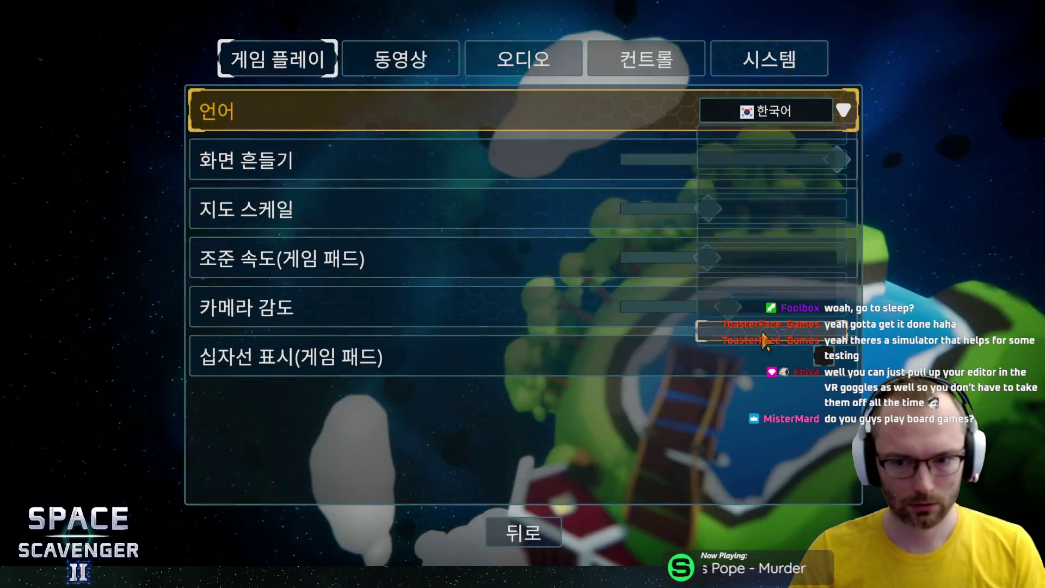
click(503, 531)
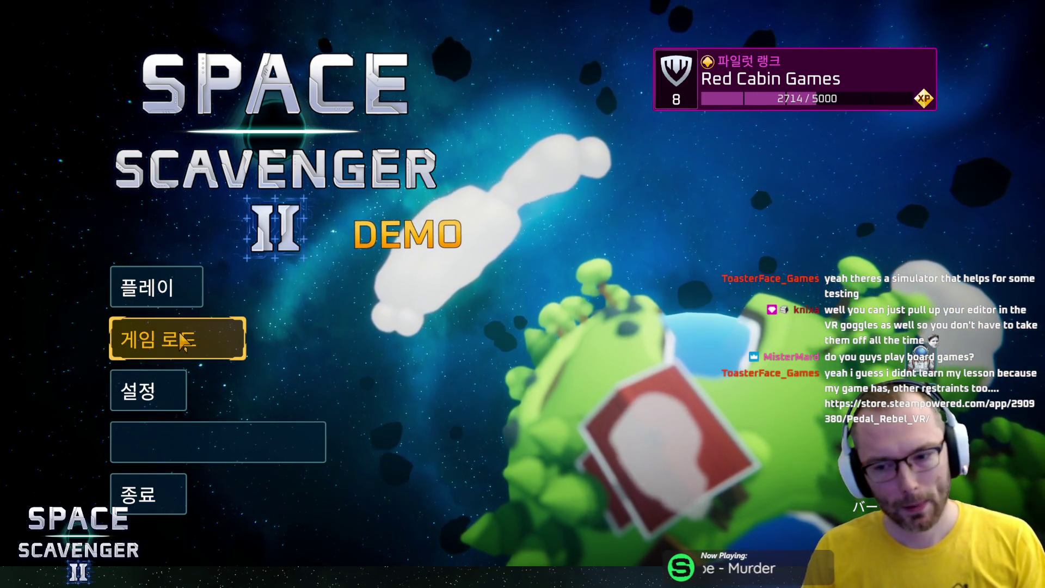
key(Escape)
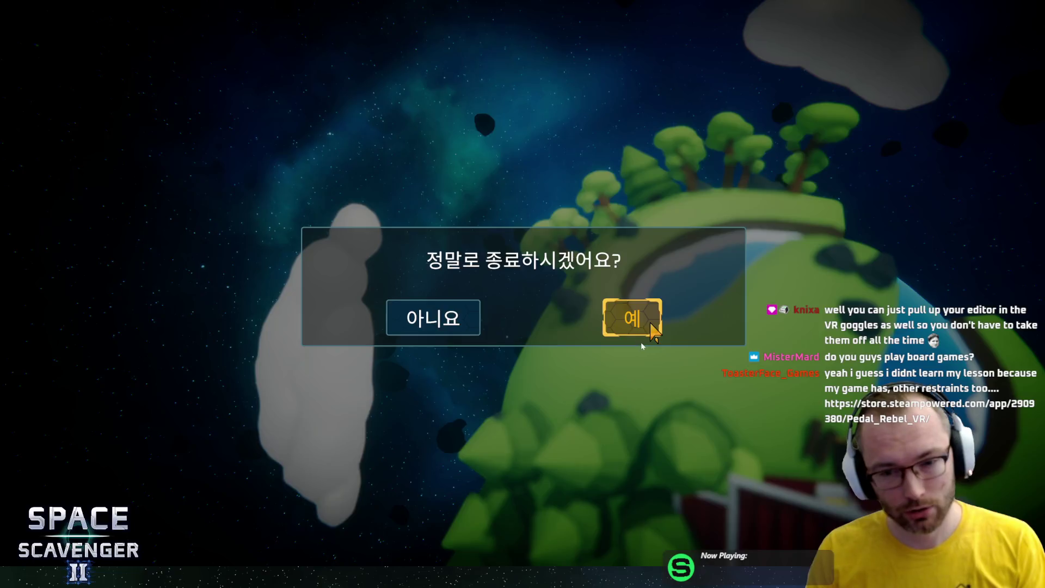
click(637, 332)
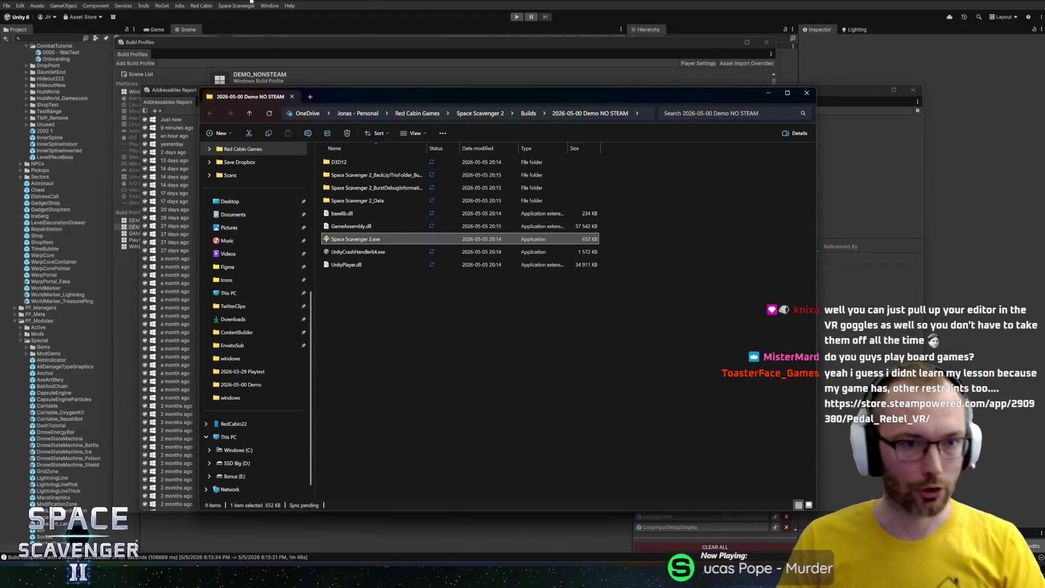
Close the Explorer window, the Addressables Report and the Build Profiles window
click(403, 40)
click(912, 89)
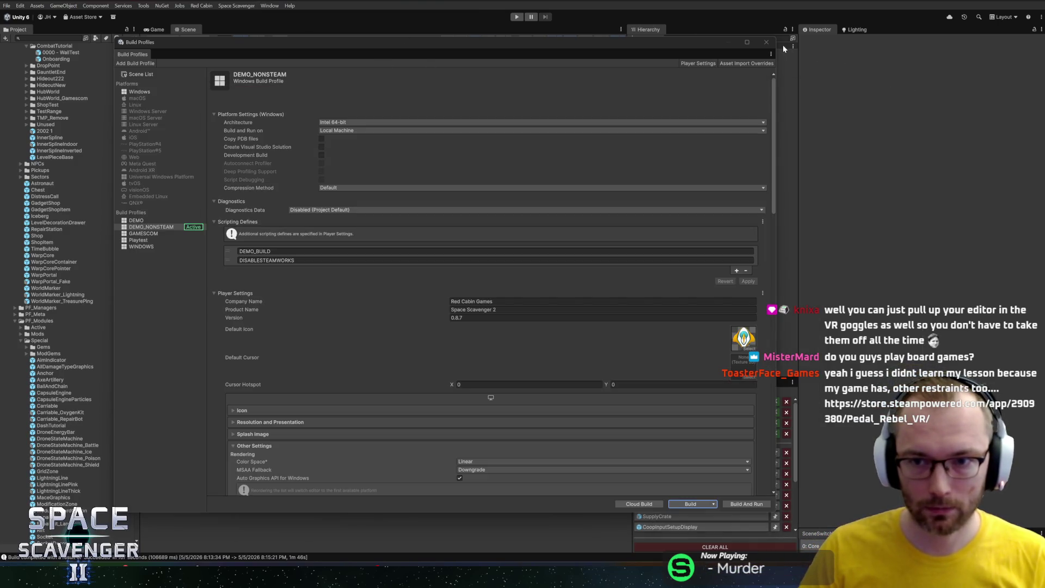
click(766, 42)
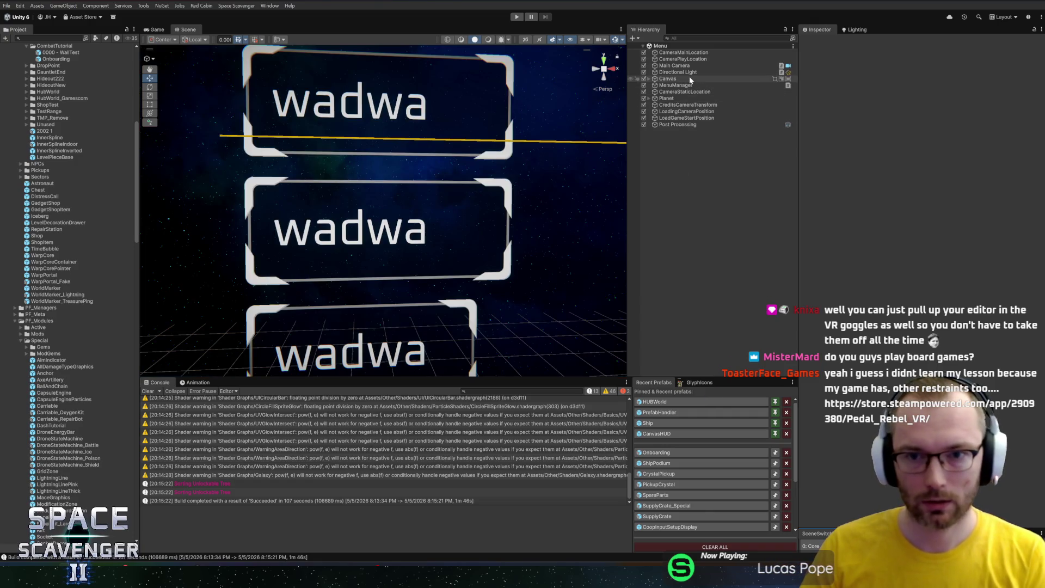
Find and select WishlistButton in the Hierarchy, then inspect it in the Scene view and Inspector
key(ctrl+f)
click(689, 39)
text(wishl)
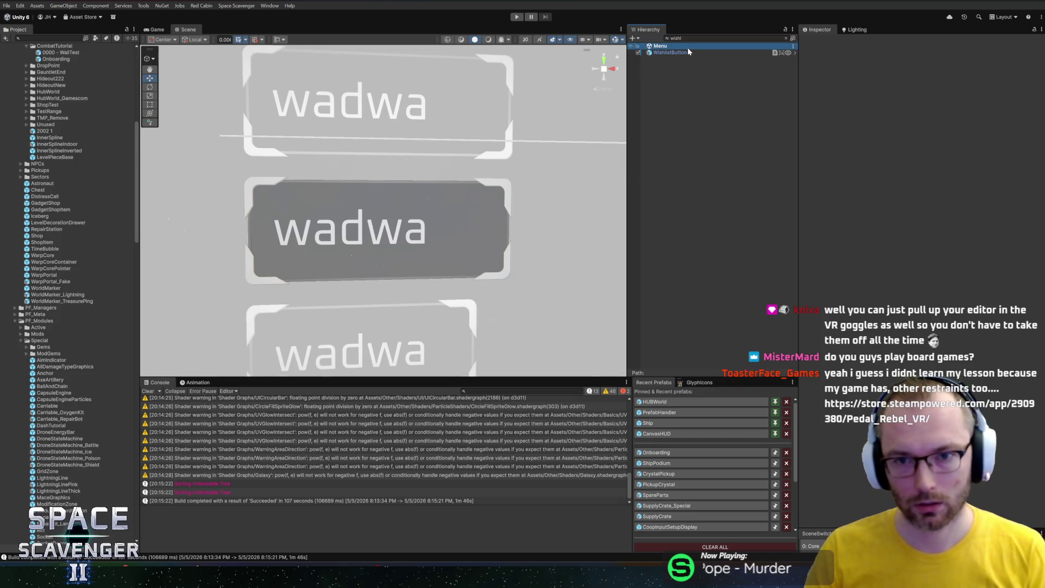
click(688, 47)
key(Escape)
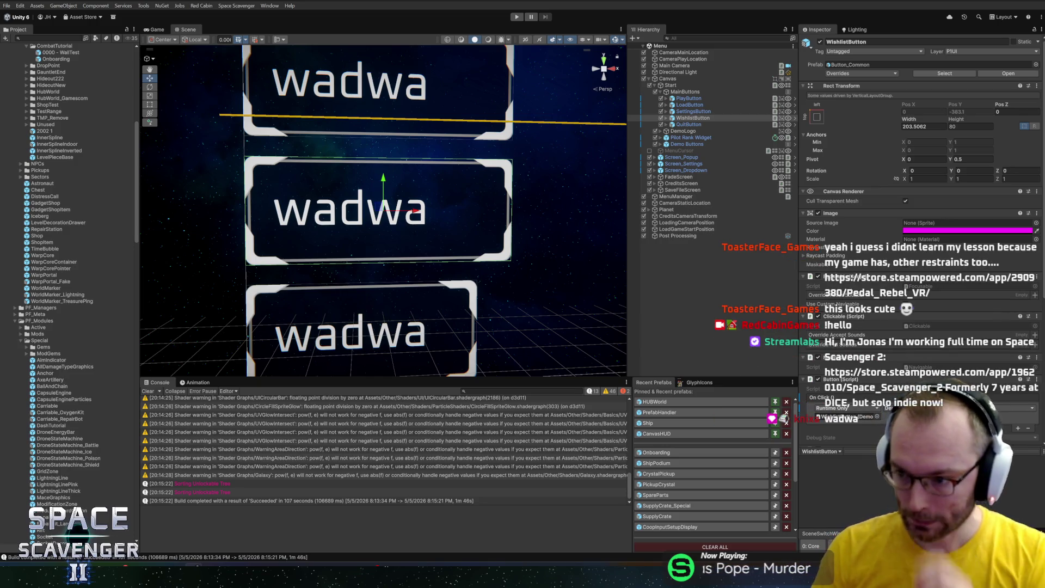
scroll(472, 256, down, 5)
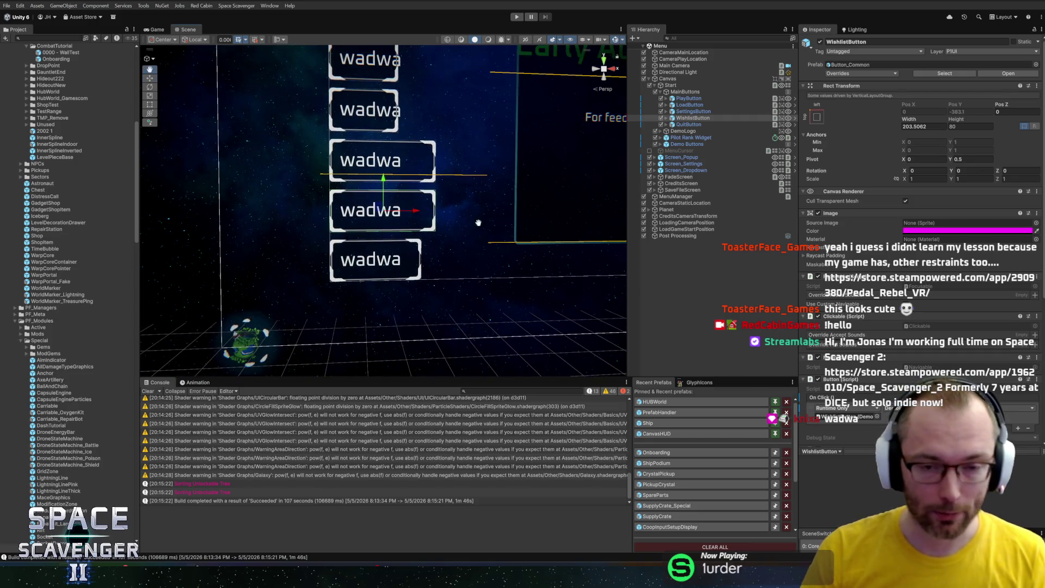
scroll(466, 223, down, 4)
scroll(464, 218, up, 4)
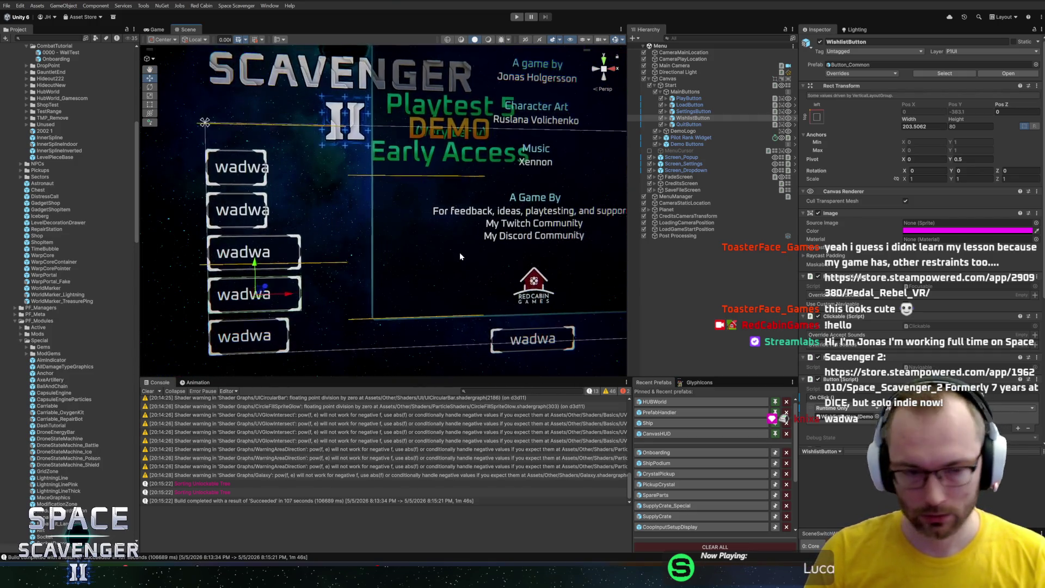
scroll(470, 231, down, 3)
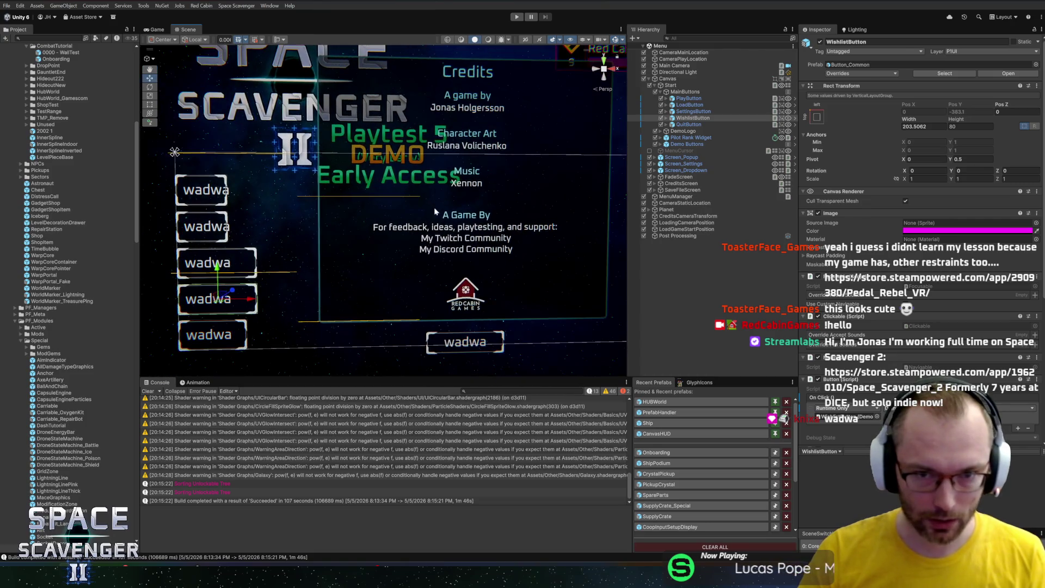
scroll(365, 227, down, 3)
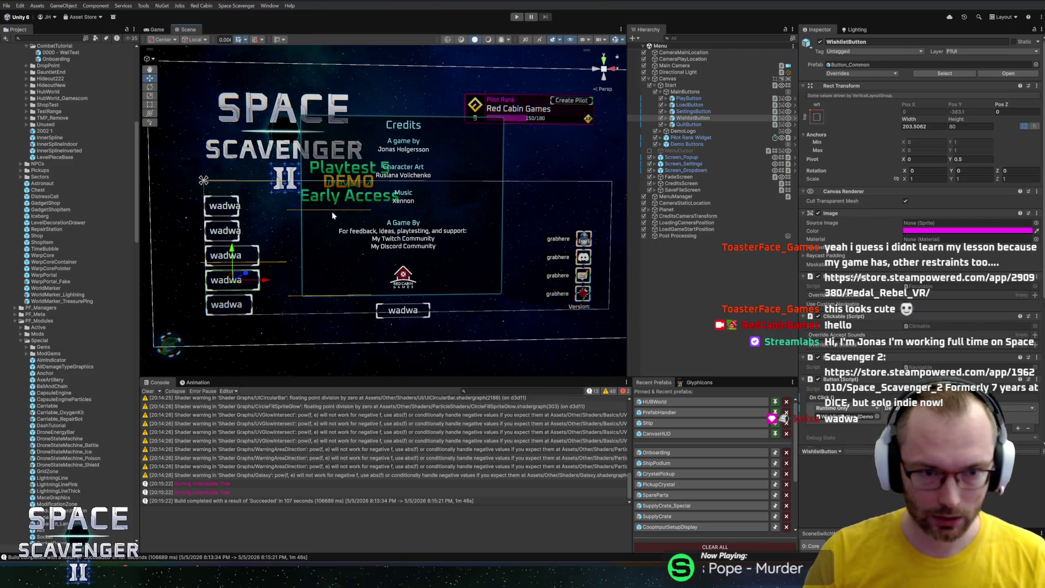
drag(392, 229, 401, 228)
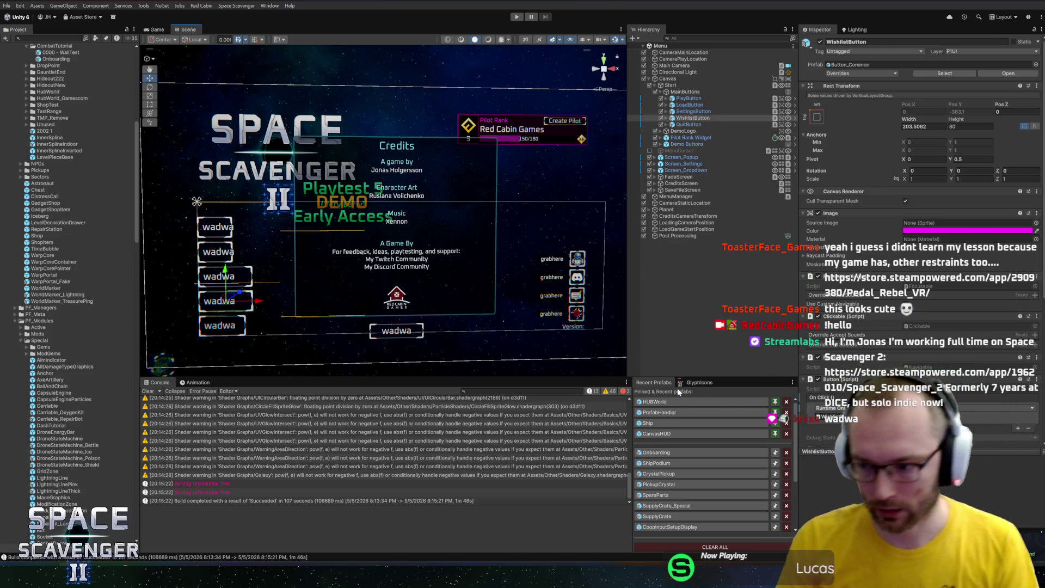
scroll(888, 316, down, 5)
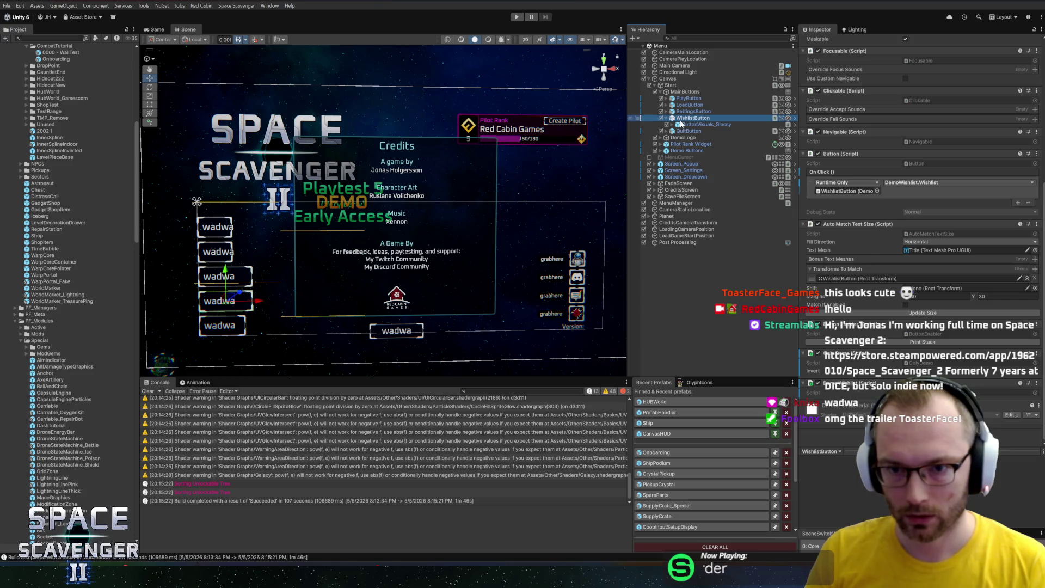
Localize ButtonVisuals_Glossy's text with the Demo_Wishlist key found by searching 'wishl', then close the editor
click(682, 124)
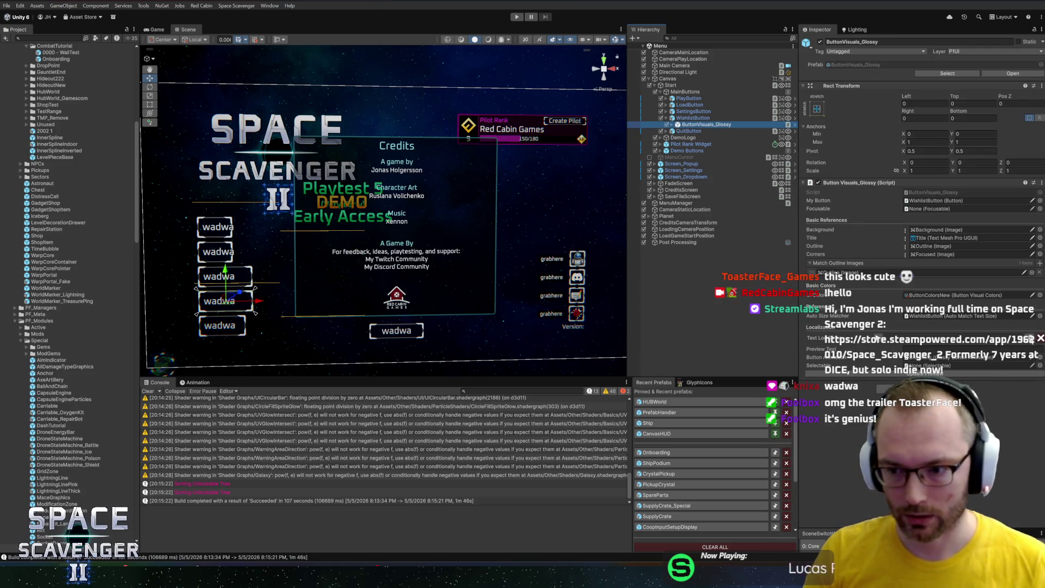
click(1029, 338)
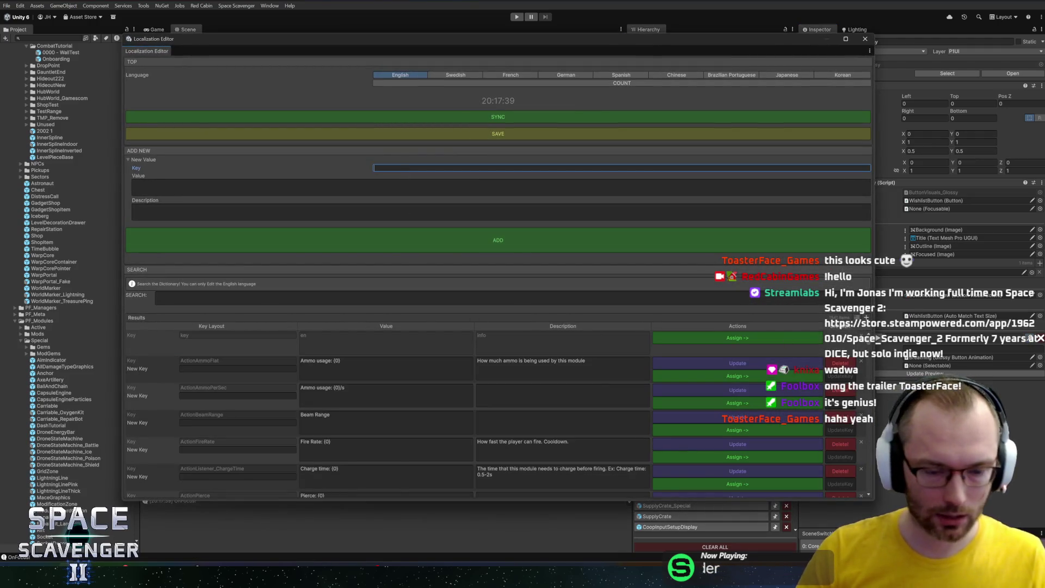
text(wishl)
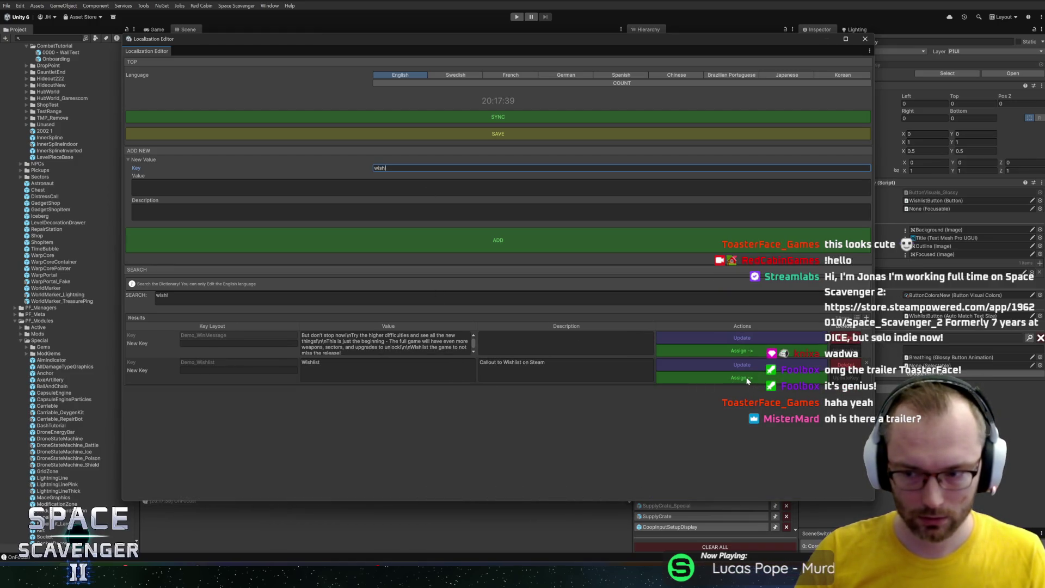
click(865, 40)
Build DEMO_NONSTEAM into the Demo NO STEAM folder despite the missing project ID, then switch to Firefox
click(10, 6)
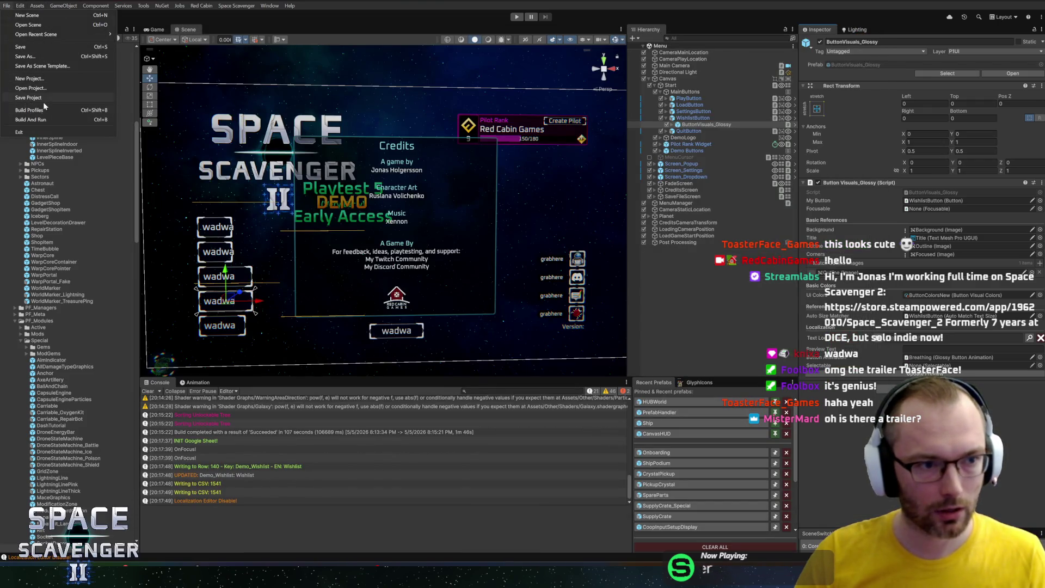
click(32, 109)
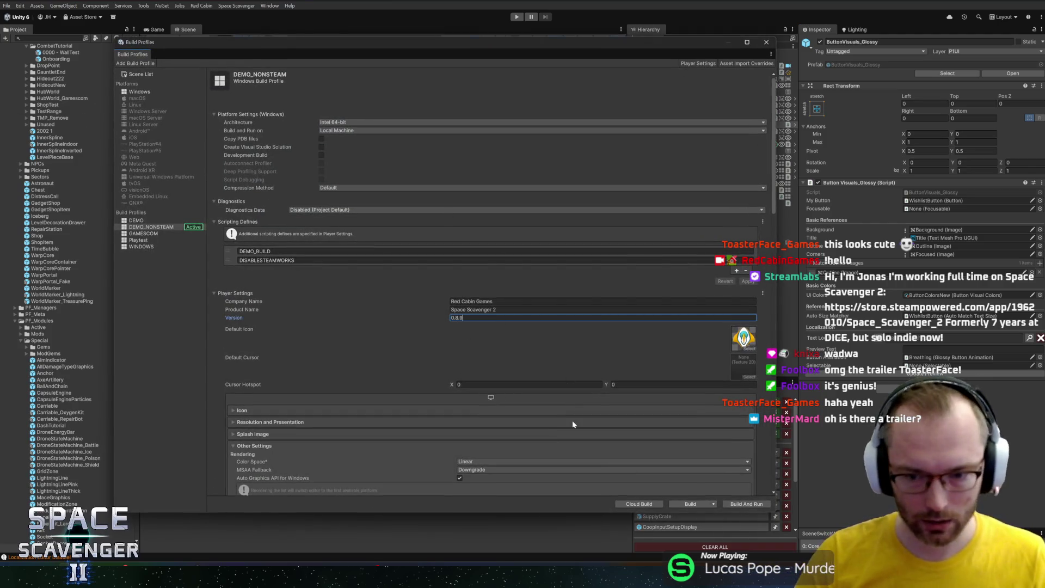
key(ctrl+b)
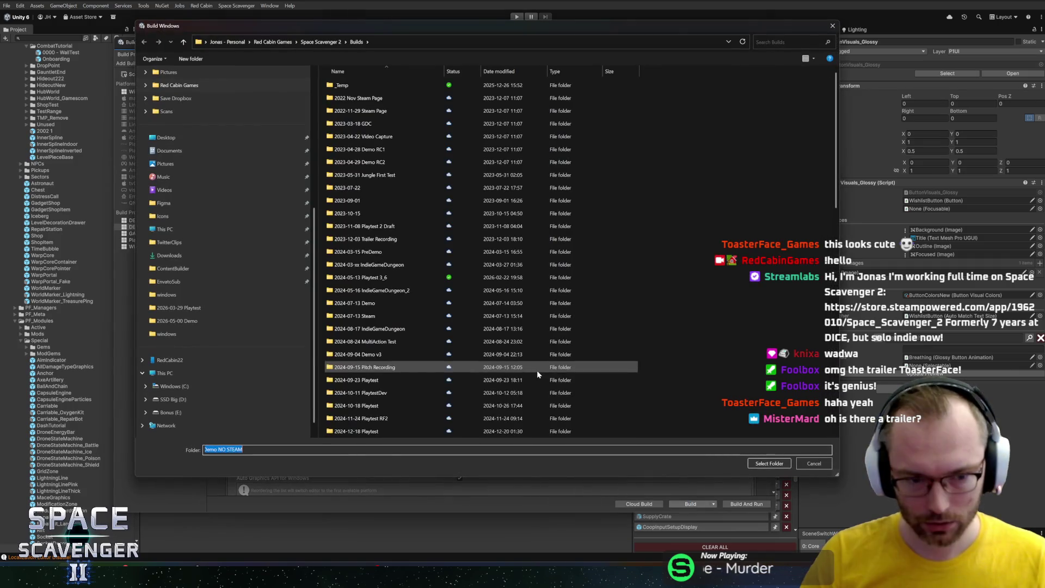
click(770, 464)
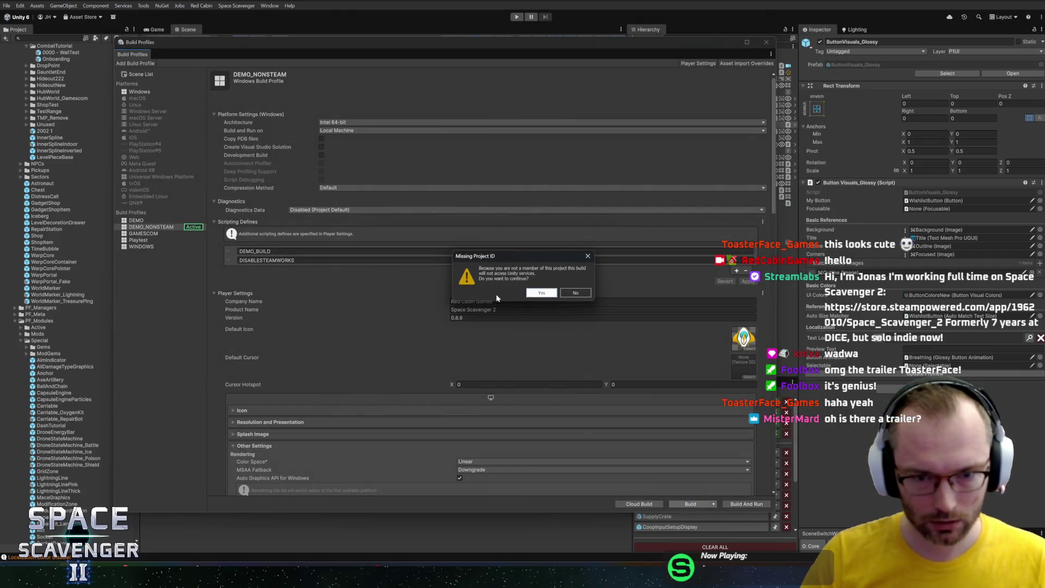
click(541, 294)
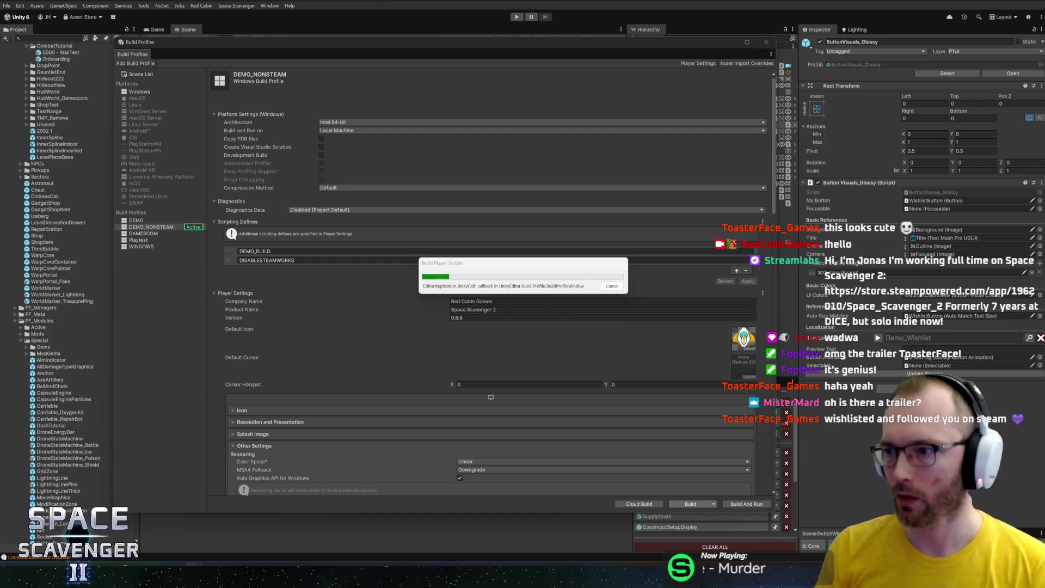
key(alt+Tab)
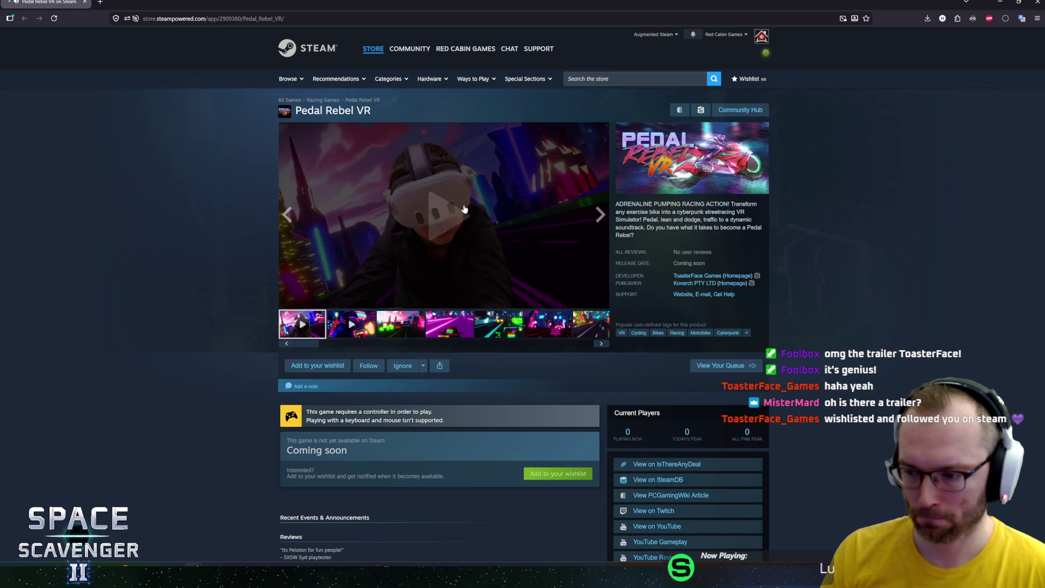
Play the first Pedal Rebel VR trailer in the large viewer, restarting it from the beginning
click(465, 209)
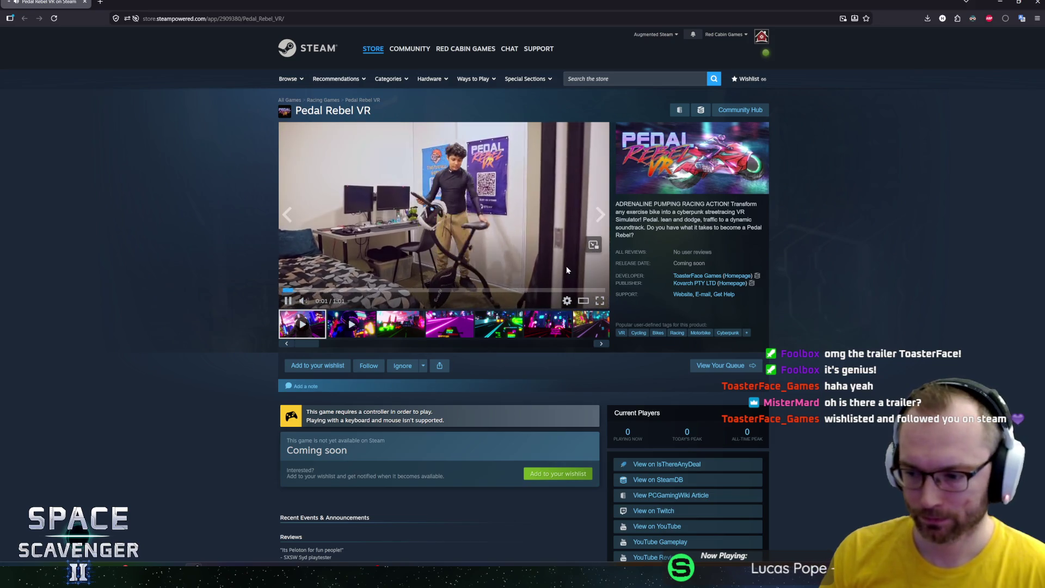
click(583, 301)
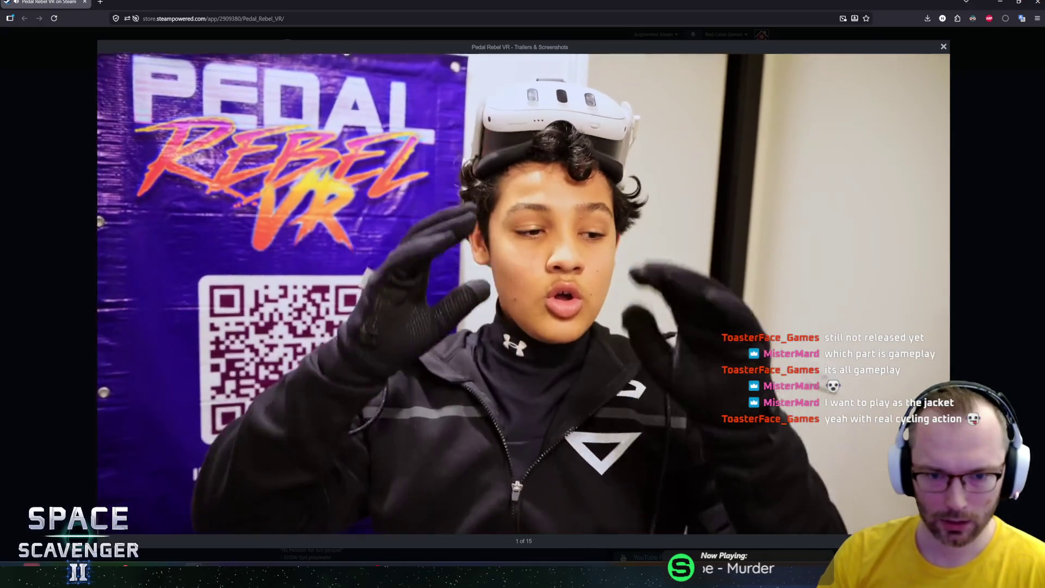
mouse_move(607, 469)
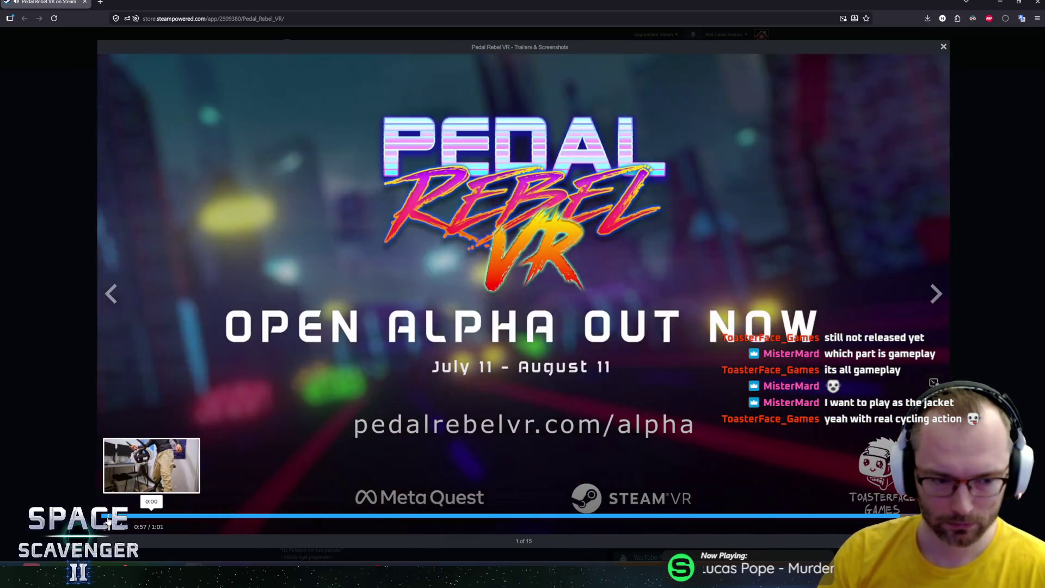
click(107, 517)
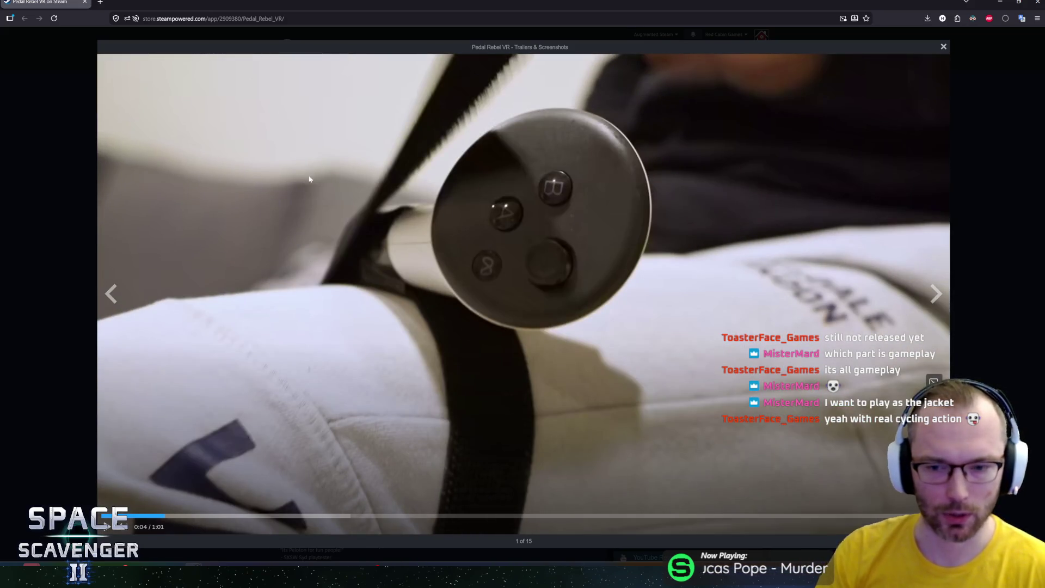
click(526, 276)
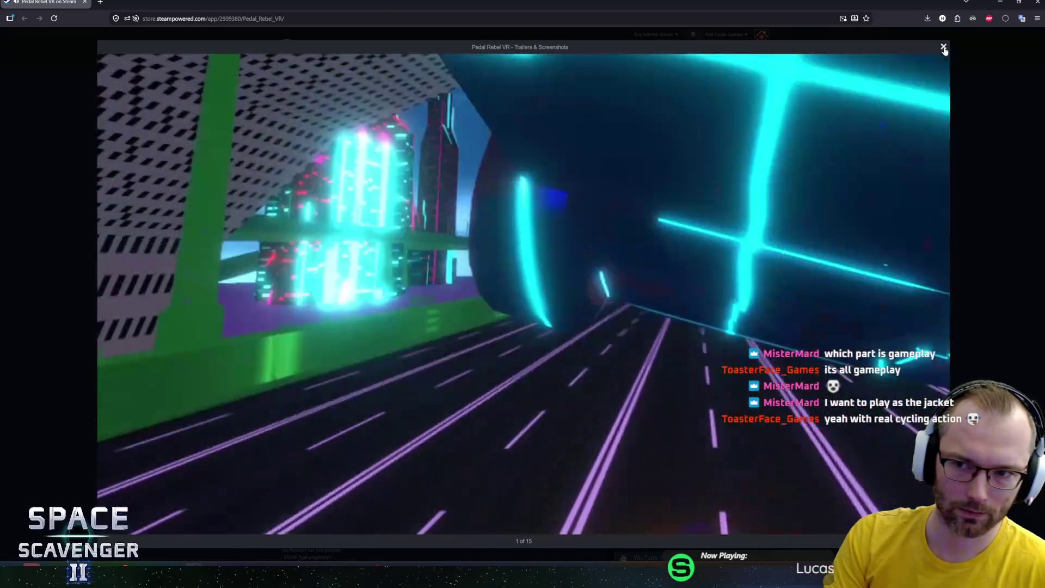
click(944, 47)
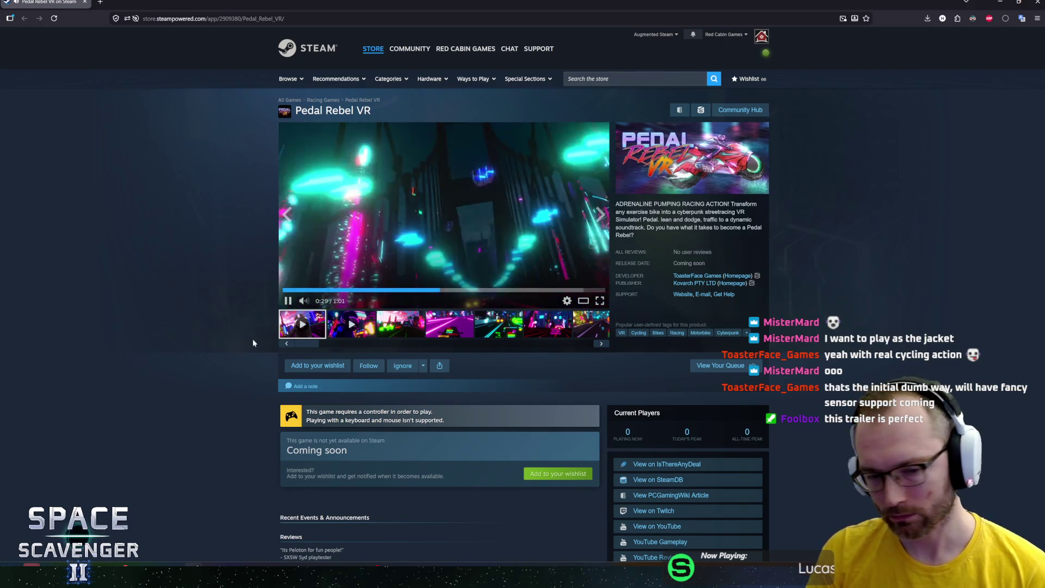
Watch the second Pedal Rebel VR trailer in the large viewer, then exit it
click(352, 321)
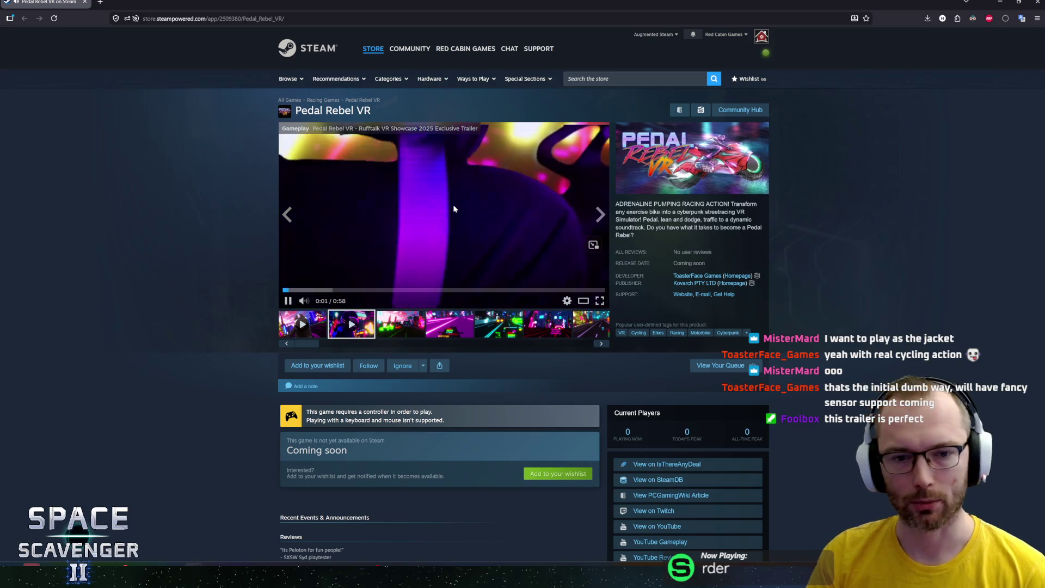
click(585, 301)
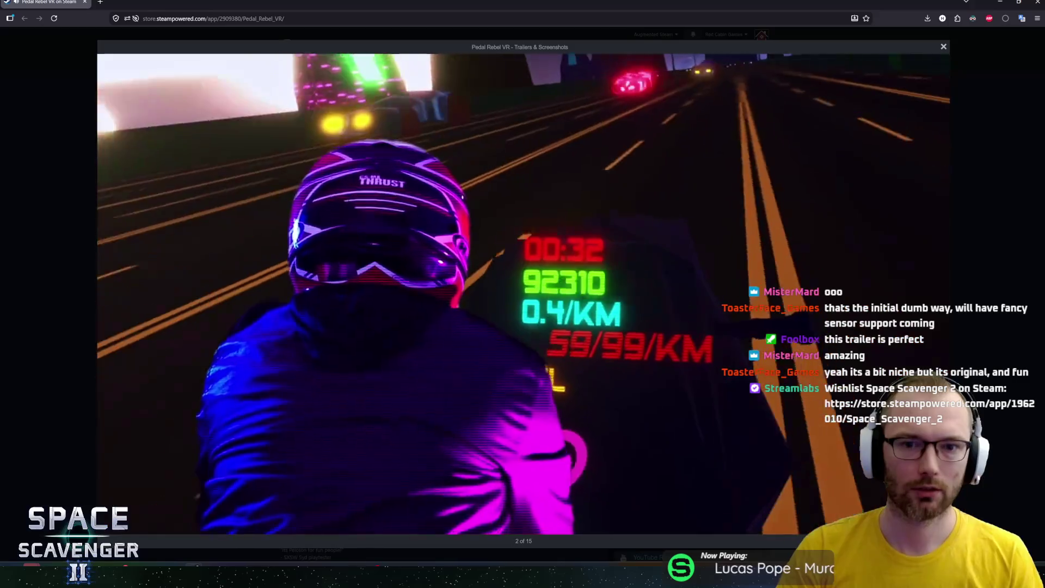
key(Escape)
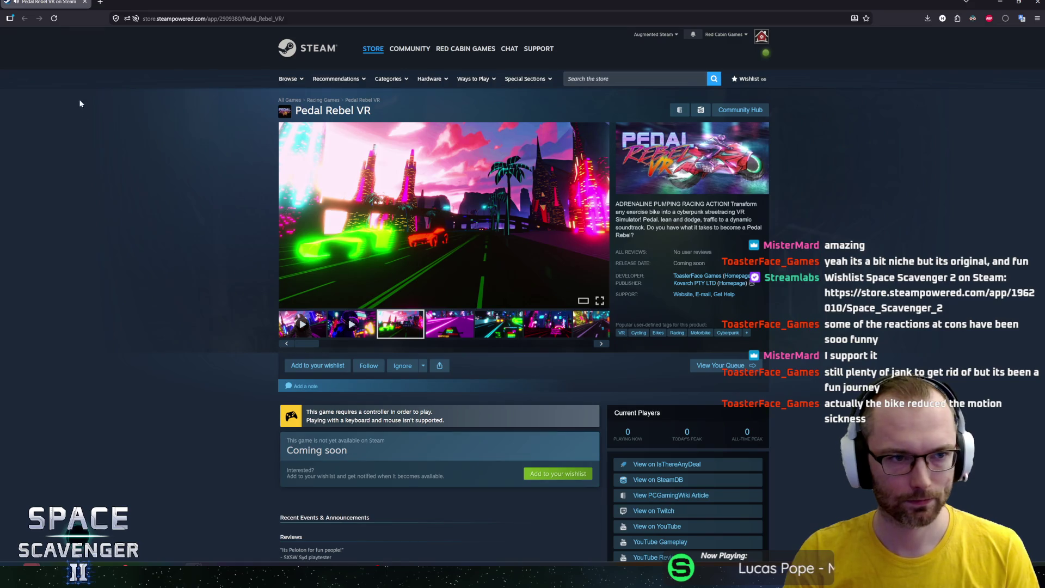
Show a gameplay screenshot, then return to Unity and close the Addressables build report
click(458, 329)
key(alt+Tab)
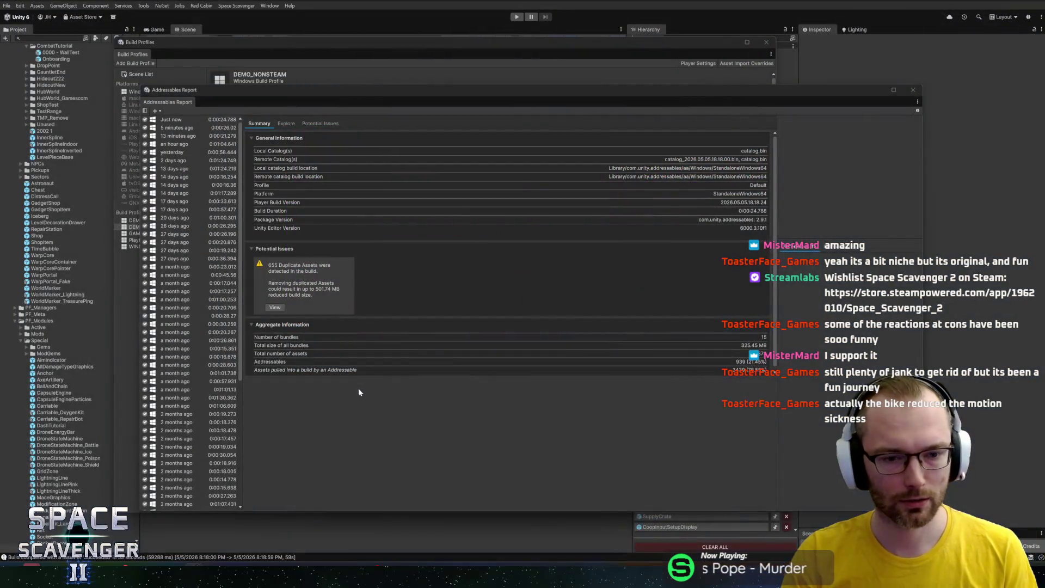
click(914, 89)
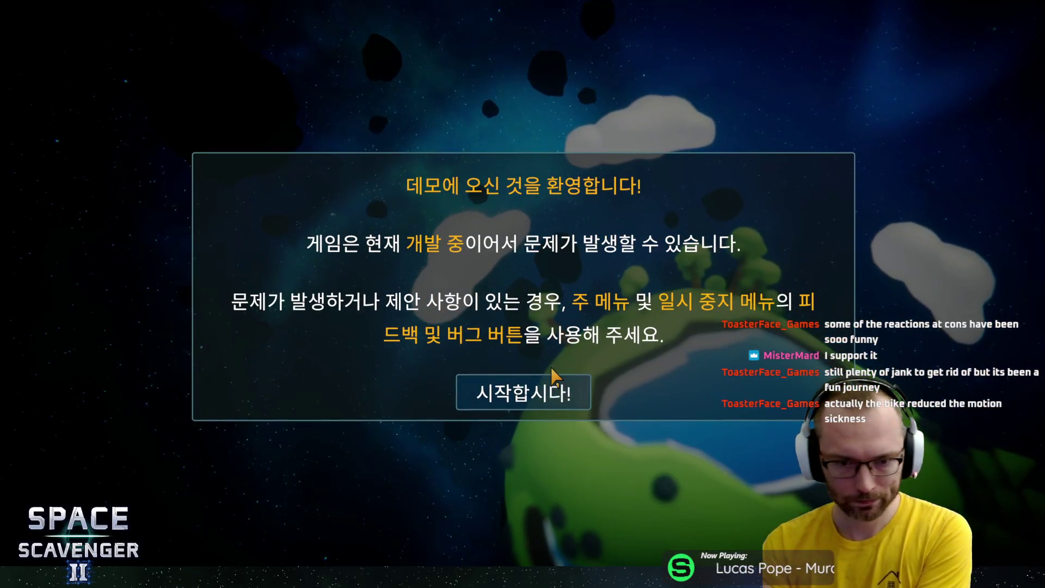
Dismiss the Korean welcome message and switch the game language to Deutsch
click(561, 395)
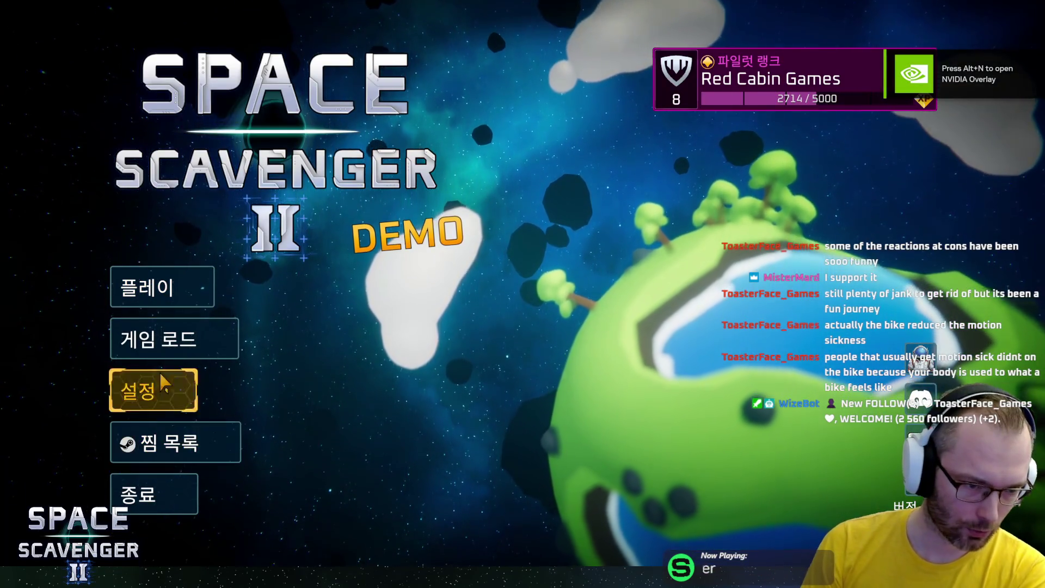
click(153, 391)
click(773, 111)
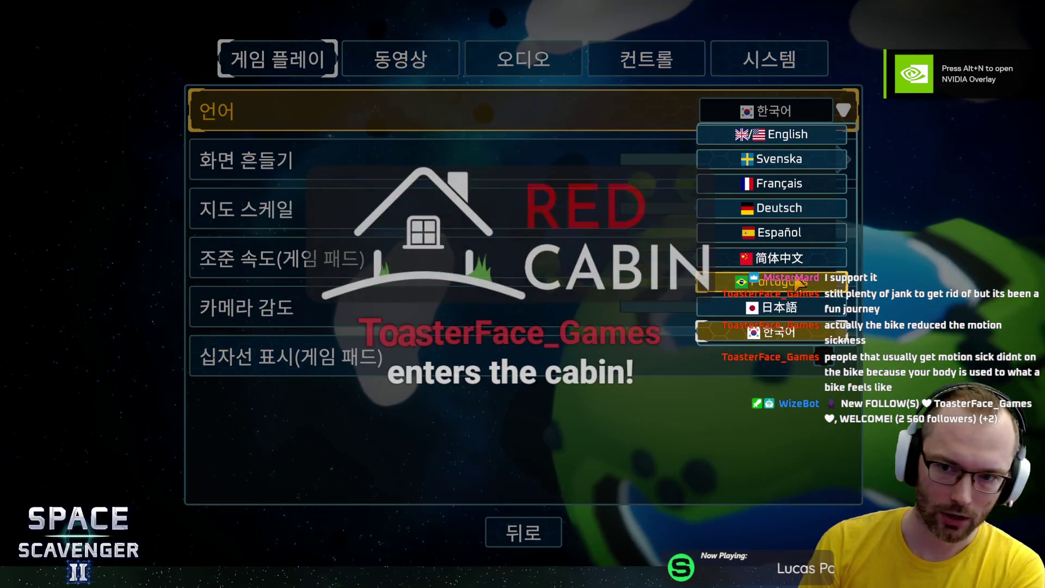
click(780, 209)
click(524, 533)
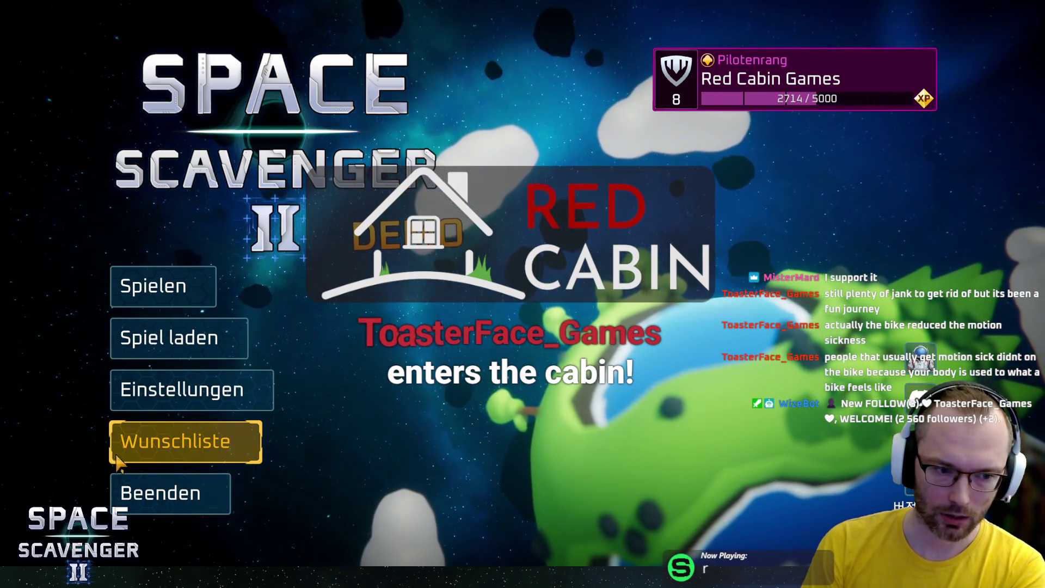
Switch the game language back to English and confirm it stays English in Settings
click(194, 381)
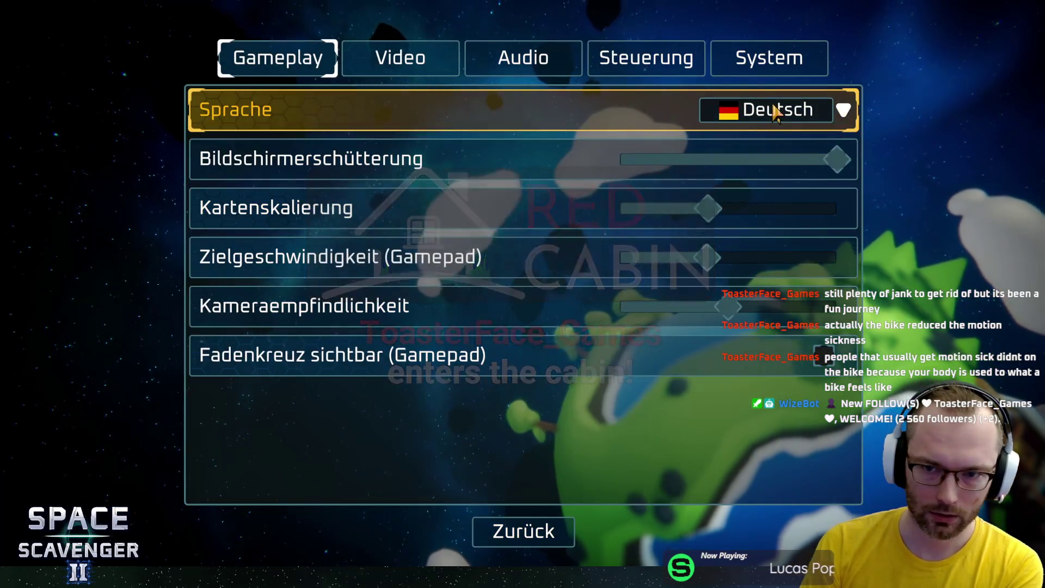
click(772, 110)
click(767, 133)
click(515, 523)
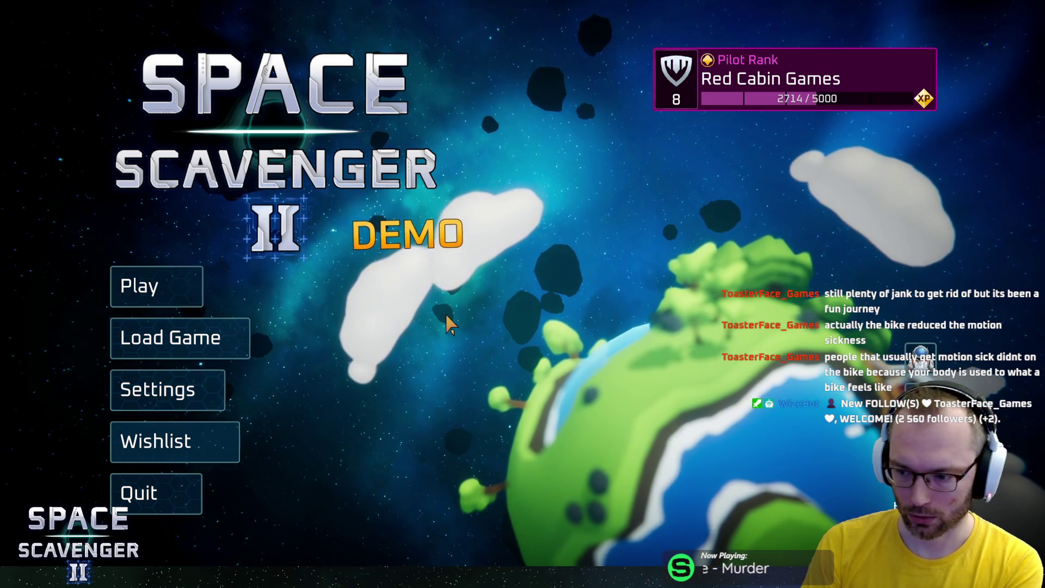
click(196, 404)
click(772, 110)
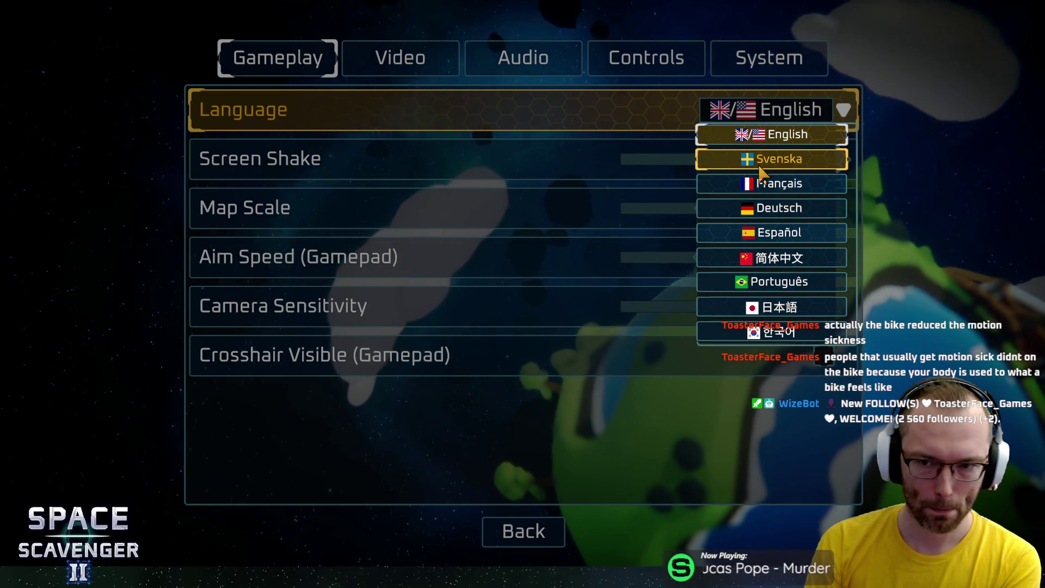
click(771, 145)
Return to the main menu, start the demo, and research the Popsicle blueprint for 60 science
click(523, 532)
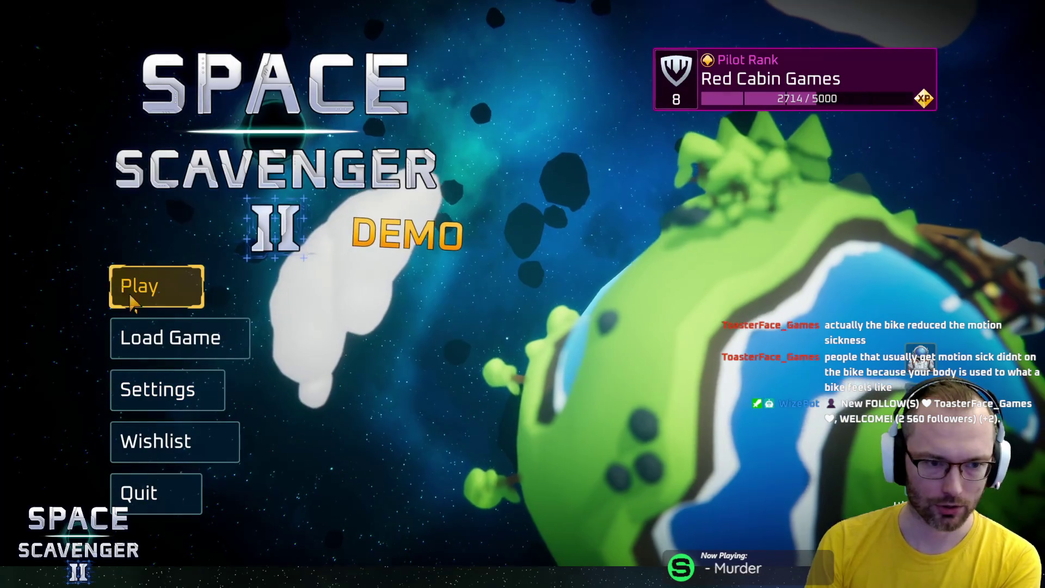
key(Return)
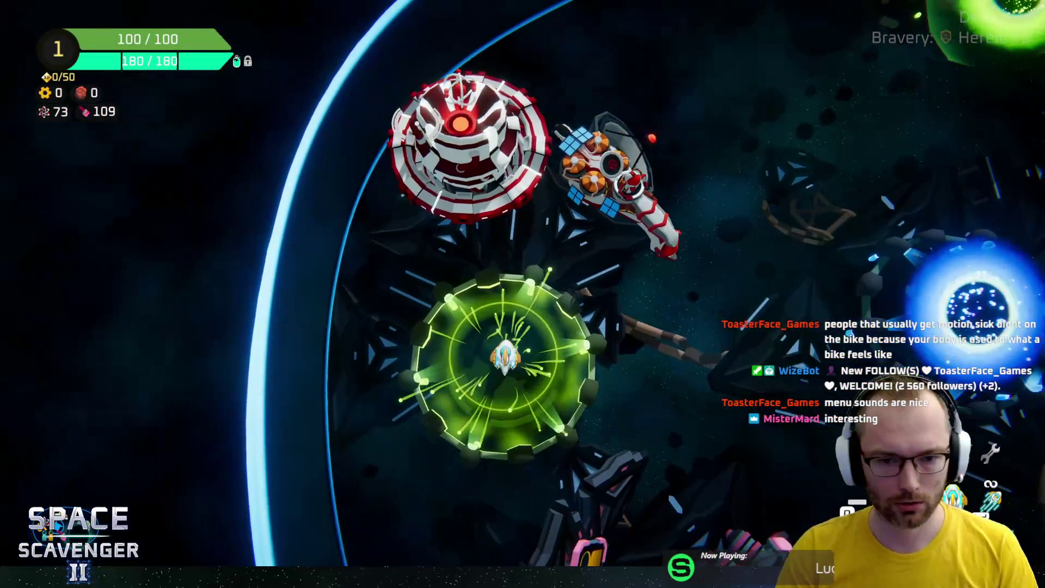
key(f)
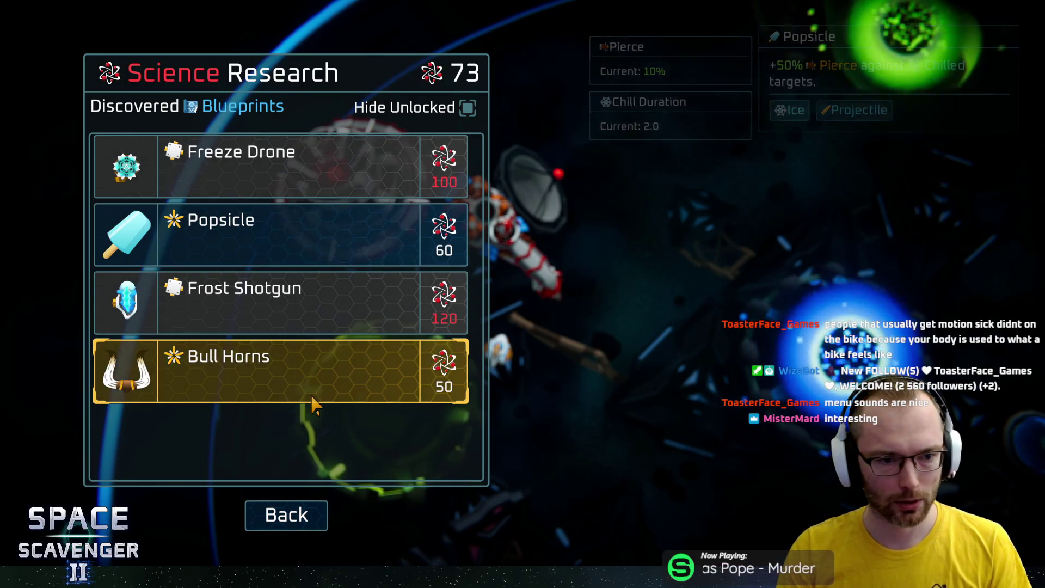
click(326, 256)
click(286, 515)
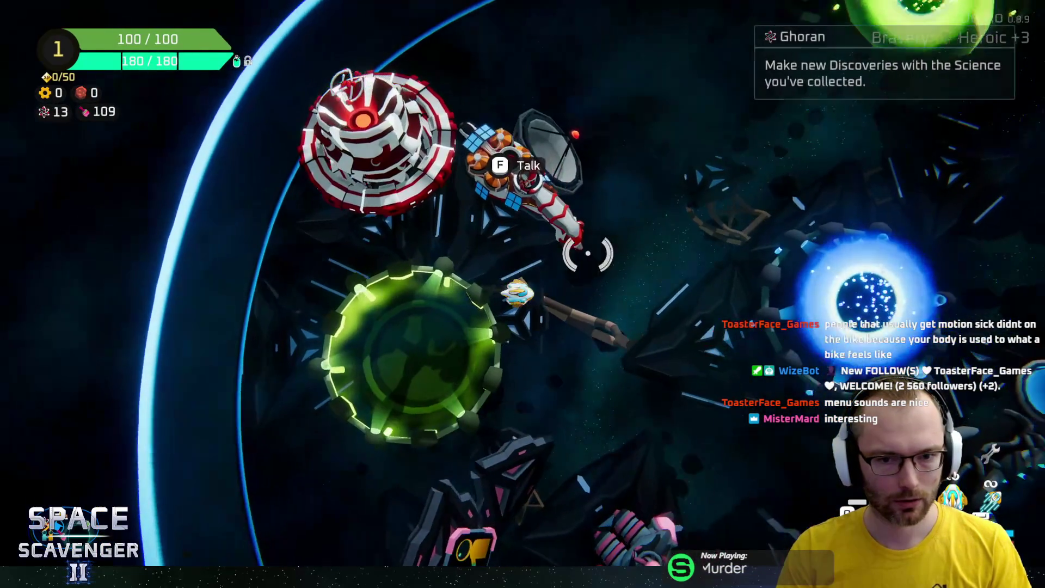
At the customization station, switch to the second ship with the Blue Iron skin
key(d)
key(s)
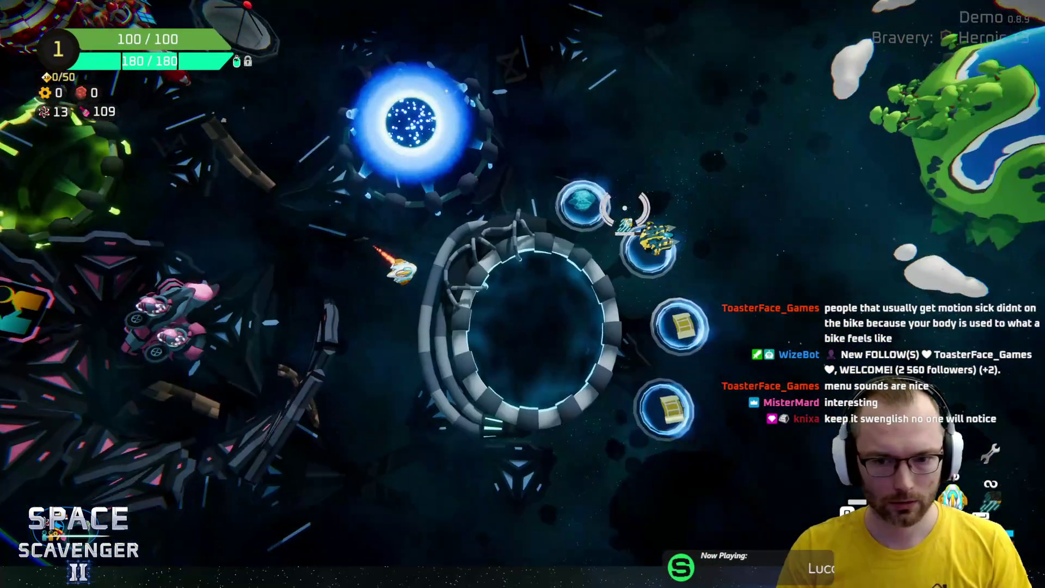
key(f)
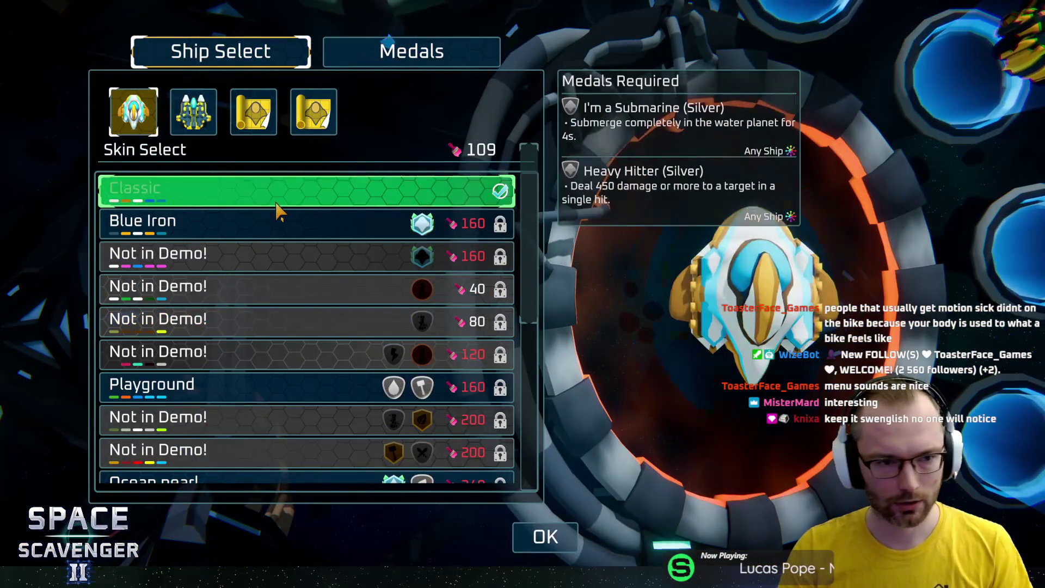
click(181, 109)
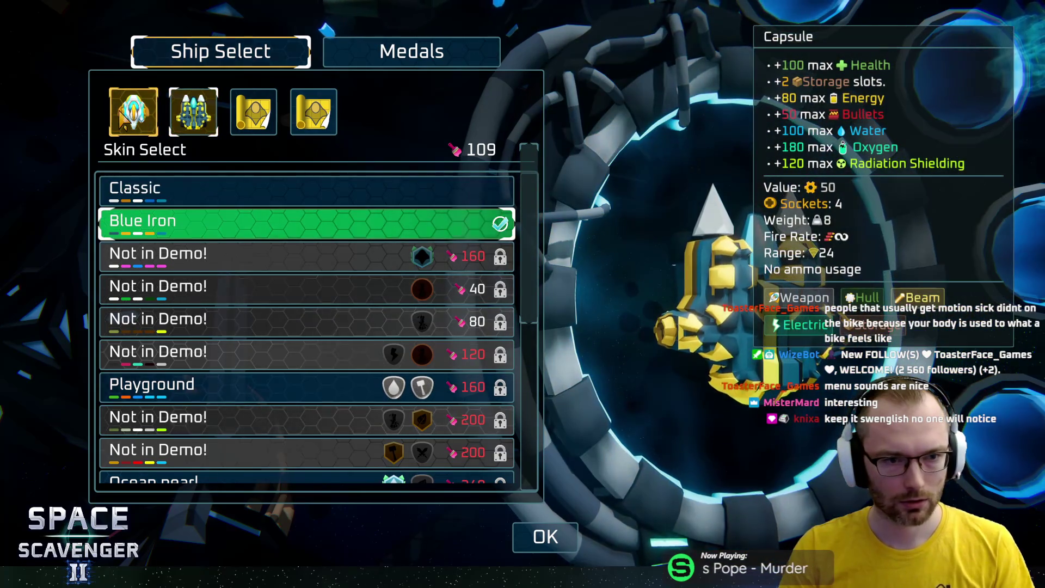
click(545, 537)
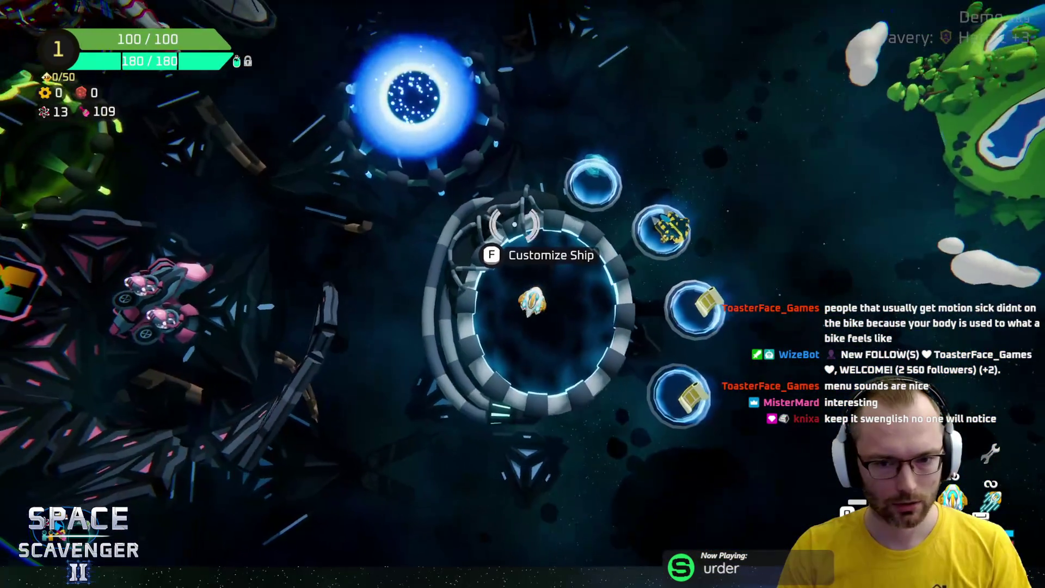
View and close the Daily Challenge leaderboard, then bring up the trial run setup
key(w)
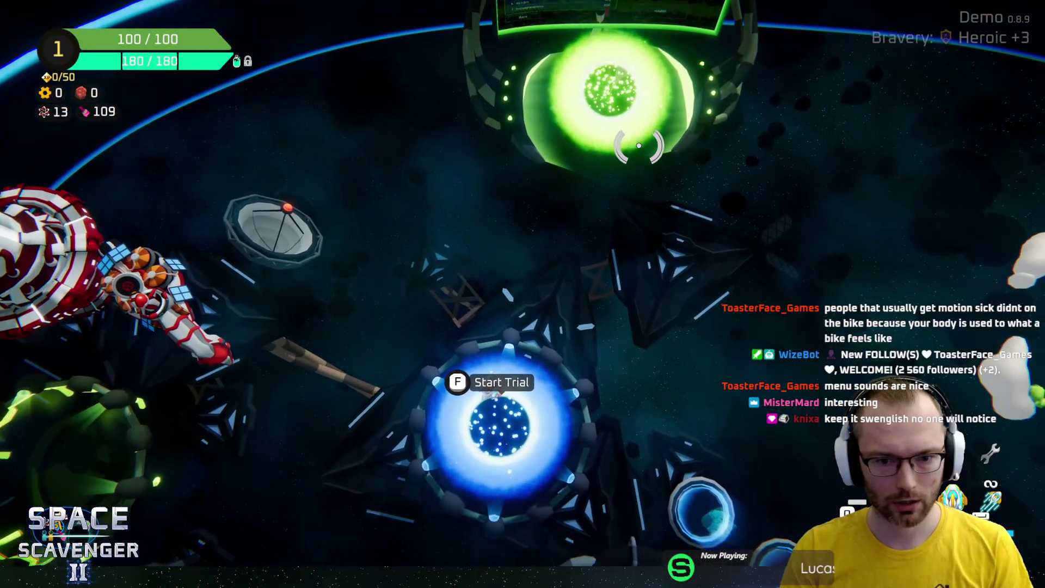
key(w)
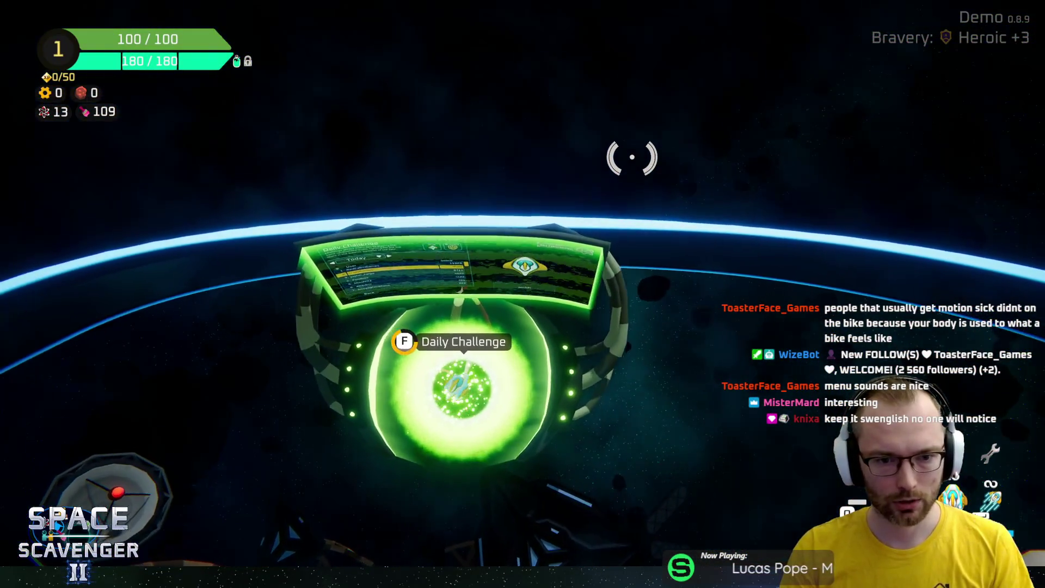
key(f)
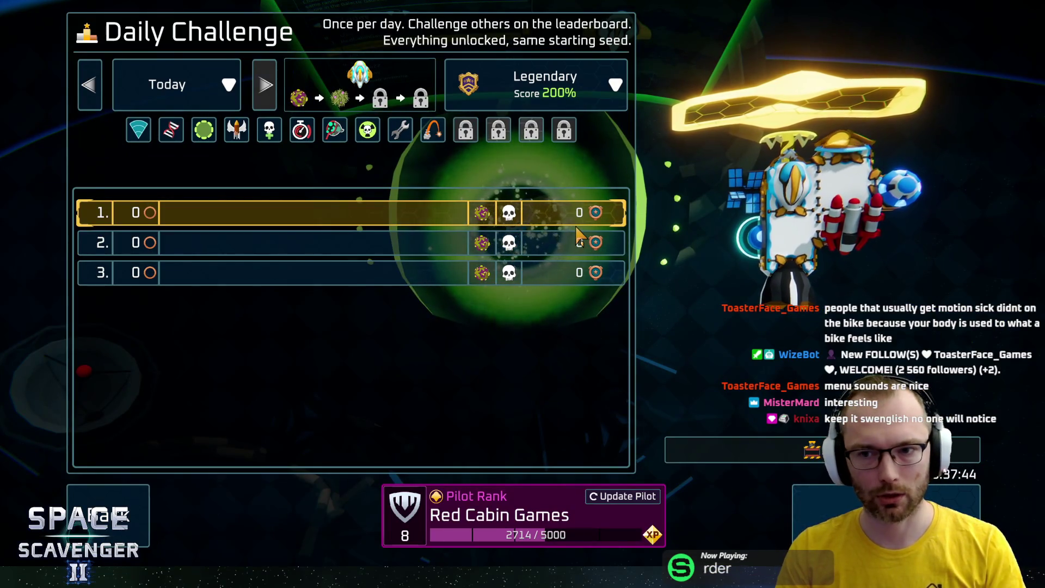
key(Escape)
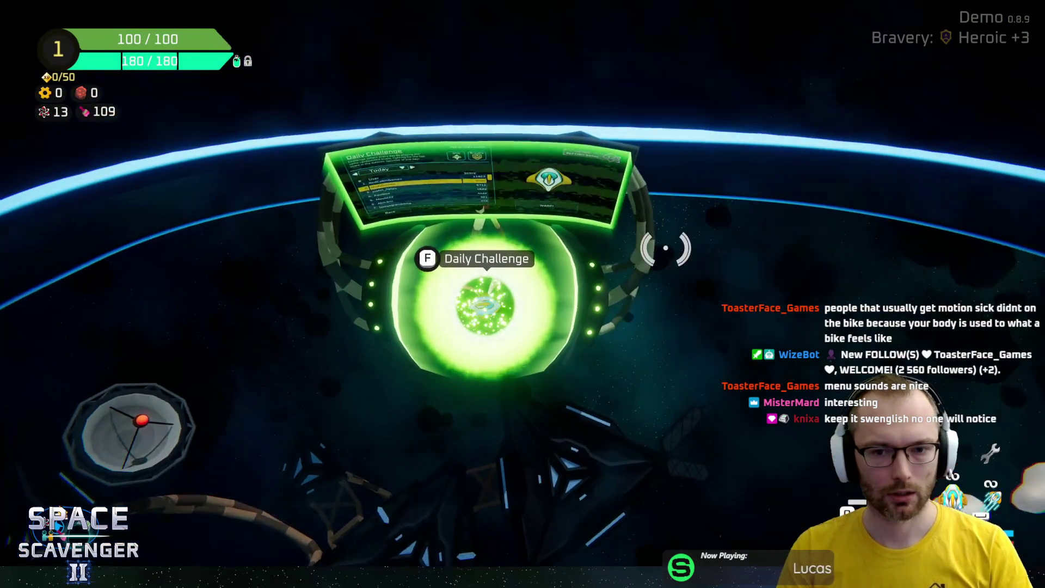
key(s)
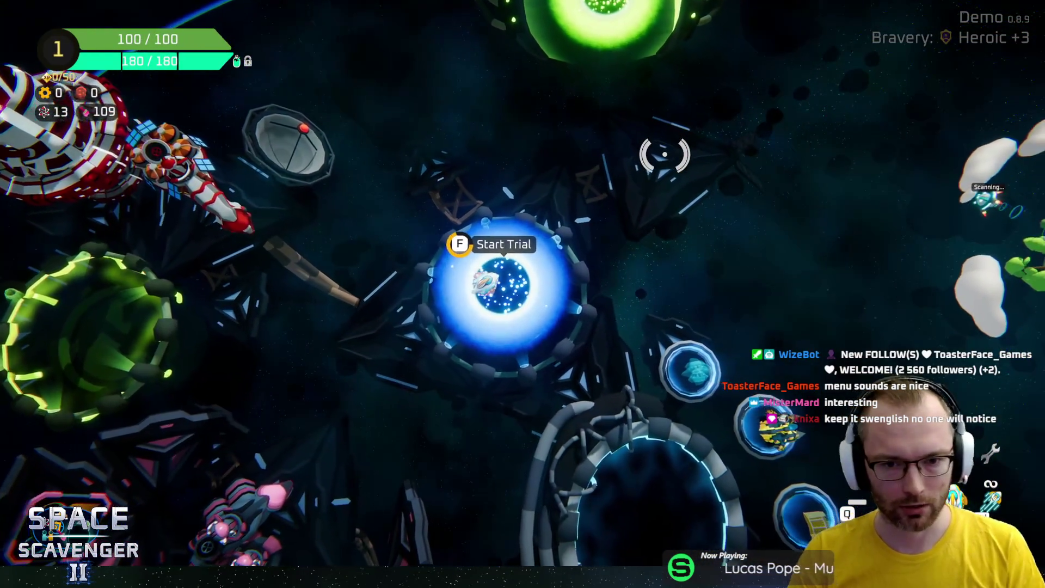
key(f)
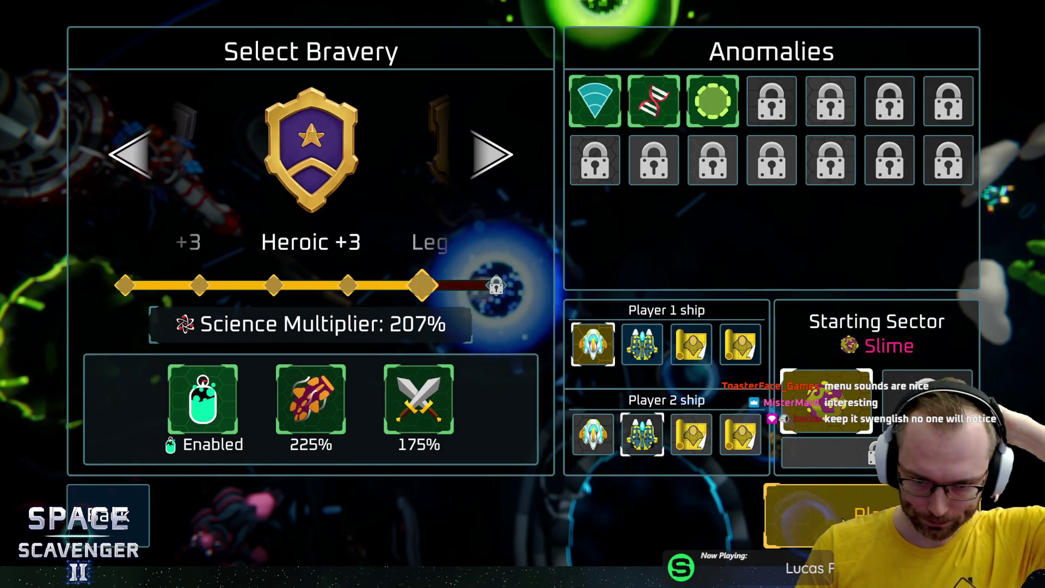
Launch into the Slime sector, shoot down a nearby enemy, and pause at 00:22
key(Return)
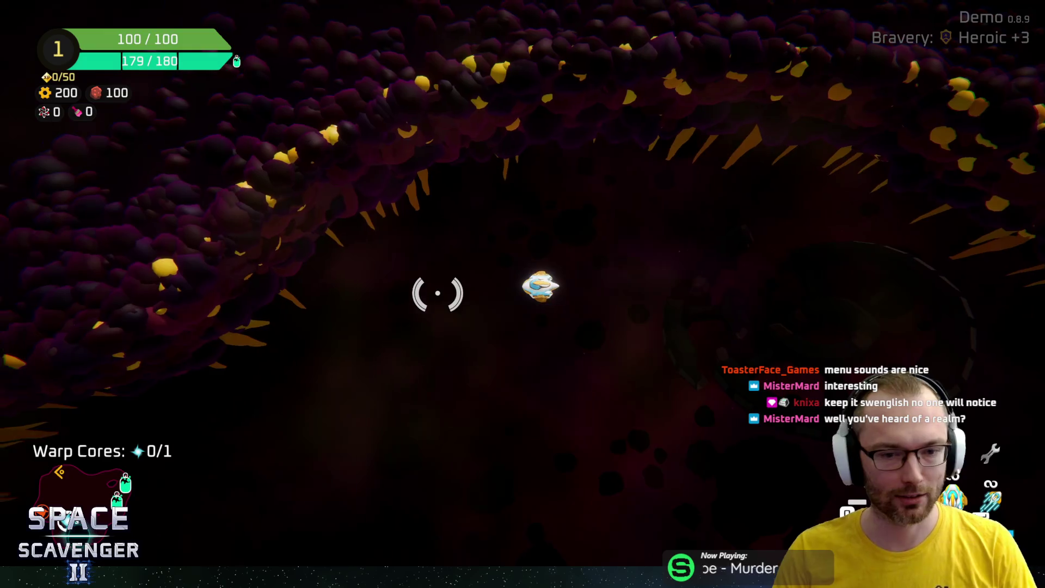
mouse_move(570, 345)
mouse_down()
mouse_move(413, 416)
mouse_move(646, 400)
mouse_move(569, 330)
mouse_move(303, 290)
mouse_move(294, 233)
mouse_move(730, 194)
mouse_move(532, 354)
mouse_move(367, 341)
mouse_move(414, 327)
mouse_move(436, 399)
mouse_move(644, 187)
mouse_move(557, 224)
mouse_move(702, 250)
mouse_move(639, 366)
mouse_move(555, 406)
mouse_move(590, 307)
mouse_move(590, 403)
mouse_move(693, 310)
mouse_move(646, 273)
mouse_move(632, 182)
mouse_move(492, 170)
mouse_move(435, 414)
mouse_move(518, 397)
mouse_move(641, 311)
mouse_up()
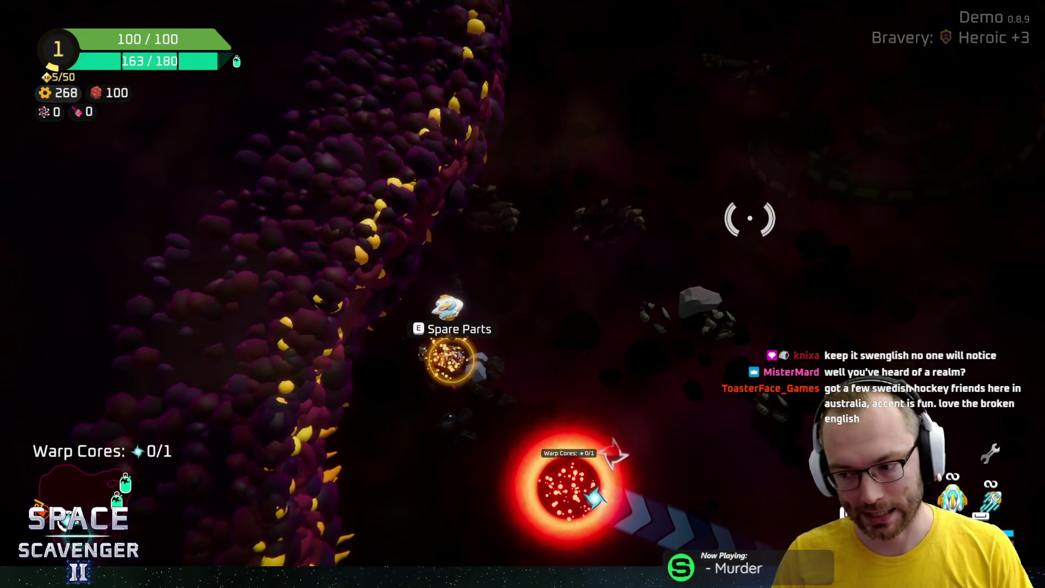
key(Escape)
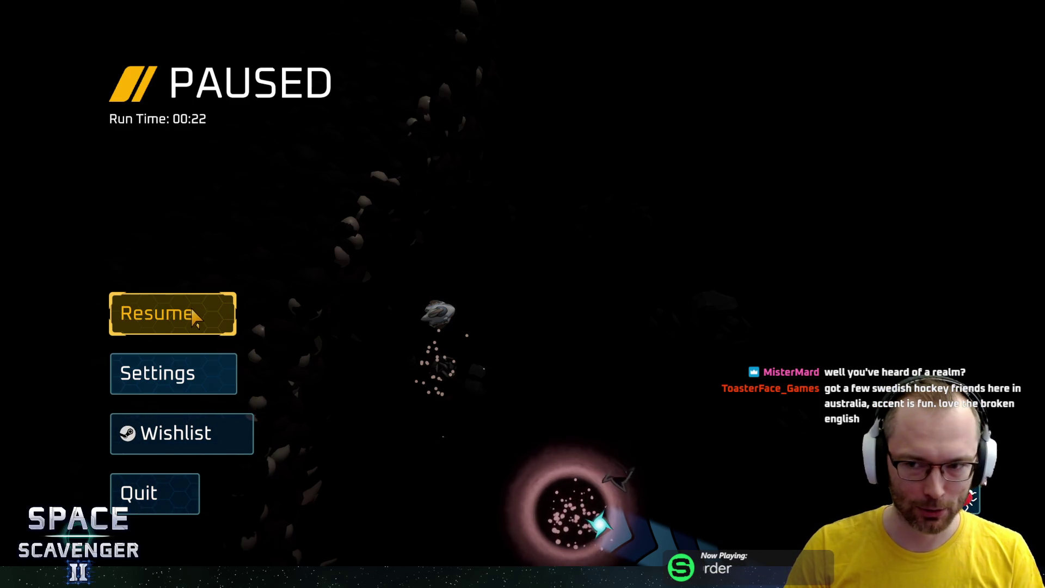
Resume the run and craft the spare parts module into Boomerangs
click(175, 374)
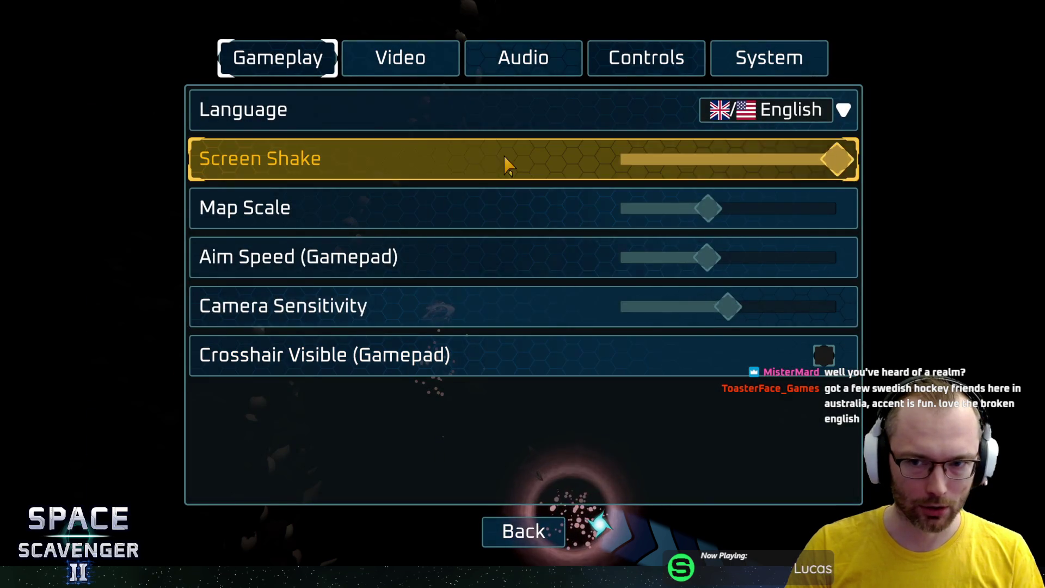
click(523, 532)
key(Escape)
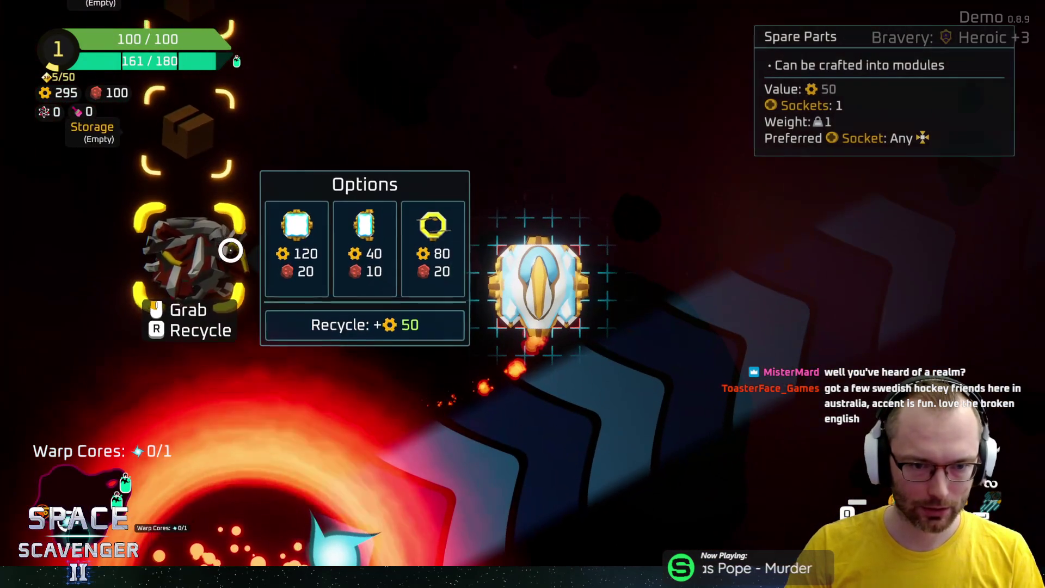
mouse_move(229, 247)
mouse_down()
mouse_move(422, 267)
mouse_move(539, 218)
mouse_up()
click(455, 234)
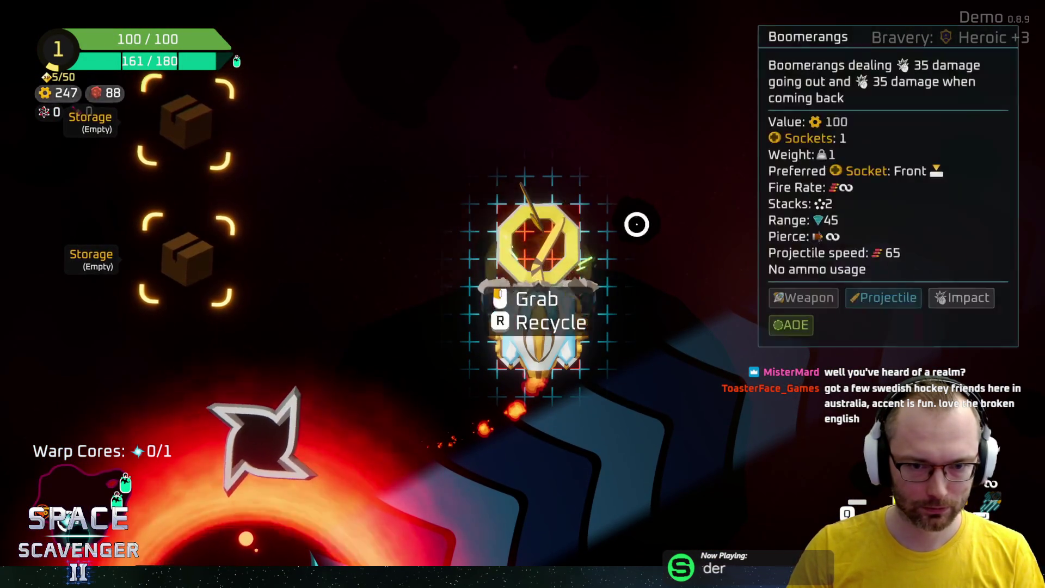
key(Tab)
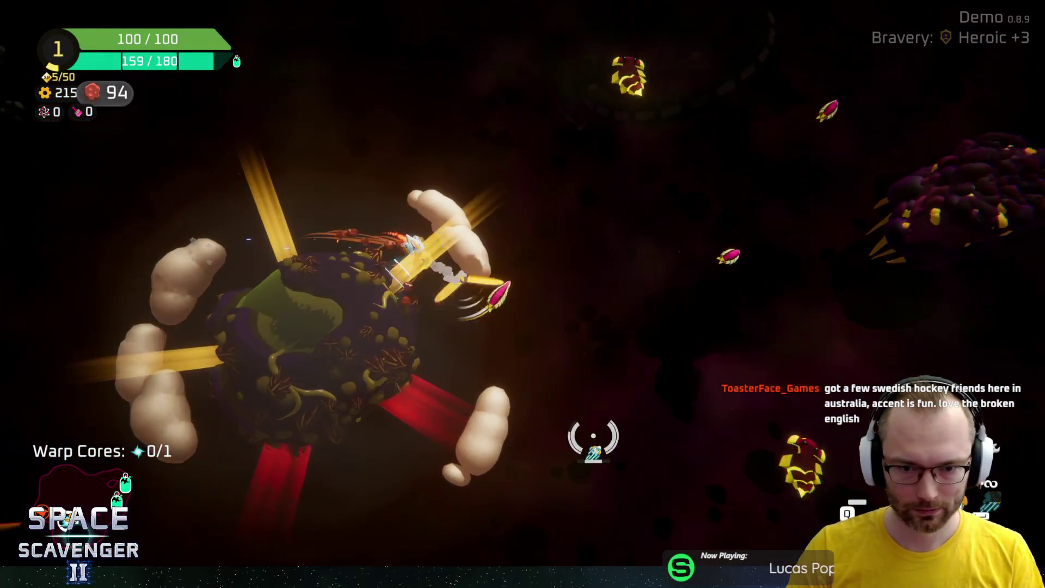
Mine the planet's ore deposits, collect the warp core, and fight the nearby enemies
click(535, 392)
key(s)
key(a)
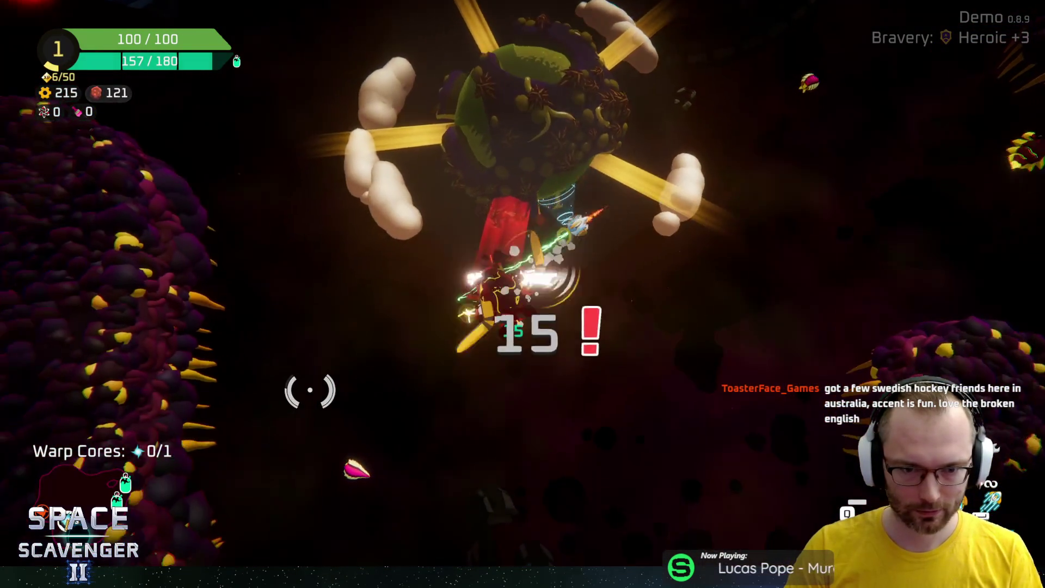
key(d)
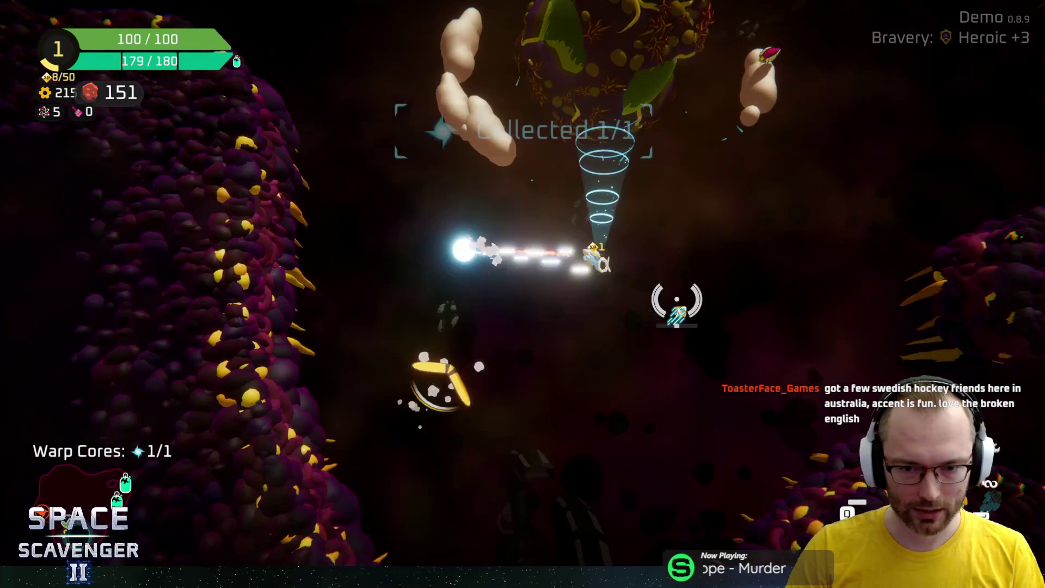
key(a)
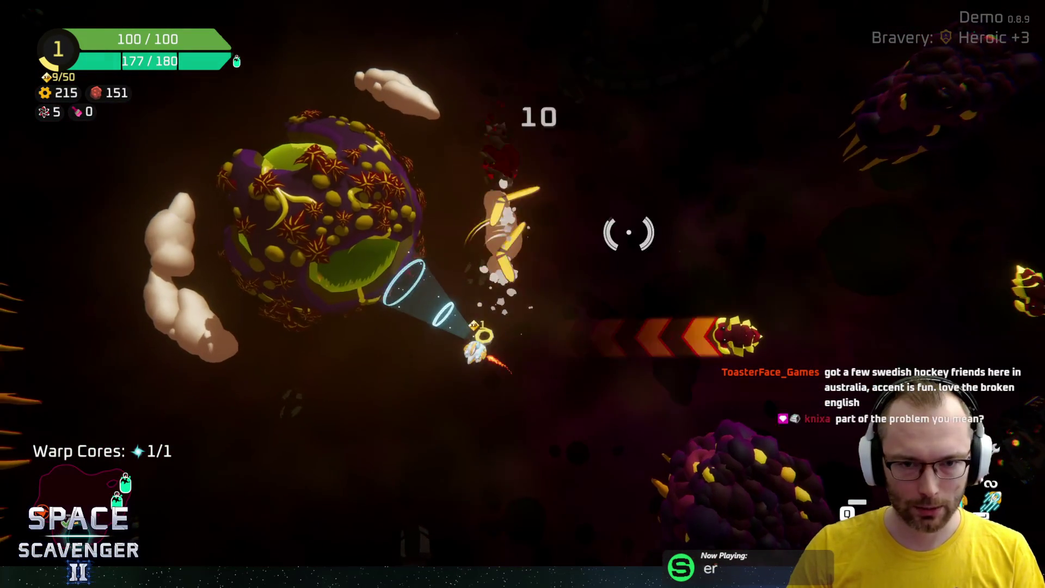
key(s)
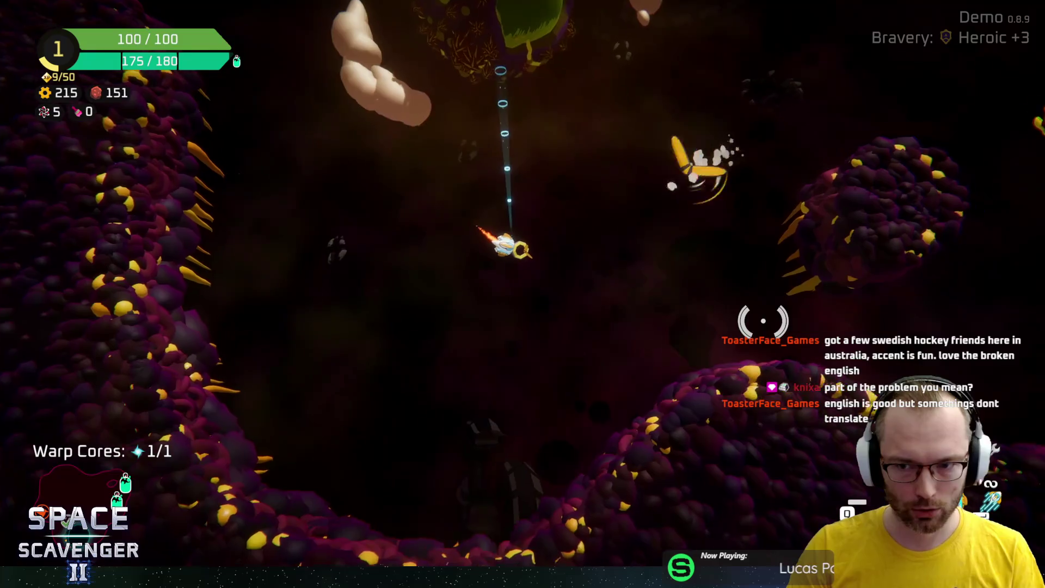
key(w)
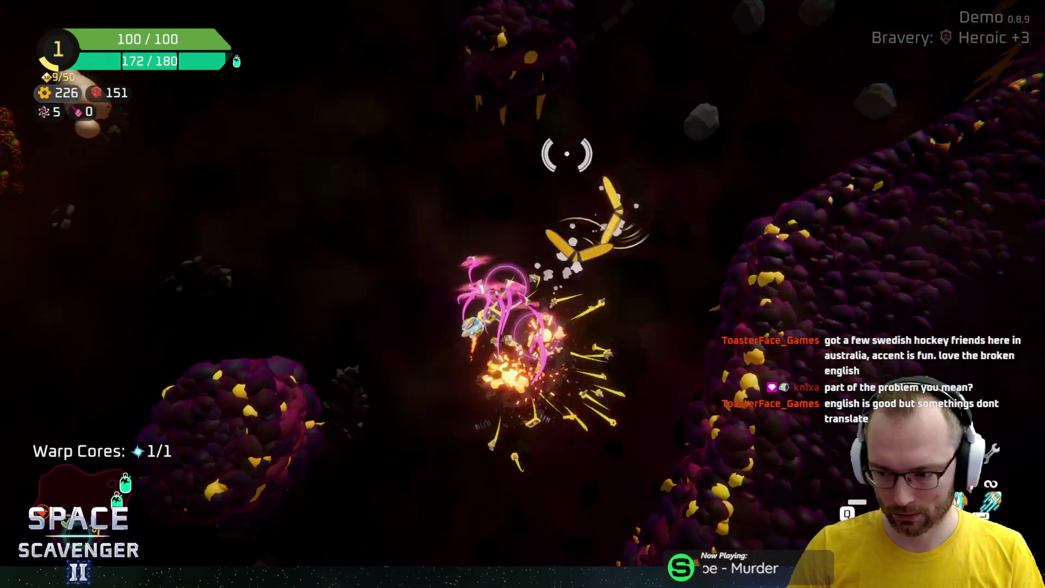
key(Tab)
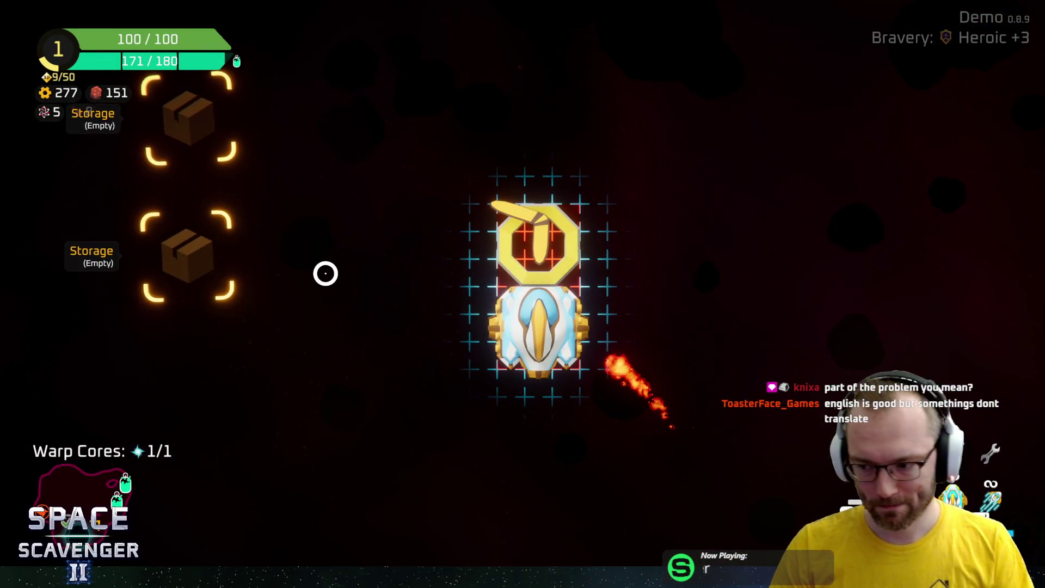
key(Tab)
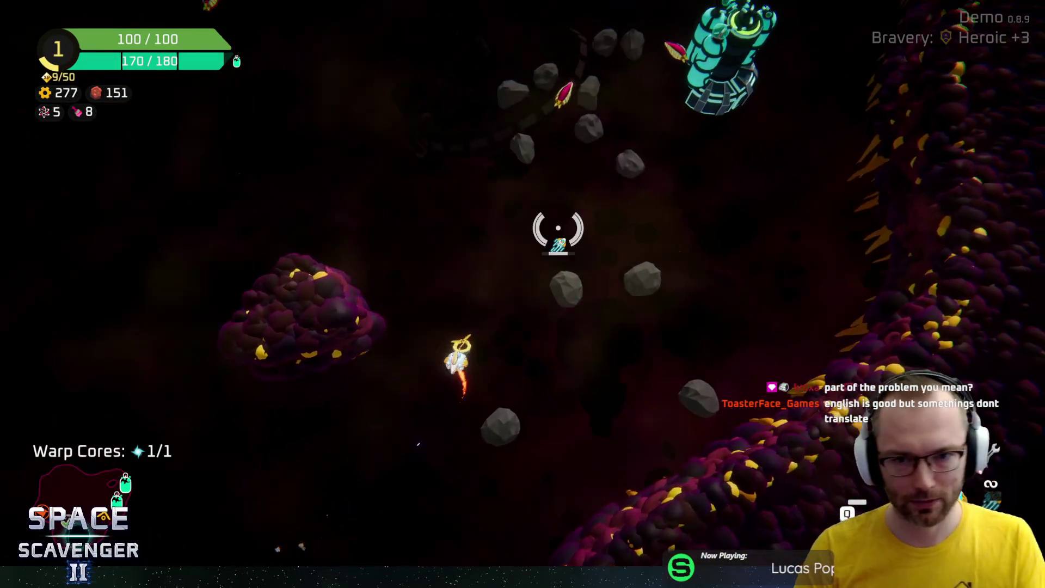
Use the Oxygen Station, taking no reward to improve later tiers
key(w)
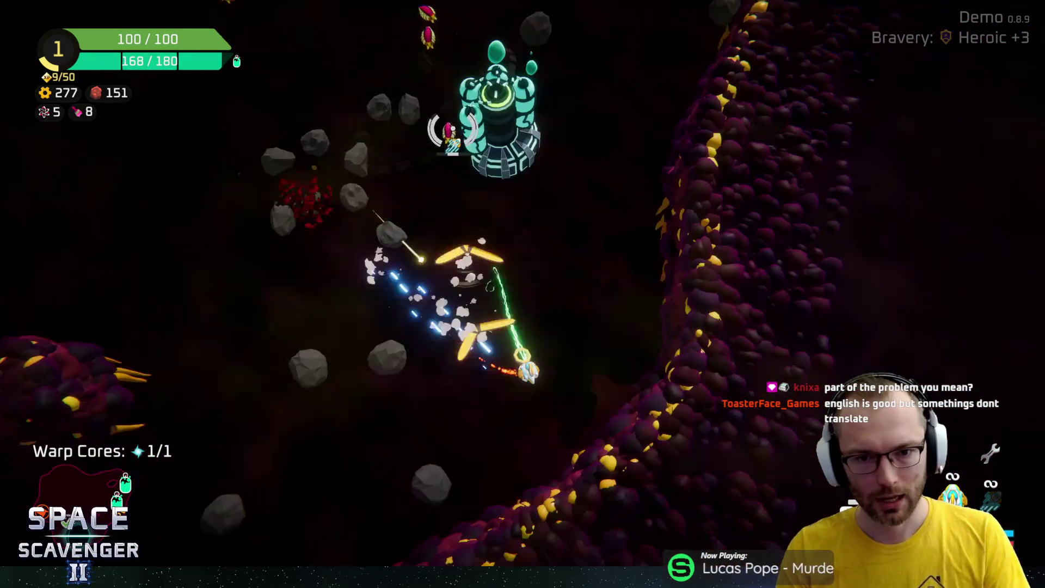
key(w)
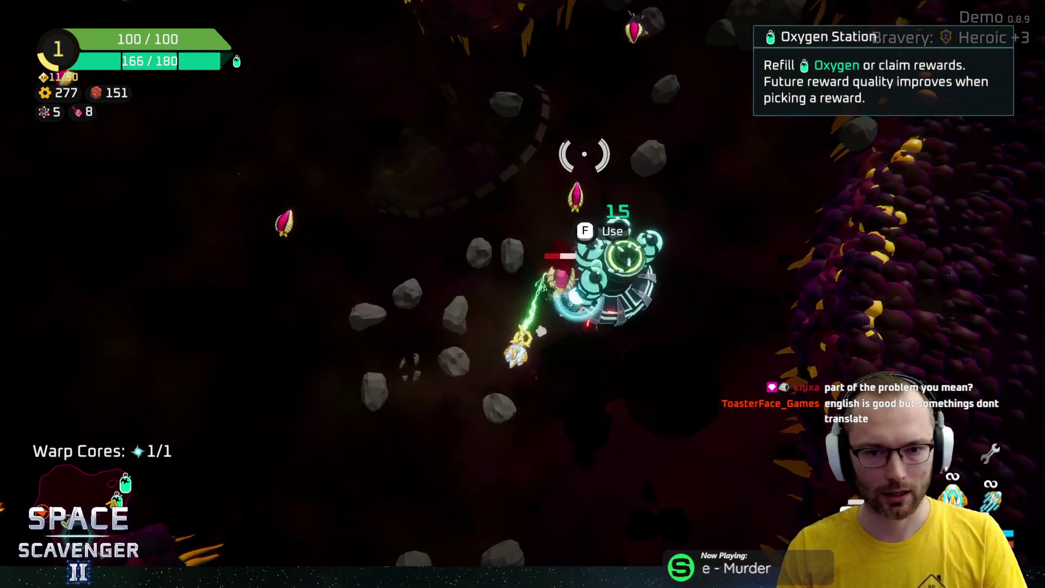
key(f)
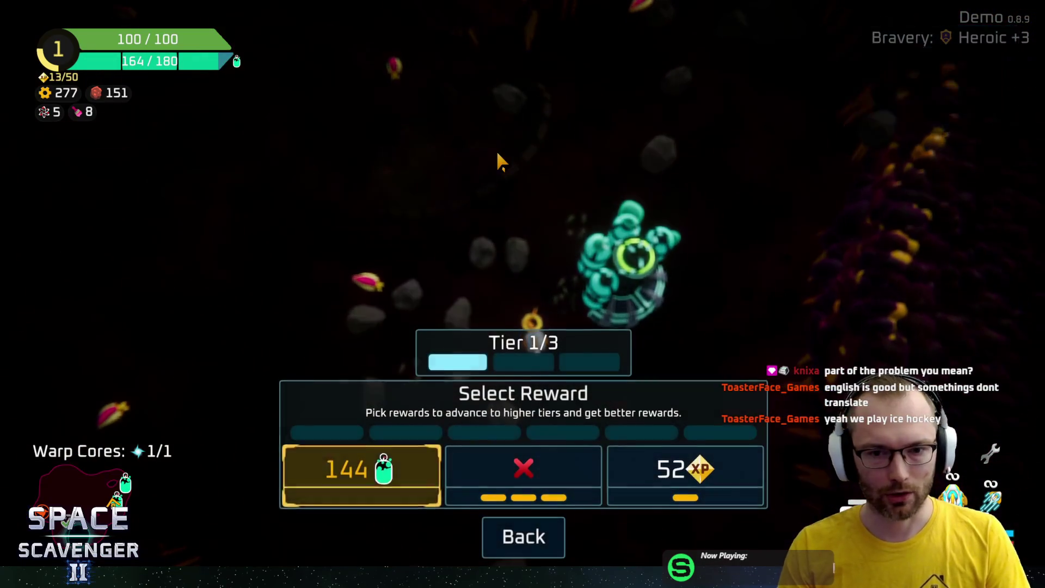
click(534, 480)
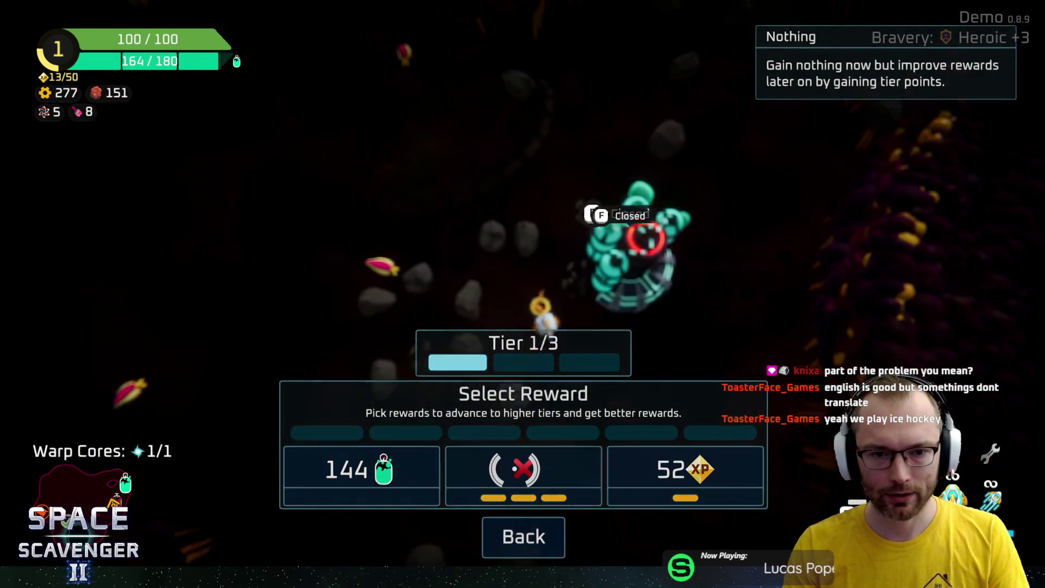
Shoot the nearby enemies and the target in the asteroid cave
key(w)
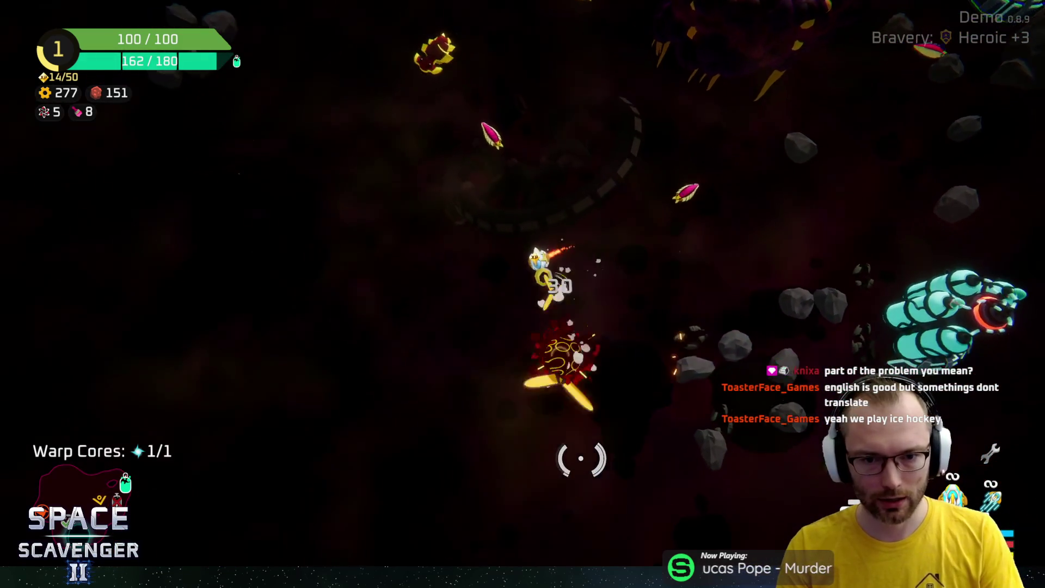
click(683, 187)
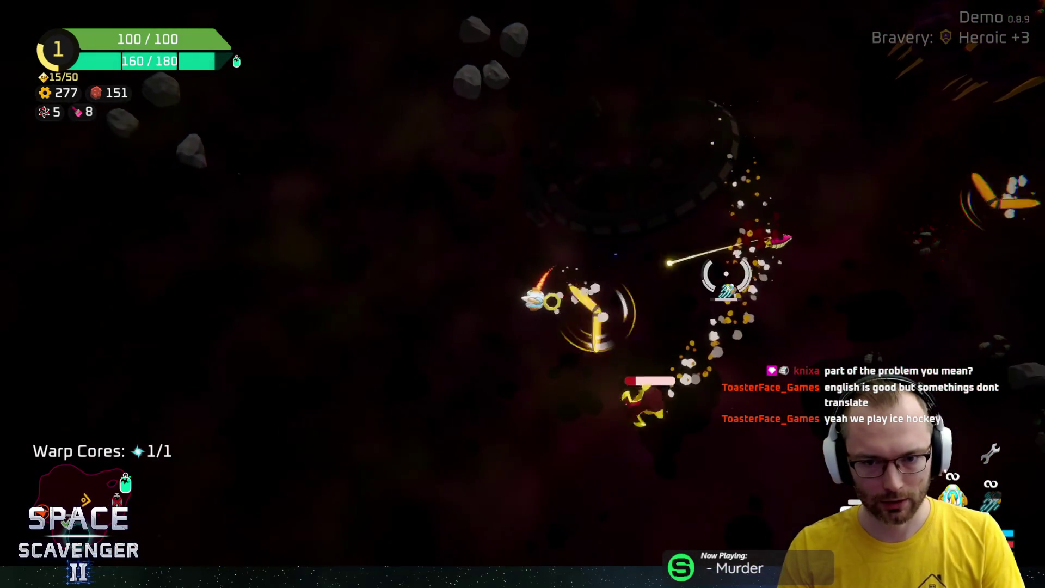
click(462, 388)
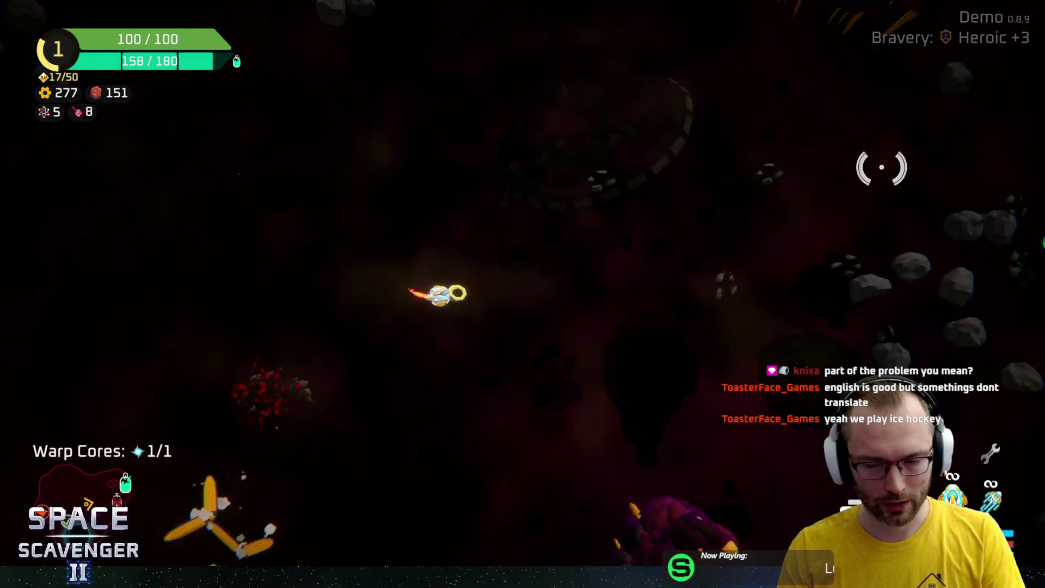
click(764, 157)
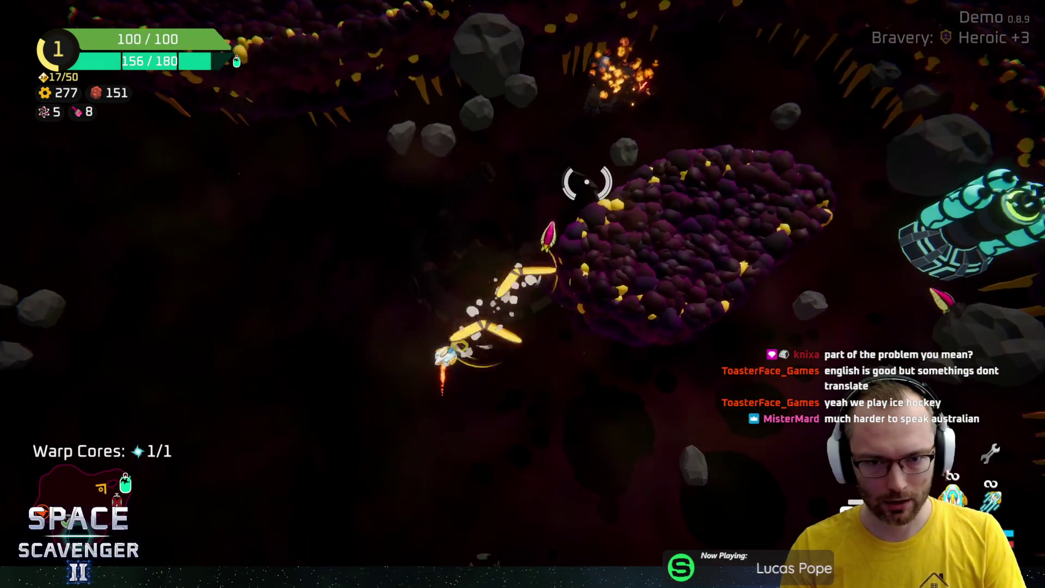
click(606, 175)
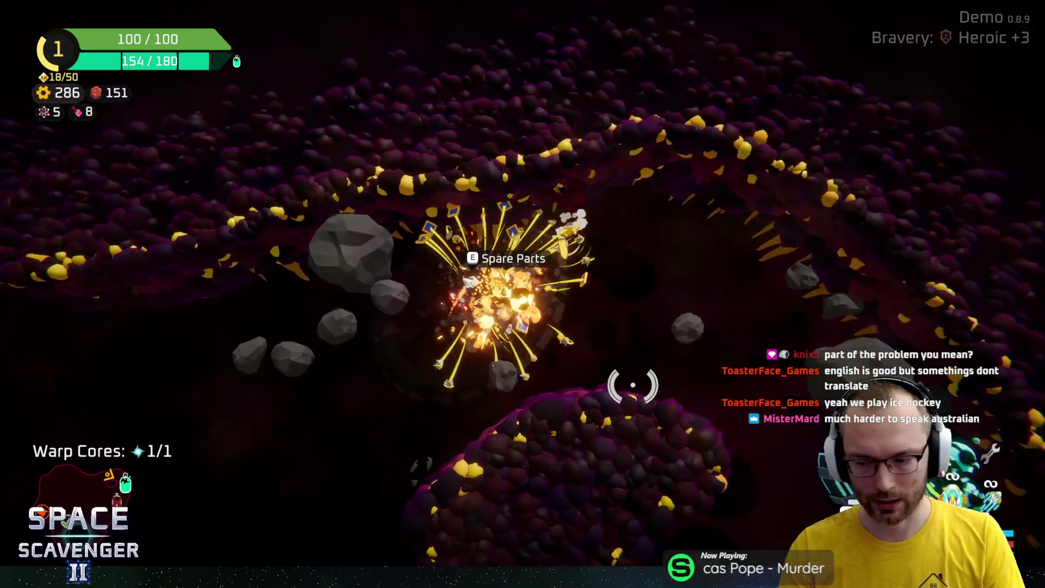
Craft the spare part into a Thruster for 40 scrap, leaving 316
key(Tab)
mouse_move(218, 266)
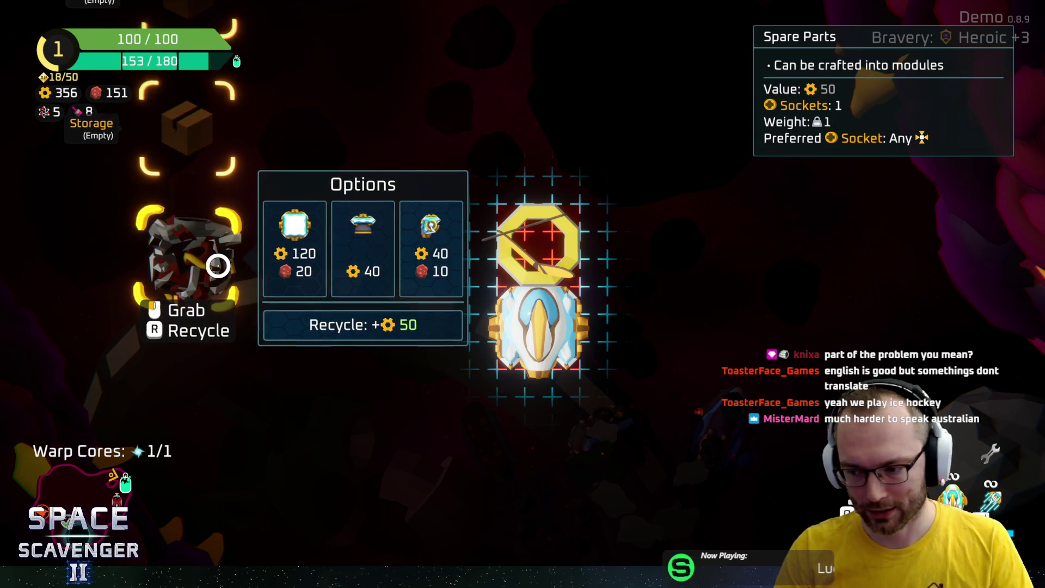
click(426, 236)
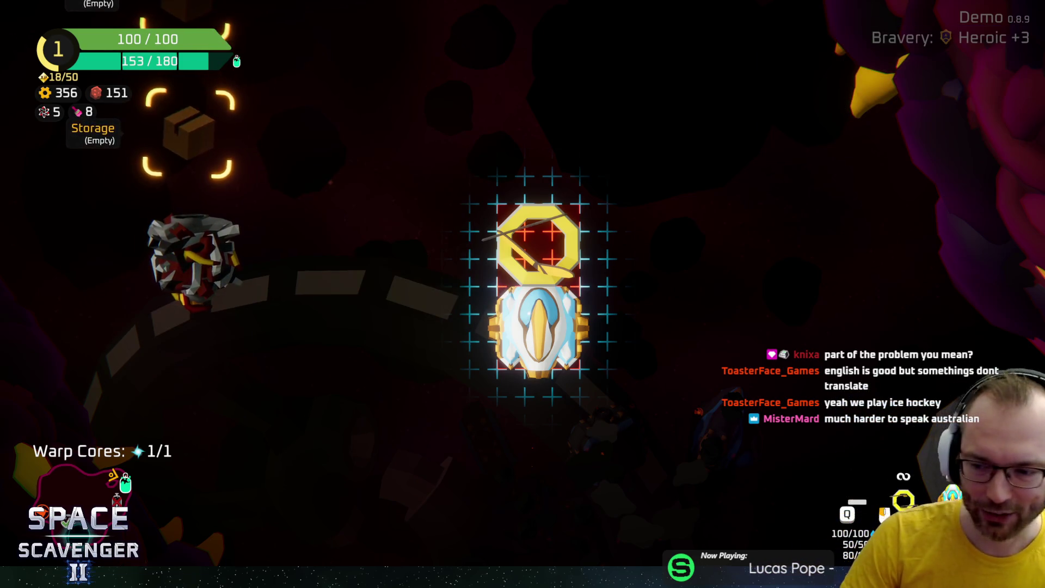
mouse_move(222, 293)
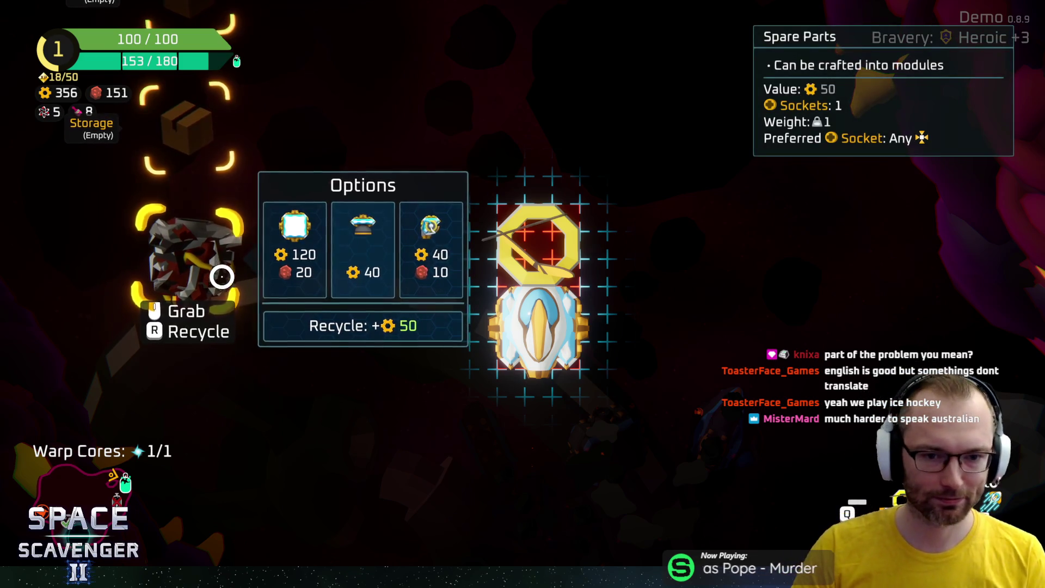
key(Escape)
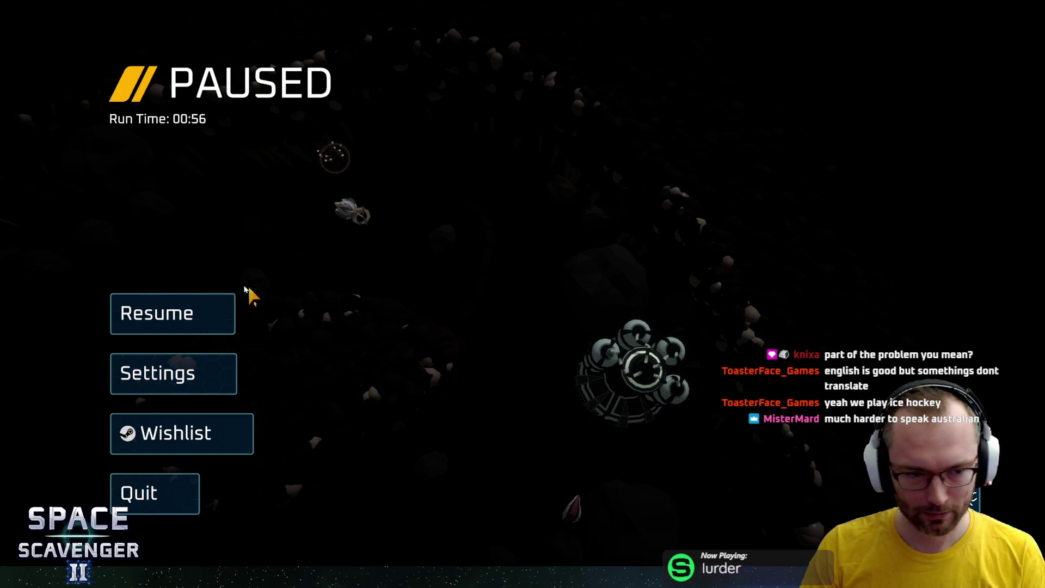
click(229, 308)
key(e)
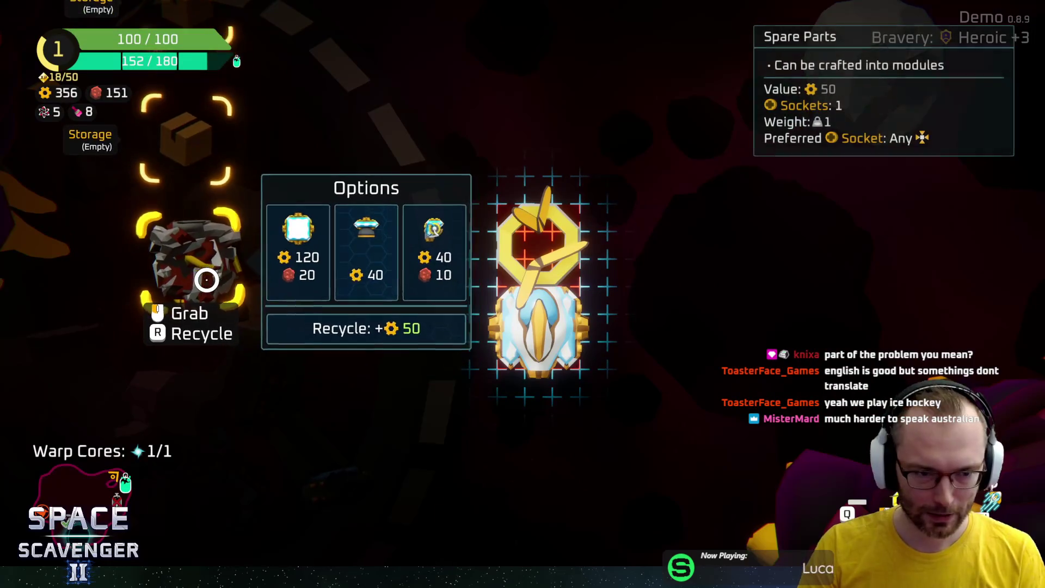
click(371, 256)
Claim the red resource reward at the Oxygen Station
key(e)
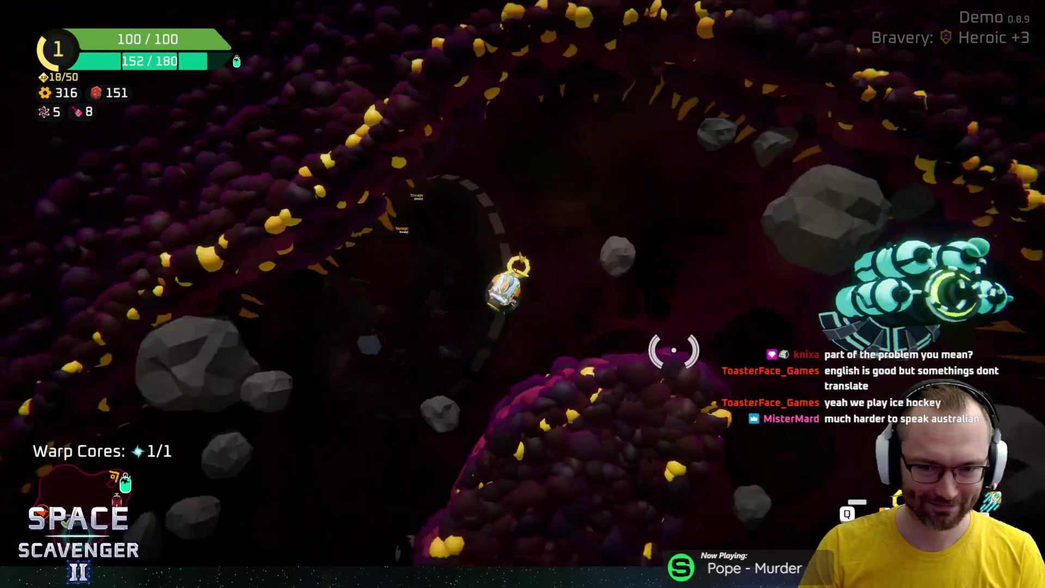
key(w)
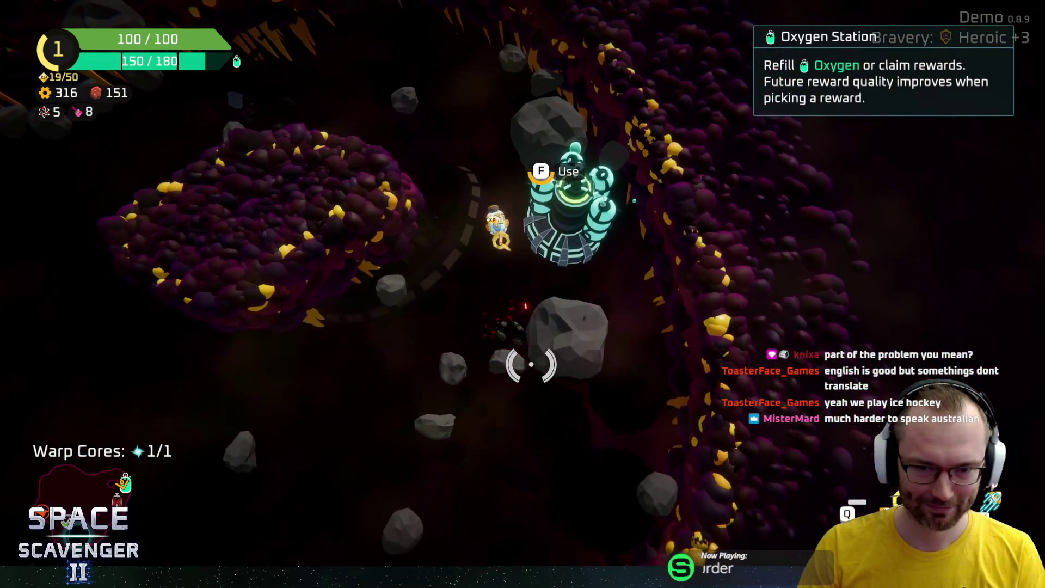
key(f)
click(623, 462)
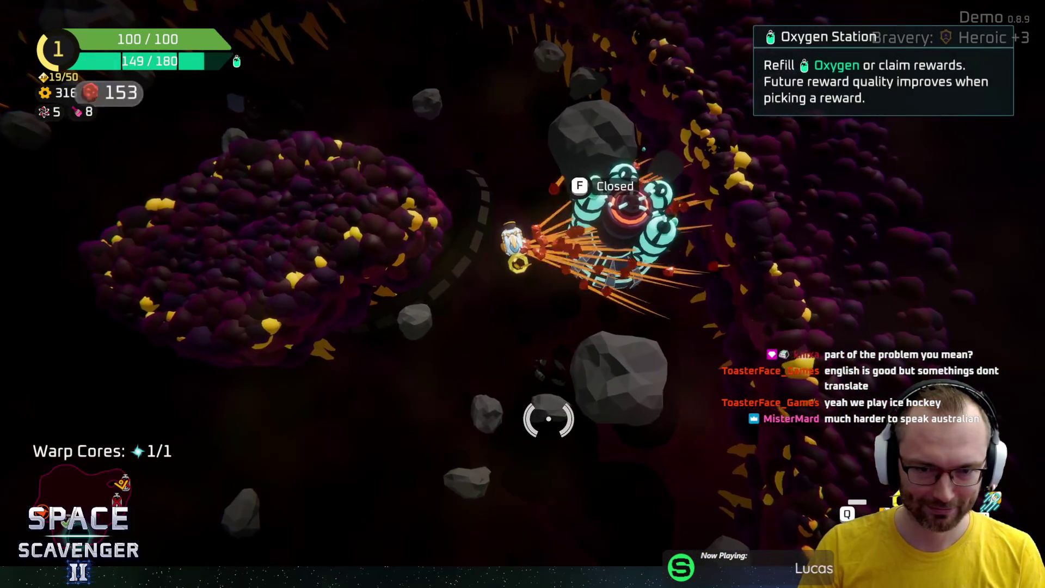
Fly across the sector into the red warp hole and warp out to the route map
key(w)
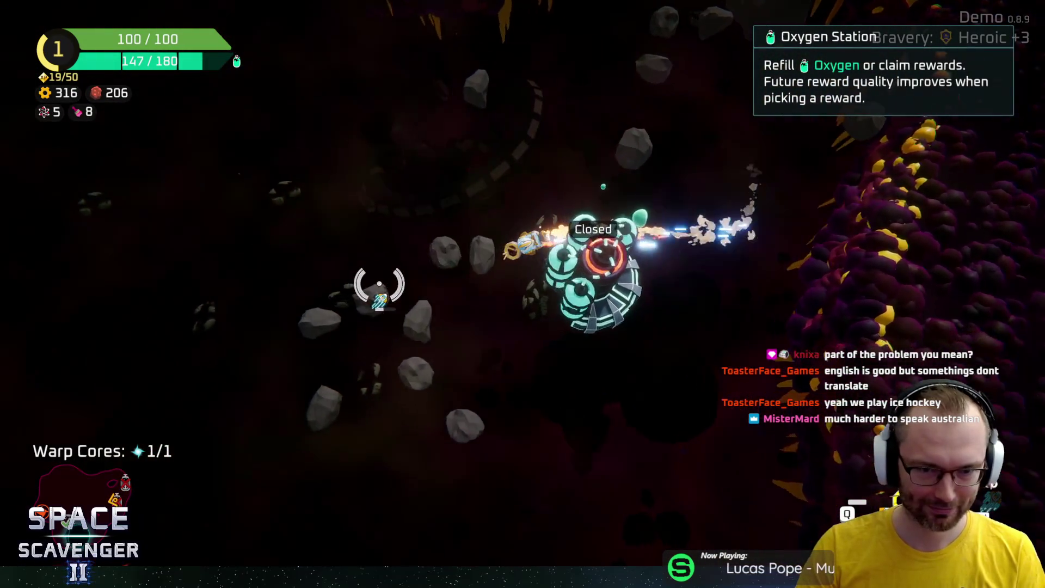
key(w)
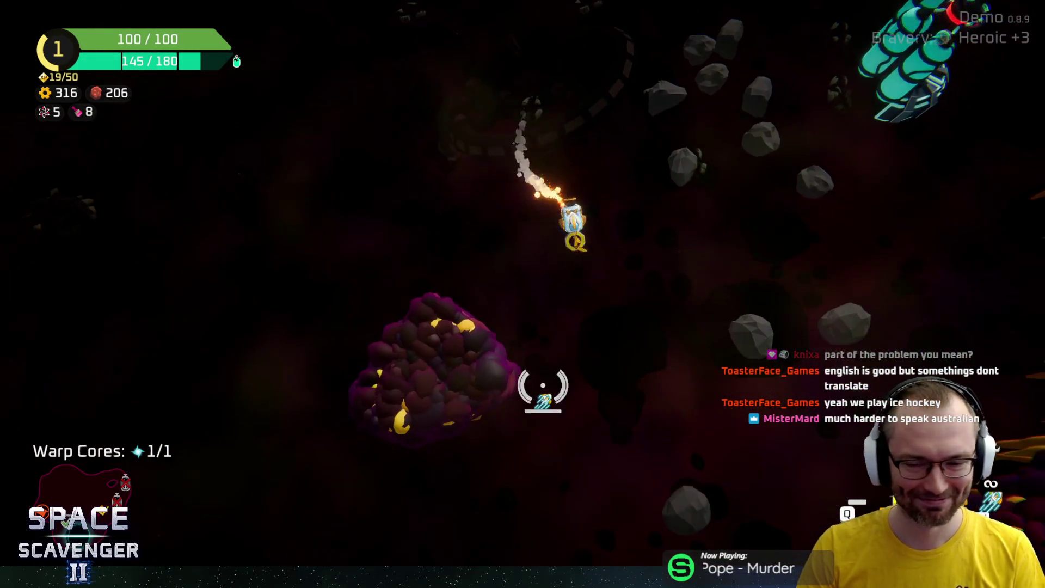
key(w)
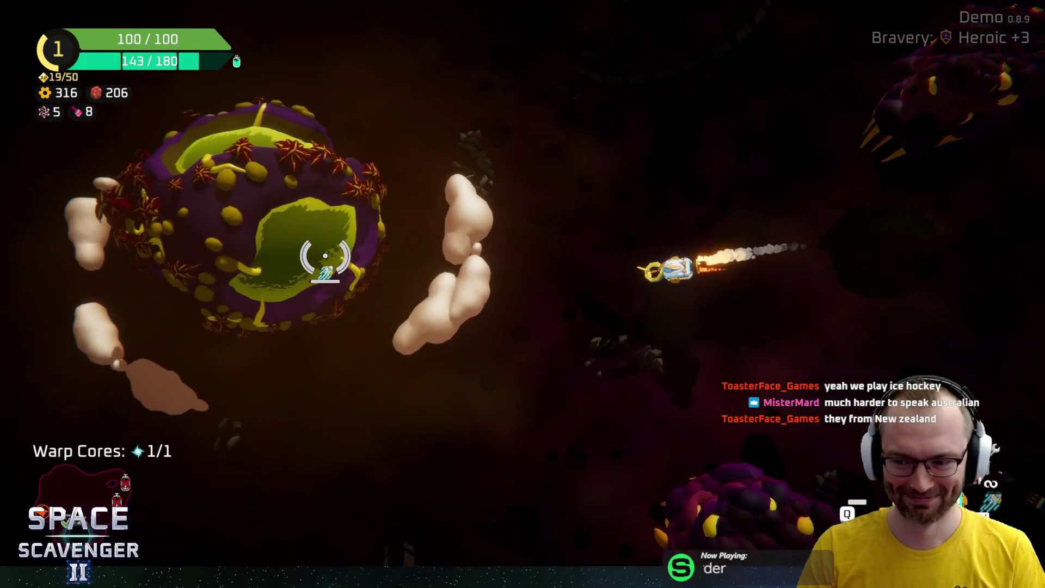
key(w)
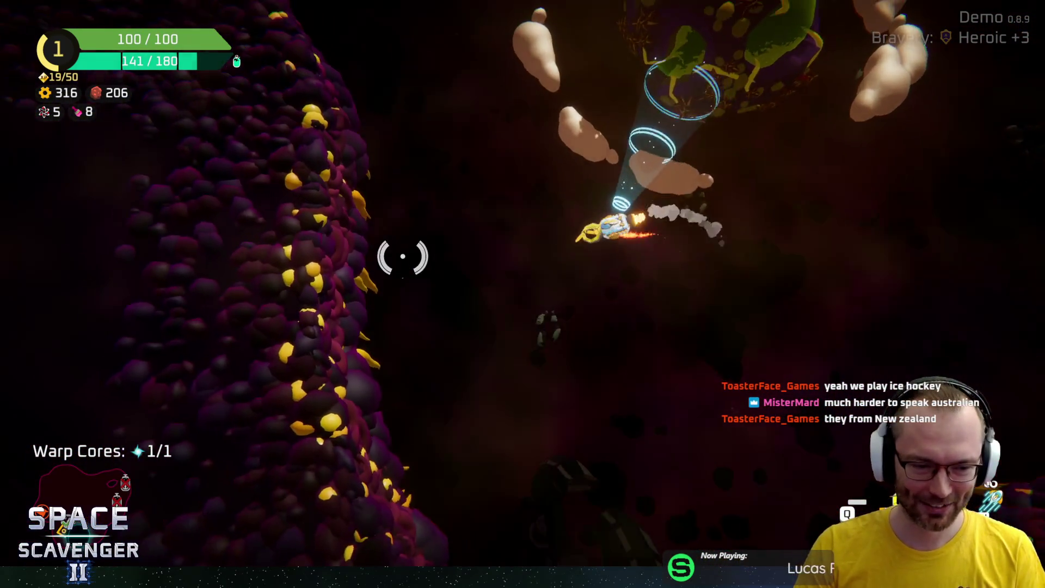
key(w)
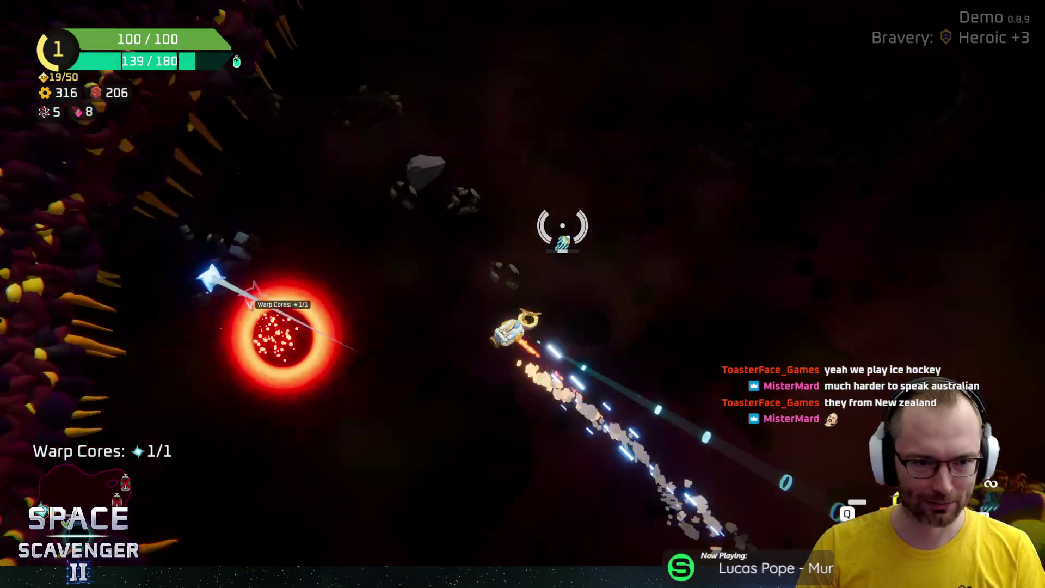
key(w)
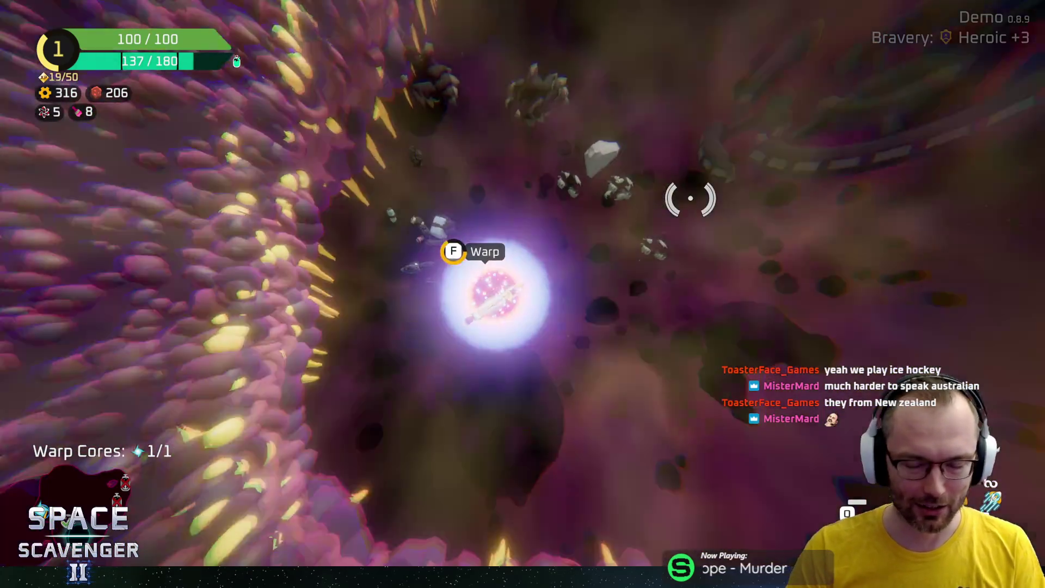
key(f)
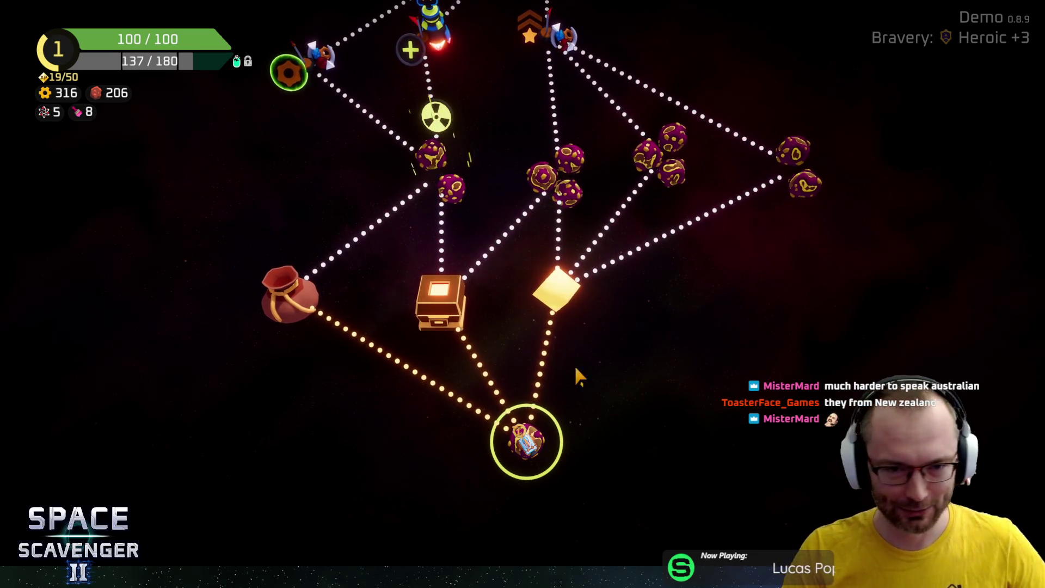
Travel to the Drop point node on the sector map and claim its 200 XP reward
mouse_move(494, 415)
scroll(423, 422, up, 2)
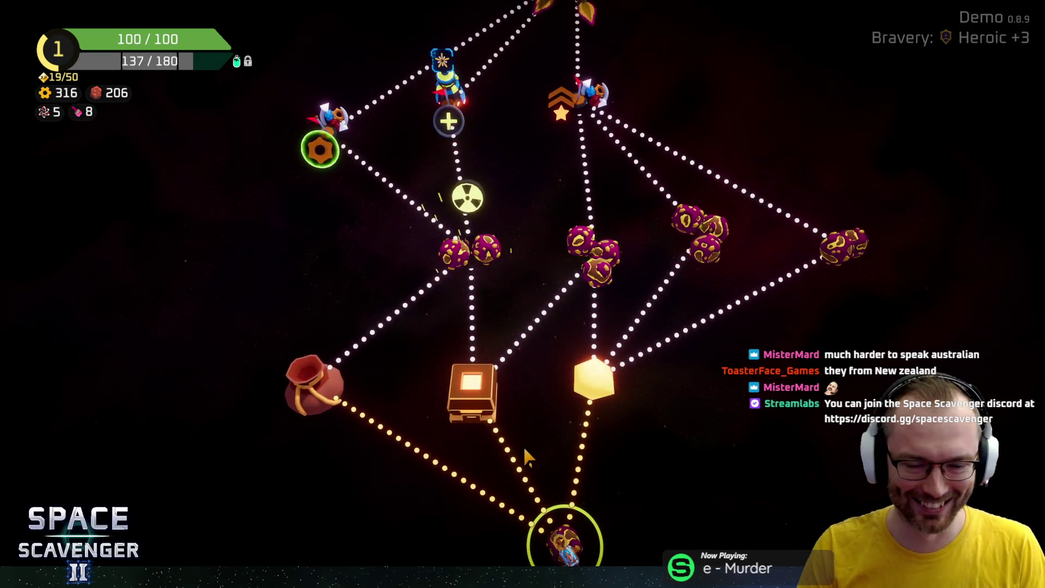
scroll(490, 457, up, 2)
scroll(473, 464, down, 2)
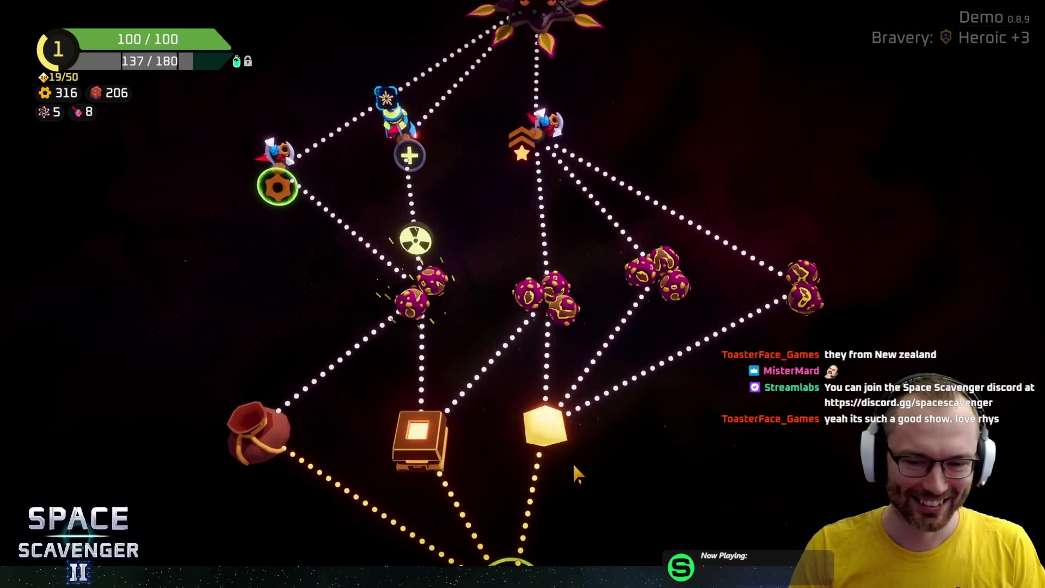
click(547, 442)
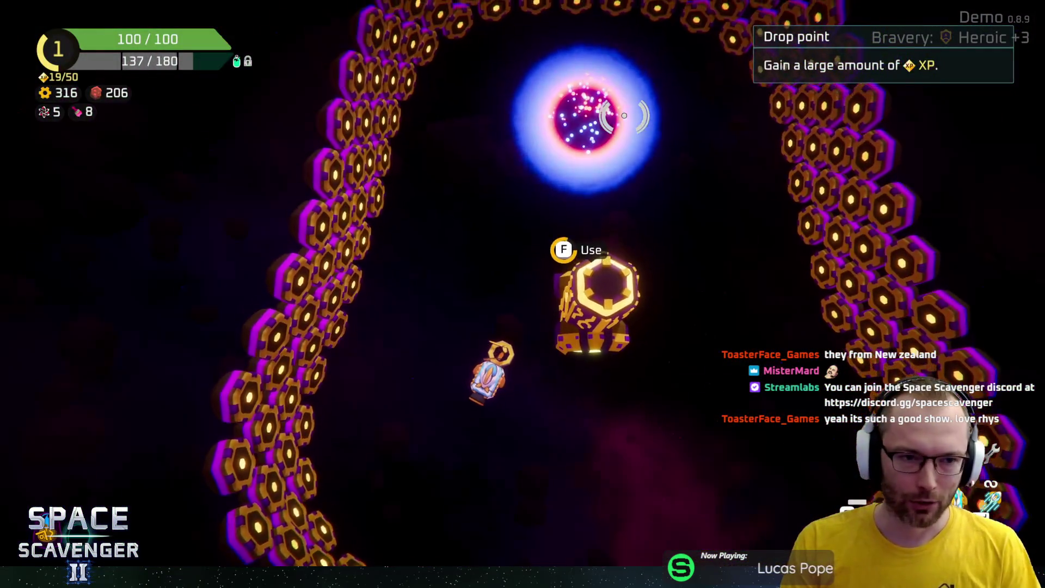
key(f)
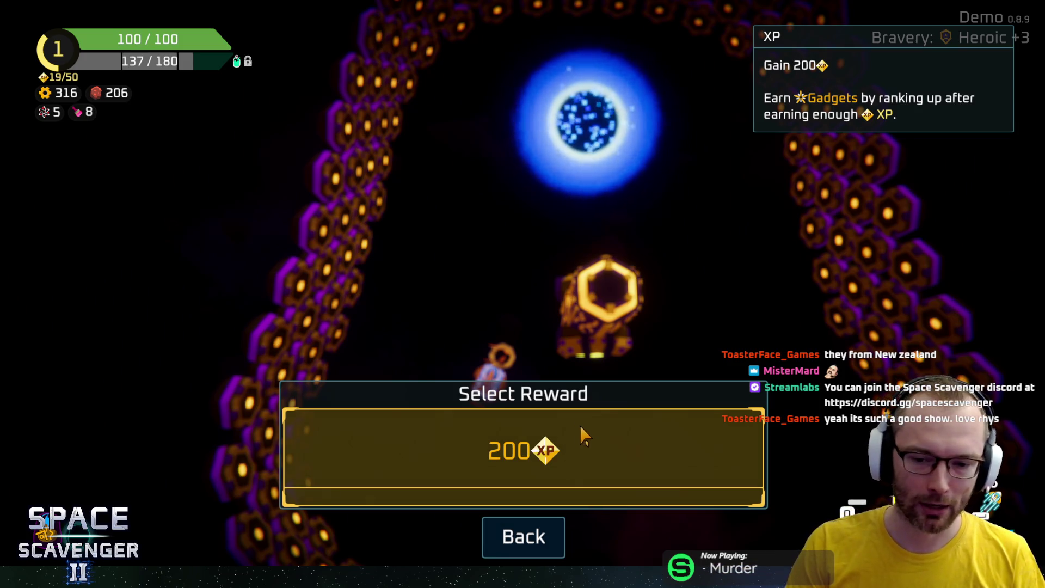
click(625, 453)
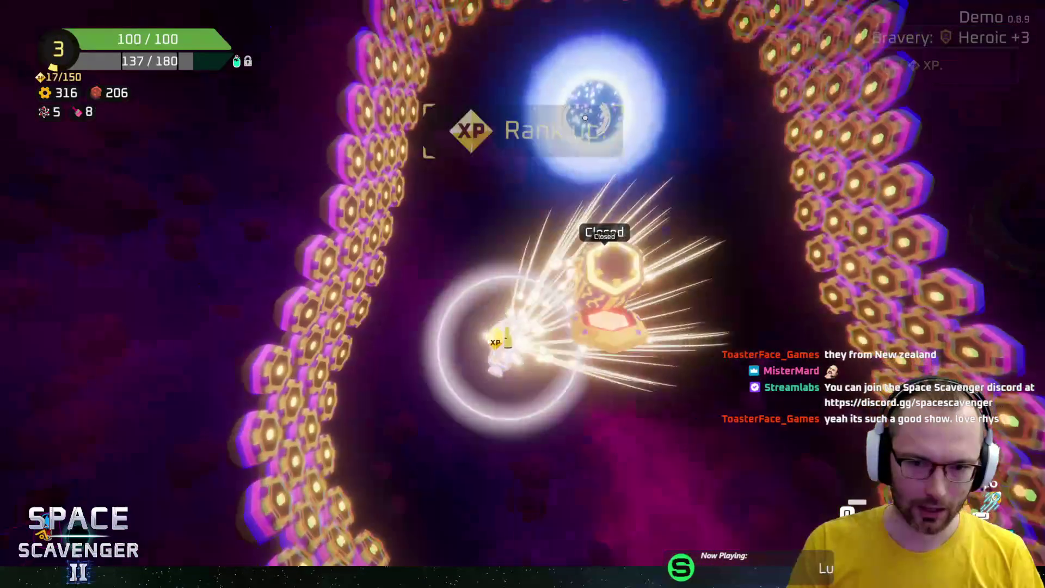
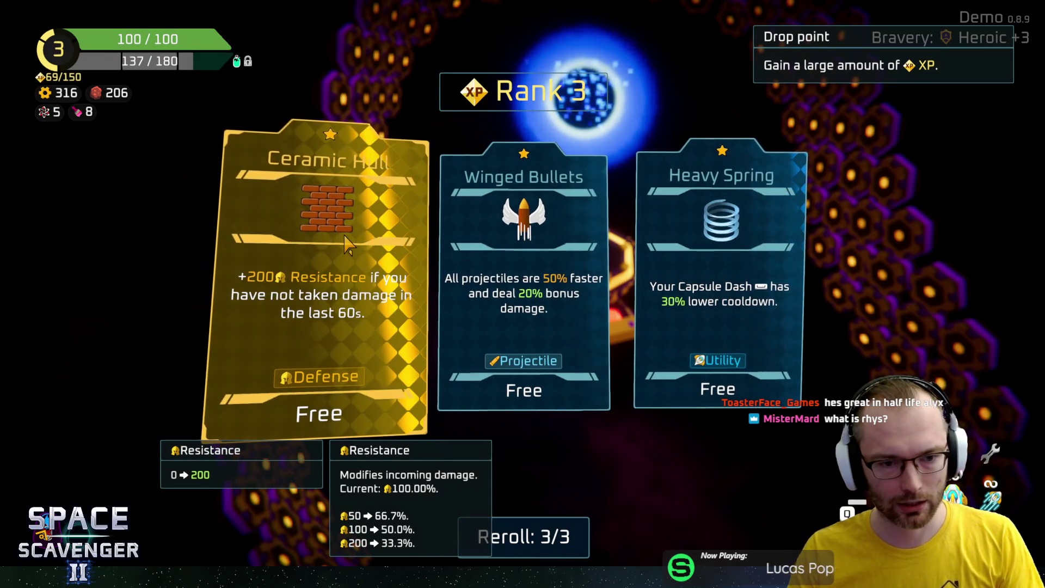
Take Ceramic Hull, then Shocking Chains as Rank 3 upgrades, and warp out at the portal
click(349, 245)
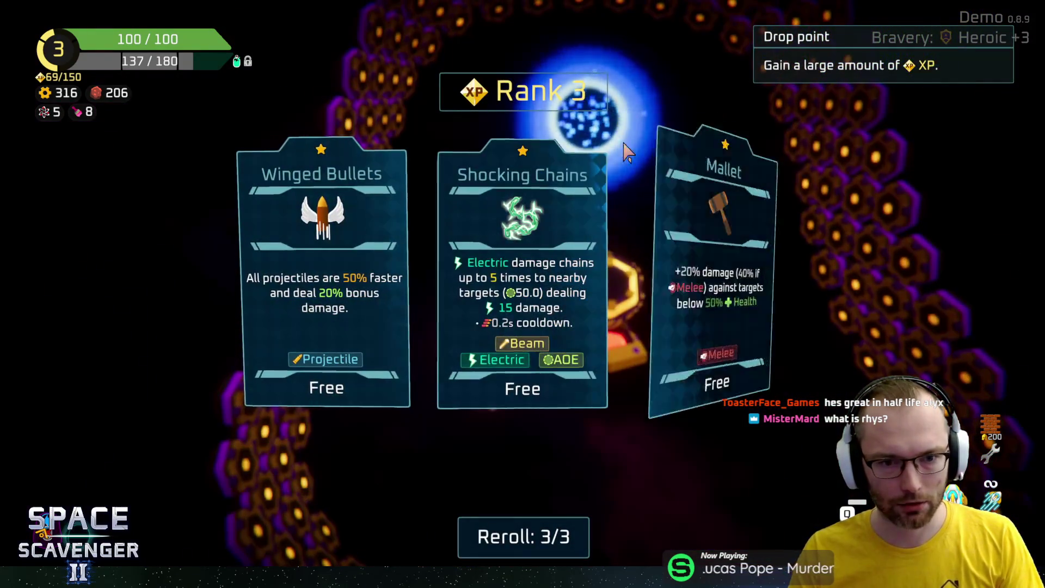
click(444, 185)
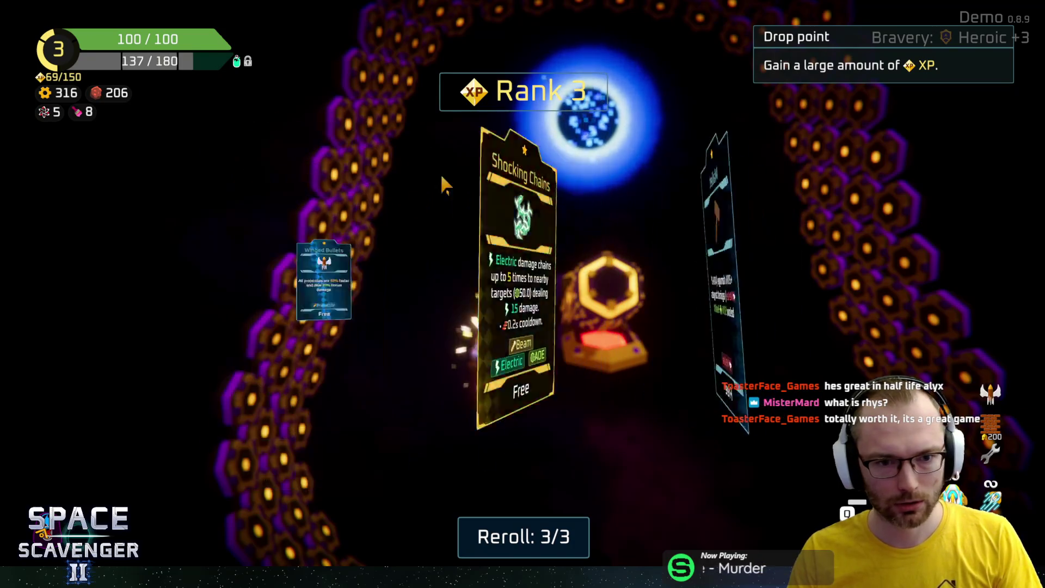
key(f)
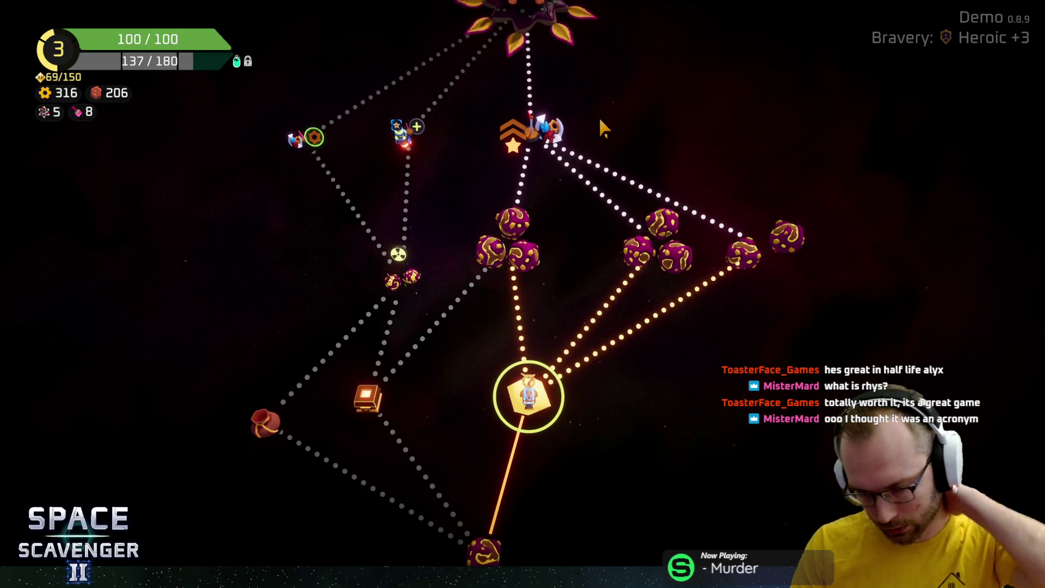
Warp to the planet cluster above the current node, arriving beside an Oxygen Station
mouse_move(517, 246)
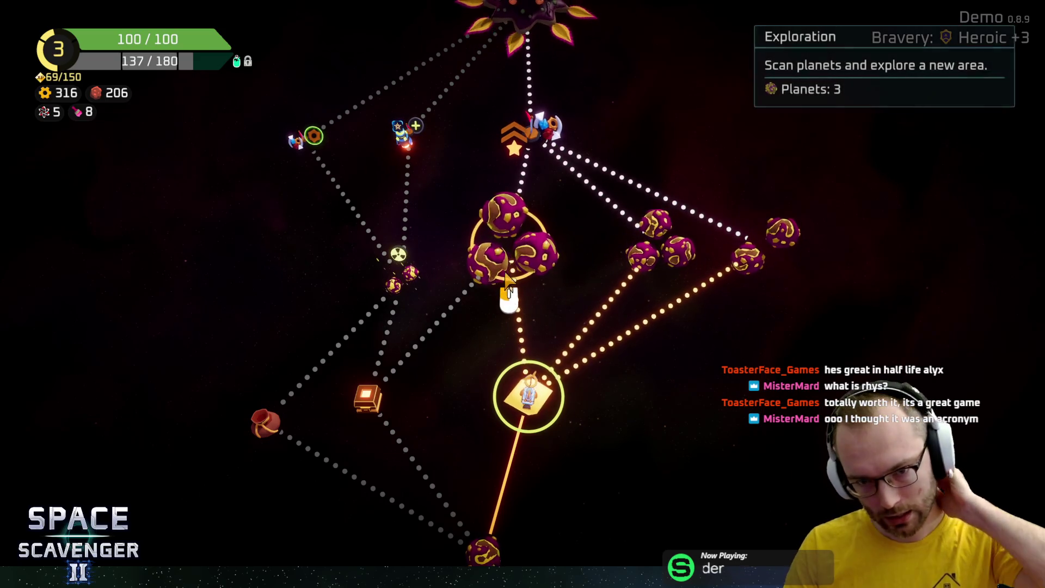
click(515, 246)
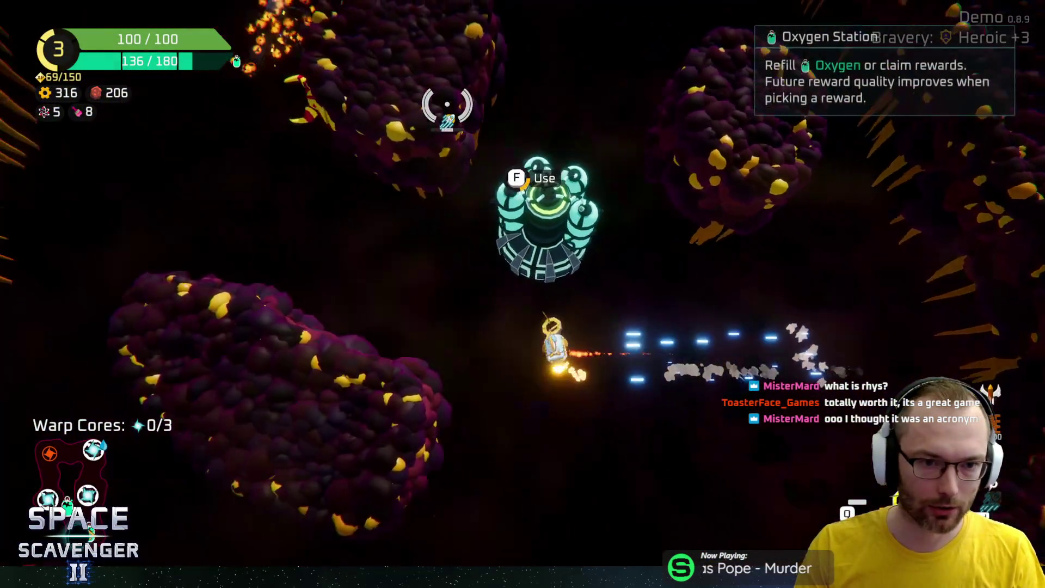
Claim the Oxygen Station's scrap reward and shoot the nearby enemies until Spare Parts drop
key(e)
click(570, 497)
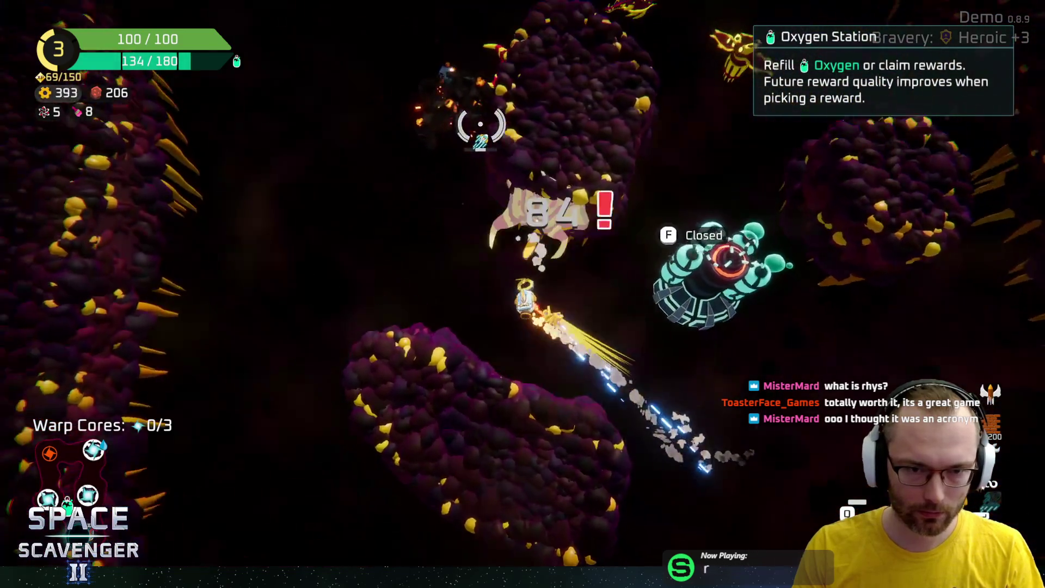
mouse_move(481, 125)
mouse_down()
mouse_move(709, 210)
mouse_move(610, 256)
mouse_move(551, 303)
mouse_move(712, 199)
mouse_move(616, 105)
mouse_move(642, 89)
mouse_move(621, 93)
mouse_move(606, 70)
mouse_move(696, 47)
mouse_move(606, 61)
mouse_move(611, 75)
mouse_move(431, 175)
mouse_move(492, 86)
mouse_move(552, 70)
mouse_move(611, 98)
mouse_move(522, 131)
mouse_move(512, 113)
mouse_move(560, 110)
mouse_move(572, 175)
mouse_move(661, 187)
mouse_move(688, 238)
mouse_move(621, 129)
mouse_move(590, 110)
mouse_move(518, 113)
mouse_move(605, 112)
mouse_move(579, 77)
mouse_up()
Craft the picked-up Spare Parts into a 40/10 Block module and fit it to the ship
key(e)
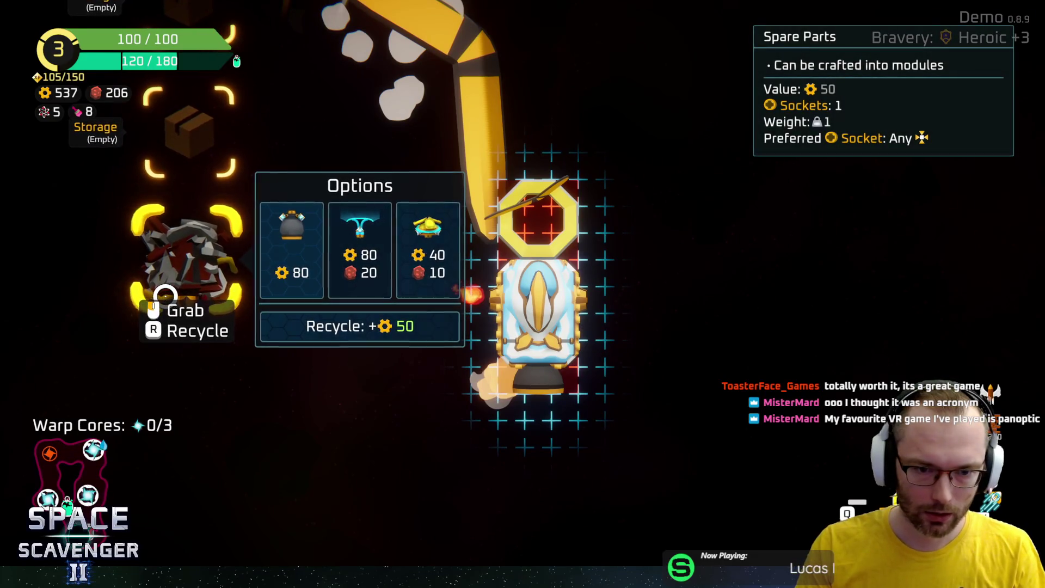
click(422, 251)
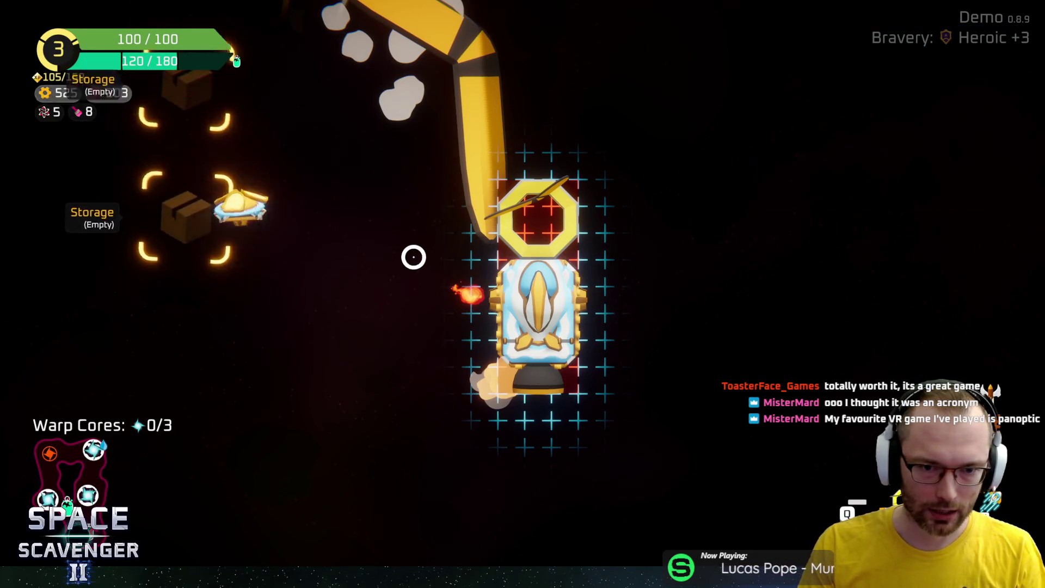
click(591, 267)
key(e)
mouse_move(549, 116)
mouse_down()
mouse_move(478, 128)
mouse_move(695, 122)
mouse_move(715, 265)
mouse_move(684, 257)
mouse_move(654, 198)
mouse_move(545, 60)
mouse_move(615, 71)
mouse_move(376, 142)
mouse_move(350, 168)
mouse_move(302, 181)
mouse_move(366, 116)
mouse_move(307, 182)
mouse_move(473, 107)
mouse_move(572, 135)
mouse_move(611, 98)
mouse_move(684, 77)
mouse_move(654, 114)
mouse_move(630, 91)
mouse_move(561, 71)
mouse_up()
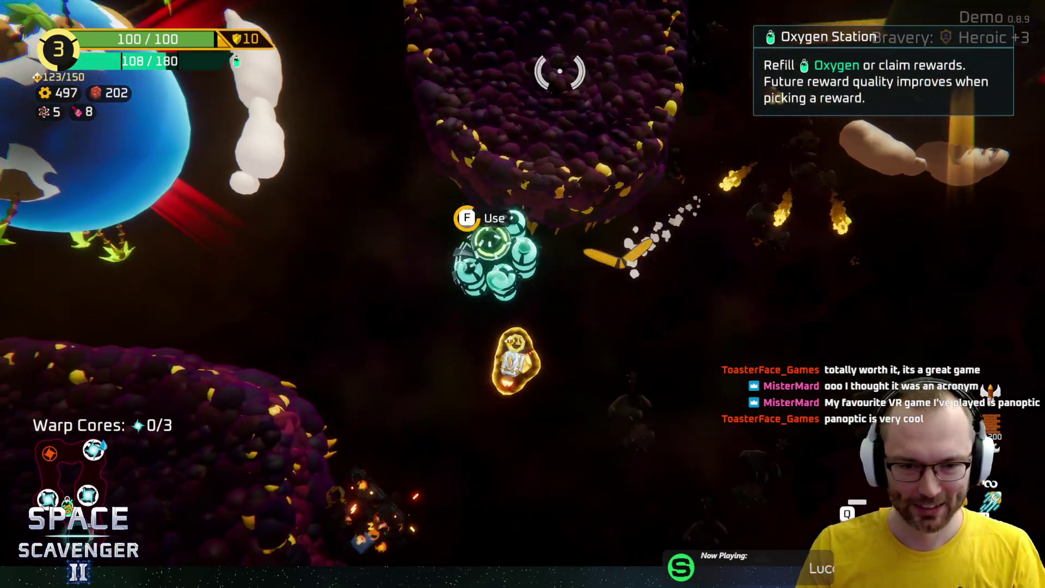
Claim the Oxygen Station's 42 XP reward and resume fighting the enemies
key(f)
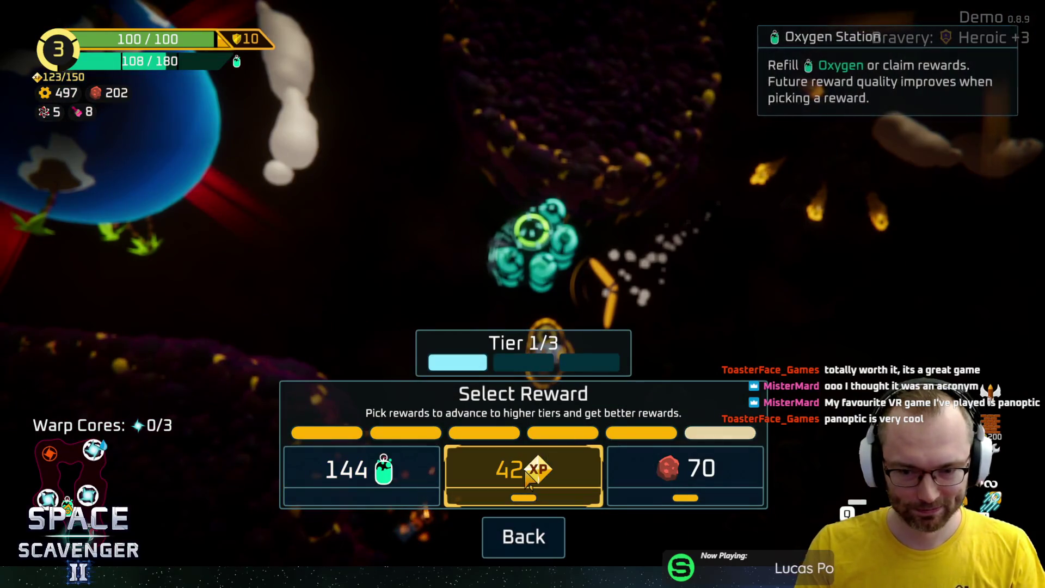
click(525, 480)
mouse_move(428, 402)
mouse_down()
mouse_move(346, 292)
mouse_move(370, 229)
mouse_up()
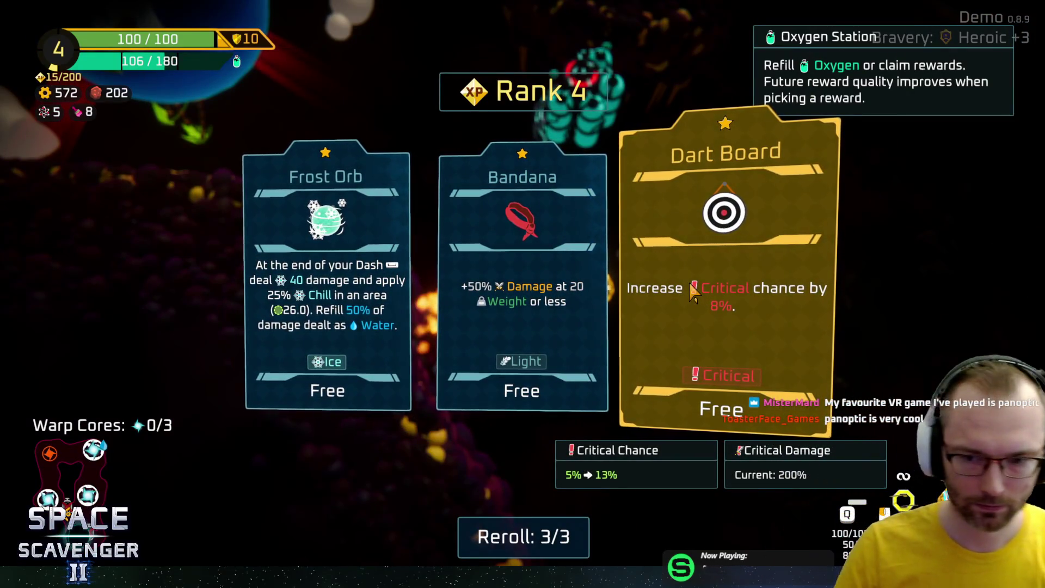
Take Dart Board as the Rank 4 upgrade and fit a crafted Storage module to the ship
click(694, 292)
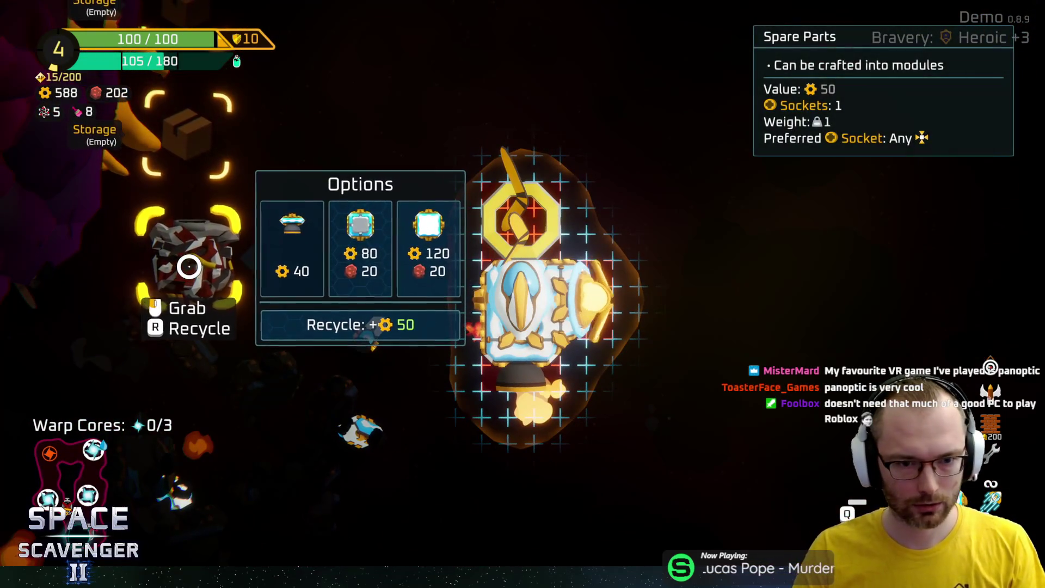
click(359, 226)
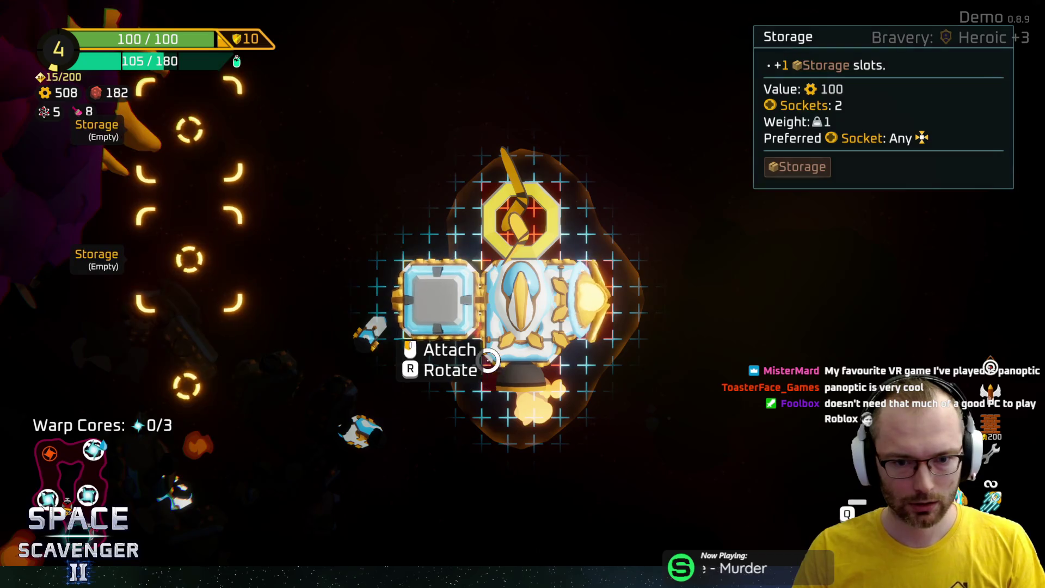
click(489, 360)
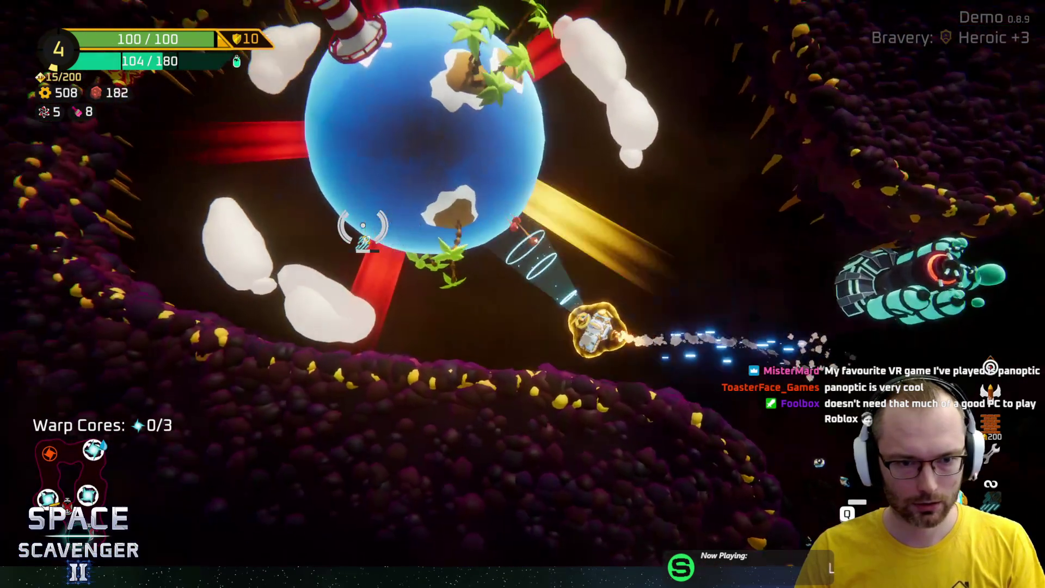
mouse_move(364, 228)
mouse_down()
mouse_move(358, 222)
mouse_move(408, 191)
mouse_move(453, 202)
mouse_move(497, 187)
mouse_move(743, 276)
mouse_move(743, 257)
mouse_move(556, 145)
mouse_move(661, 154)
mouse_move(481, 94)
mouse_up()
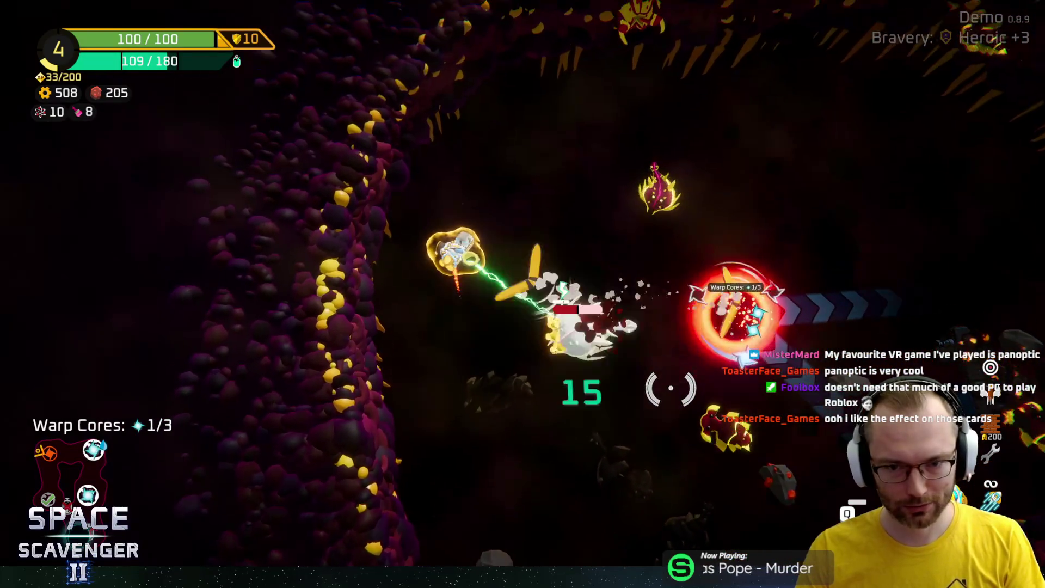
Fly through the red cave, destroy an enemy, and grab its dropped Spare Parts
key(w)
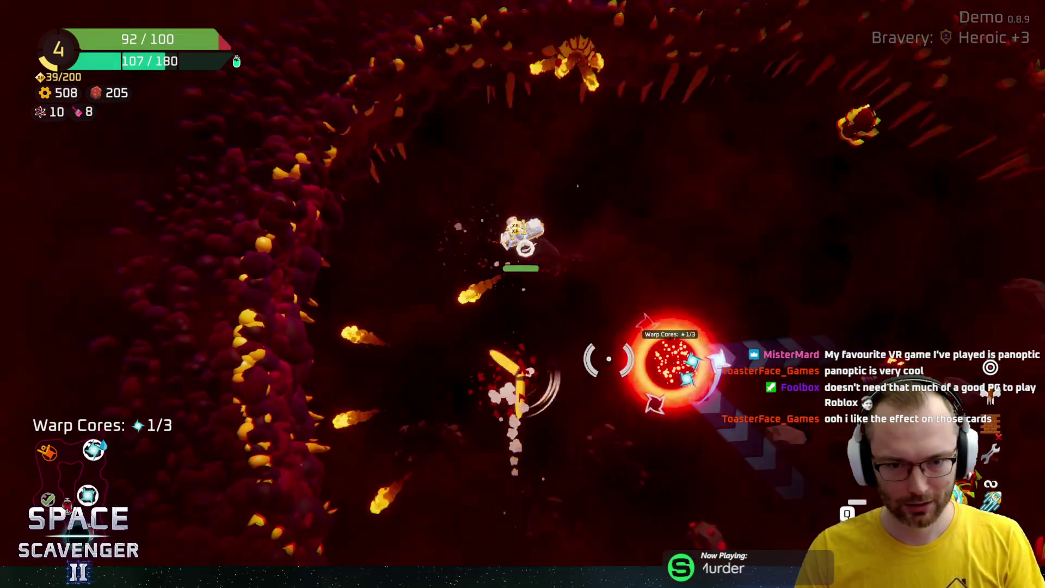
key(w)
key(s)
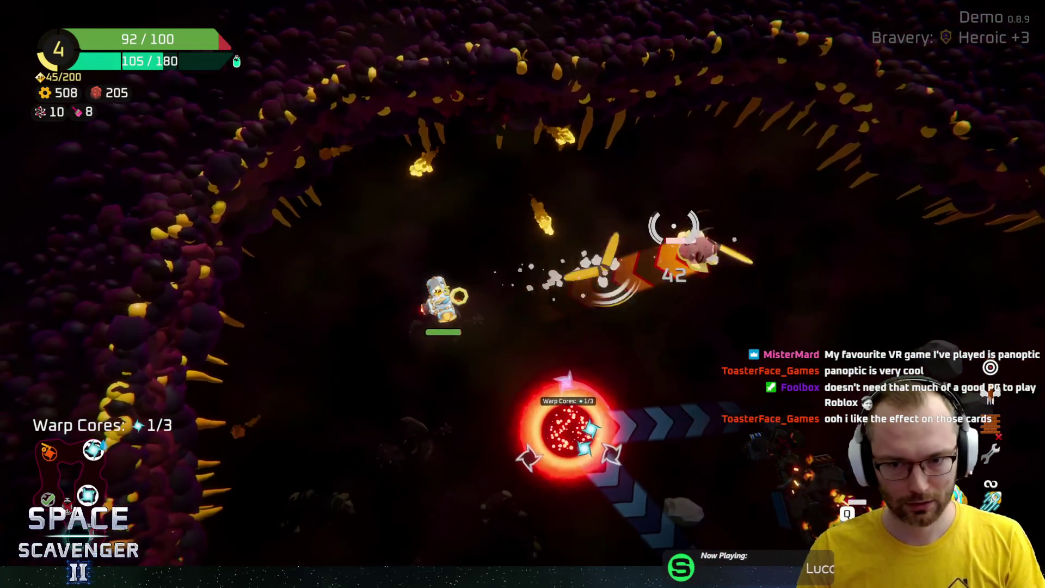
key(s)
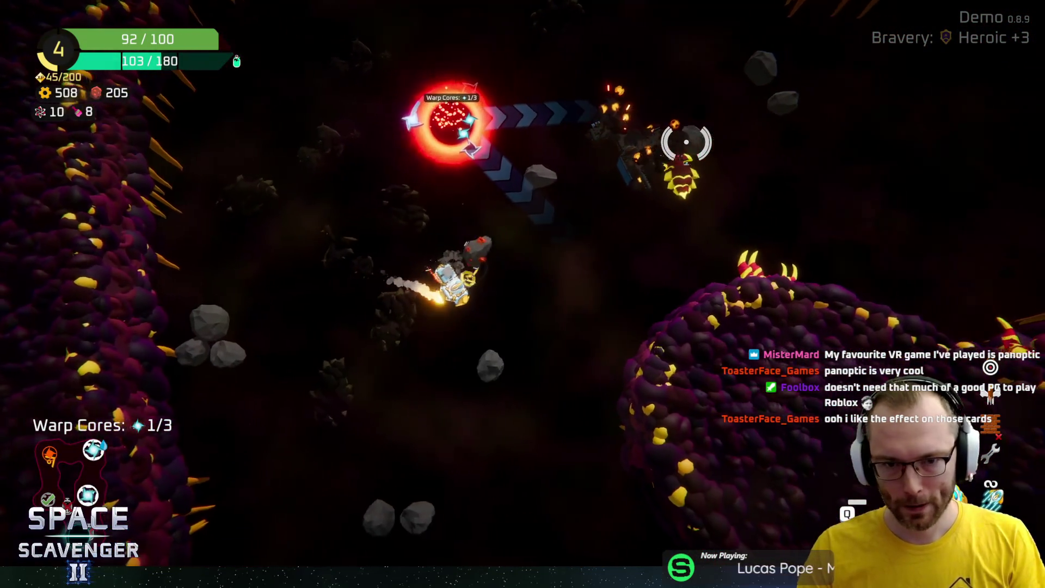
key(w)
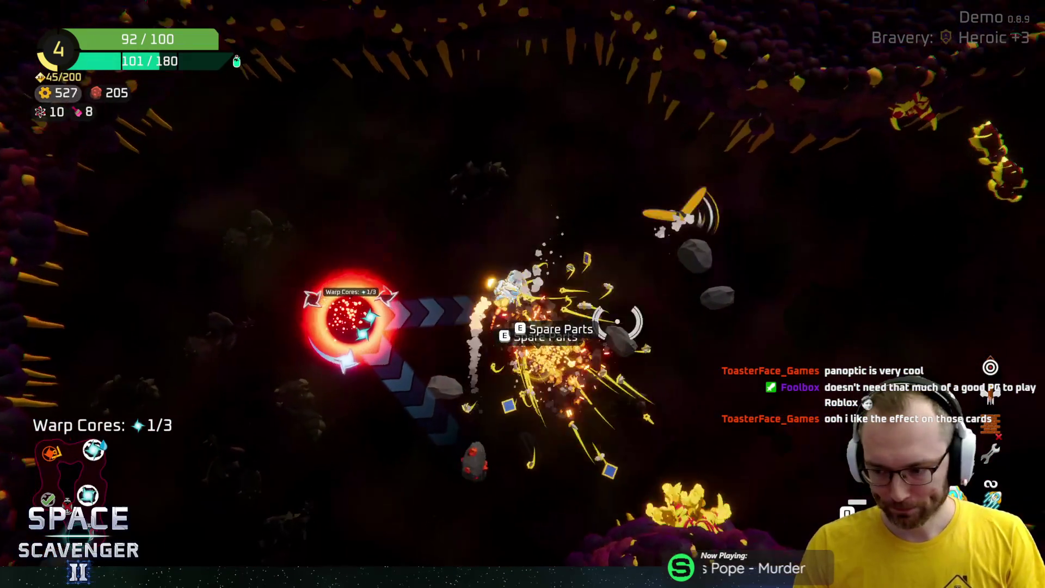
key(Tab)
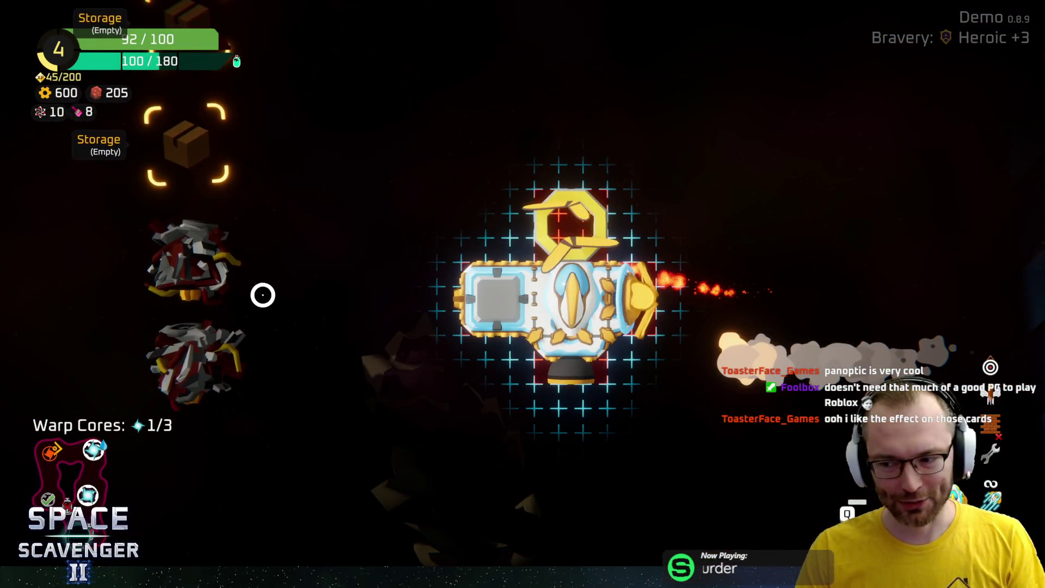
Put the Spare Parts into the upper and middle Storage slots
click(194, 263)
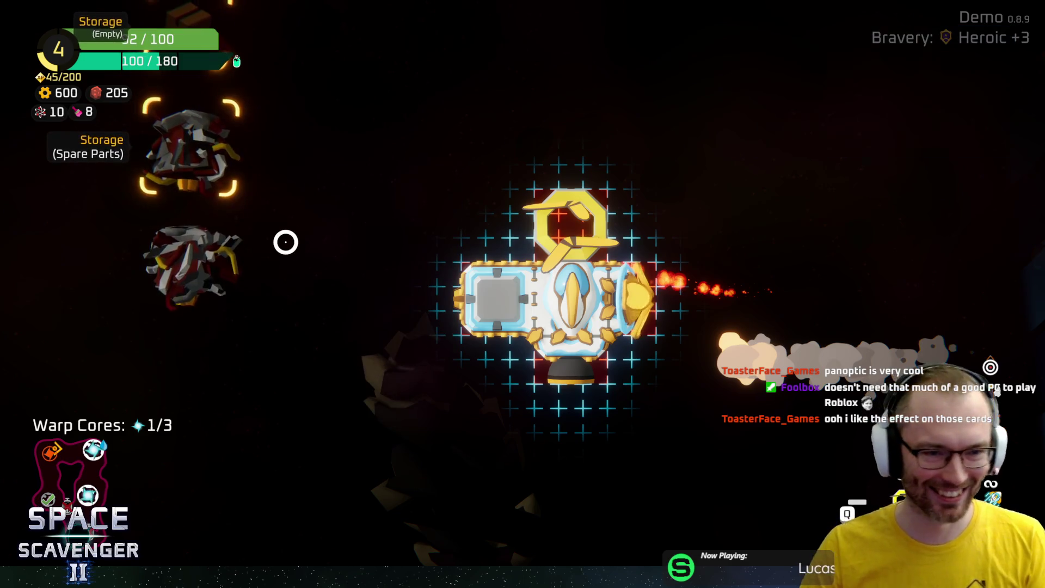
drag(185, 479, 232, 243)
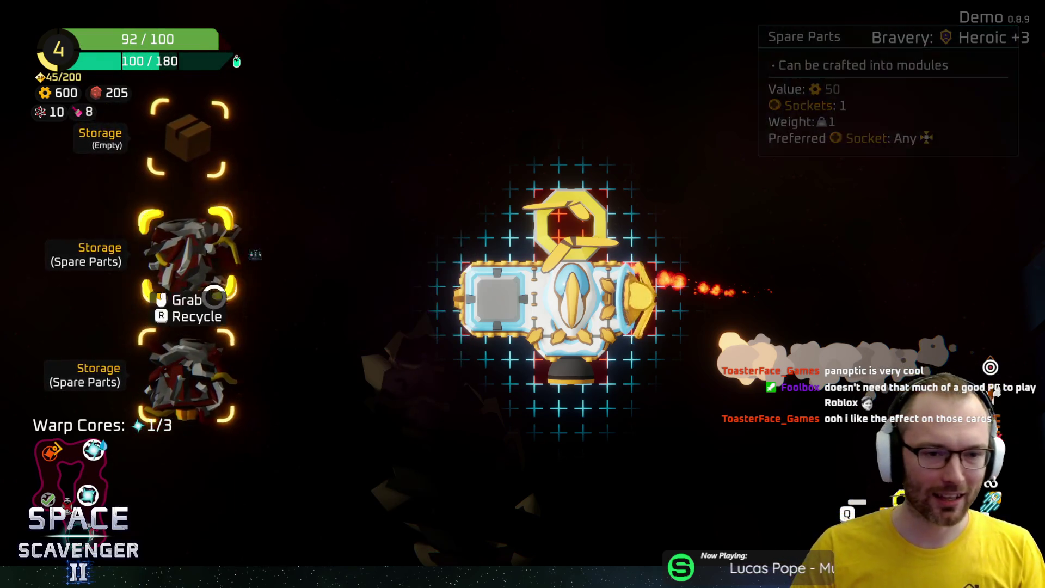
mouse_move(195, 251)
mouse_move(203, 345)
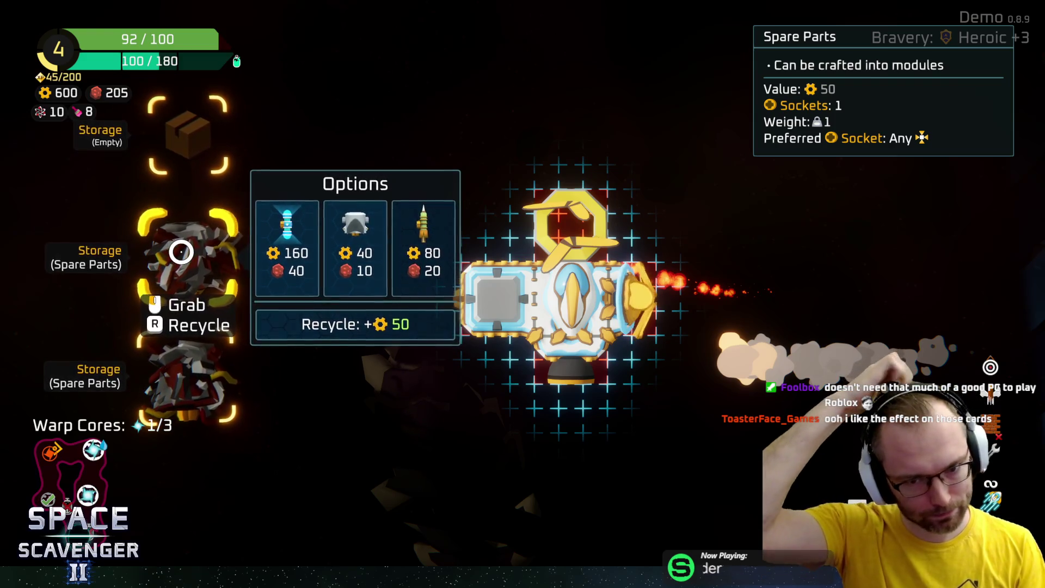
Craft an 80/20 Blow Dart onto the ship's right side and move the Block module into lower storage
click(400, 220)
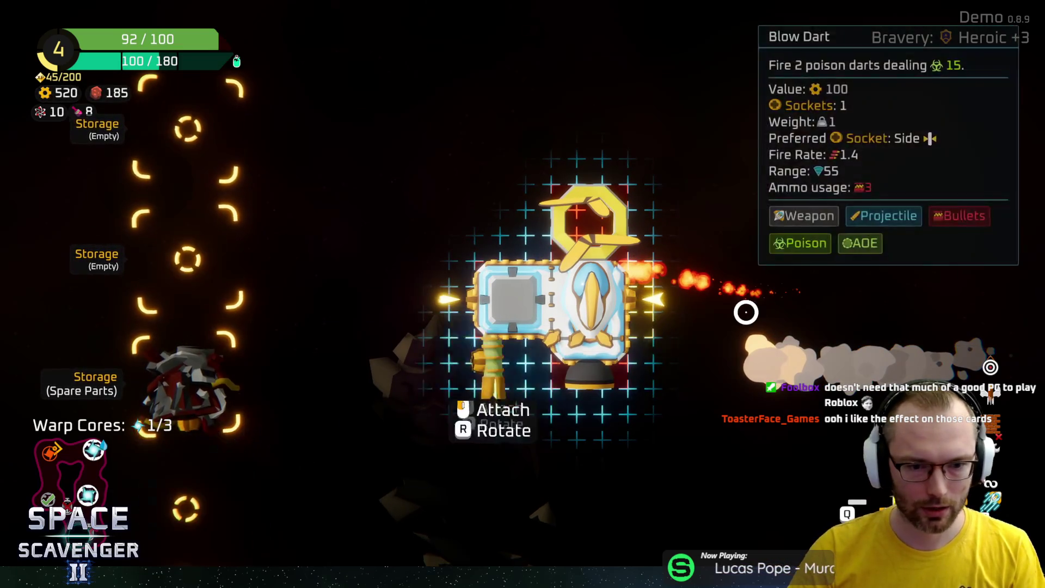
click(673, 316)
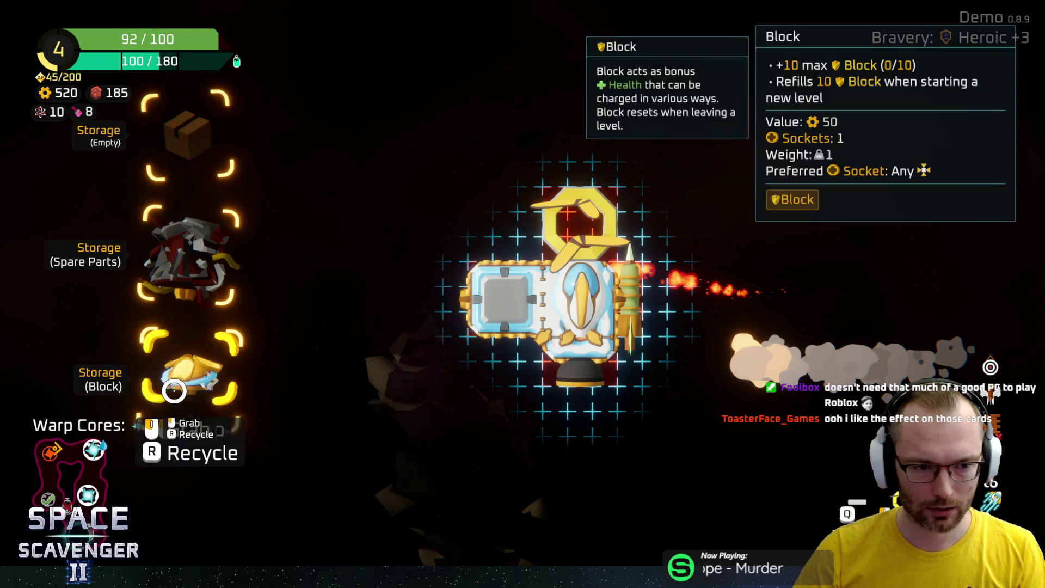
click(193, 284)
key(Escape)
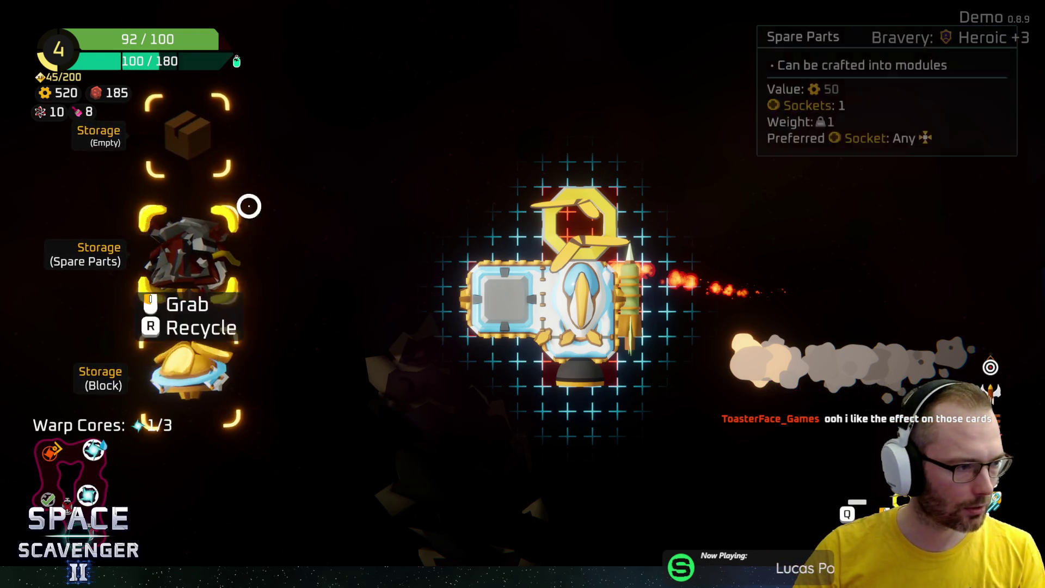
key(super)
key(super)
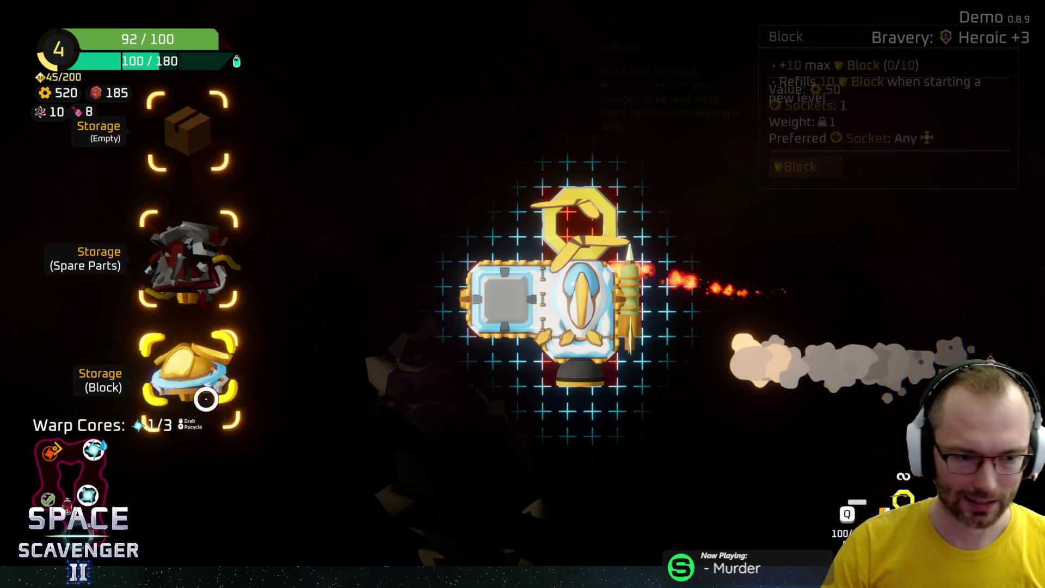
click(168, 327)
Fly right through the cave shooting enemies and collect the Water Tank blueprint by the blue planet
key(Tab)
key(s)
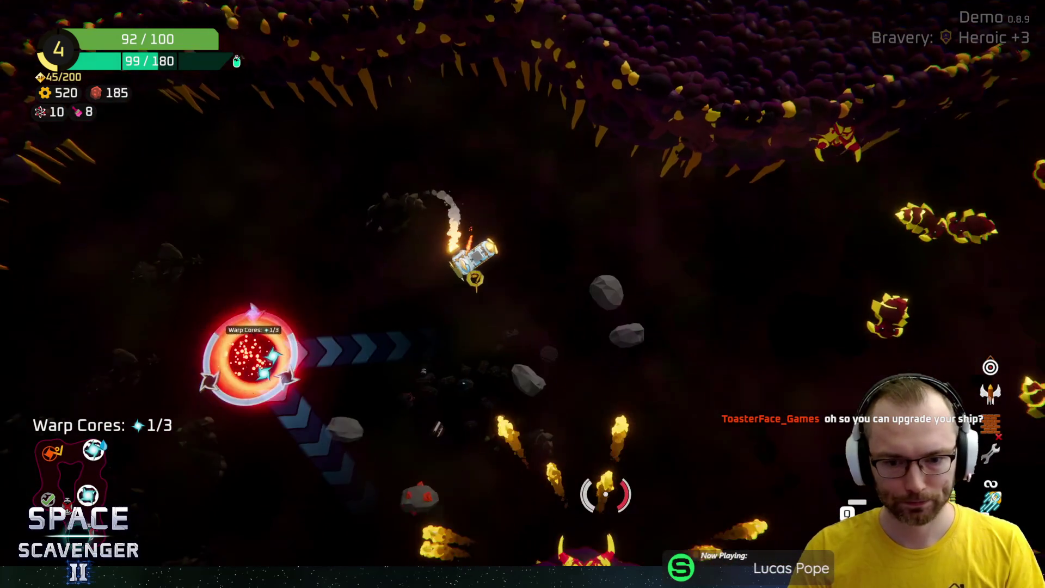
key(d)
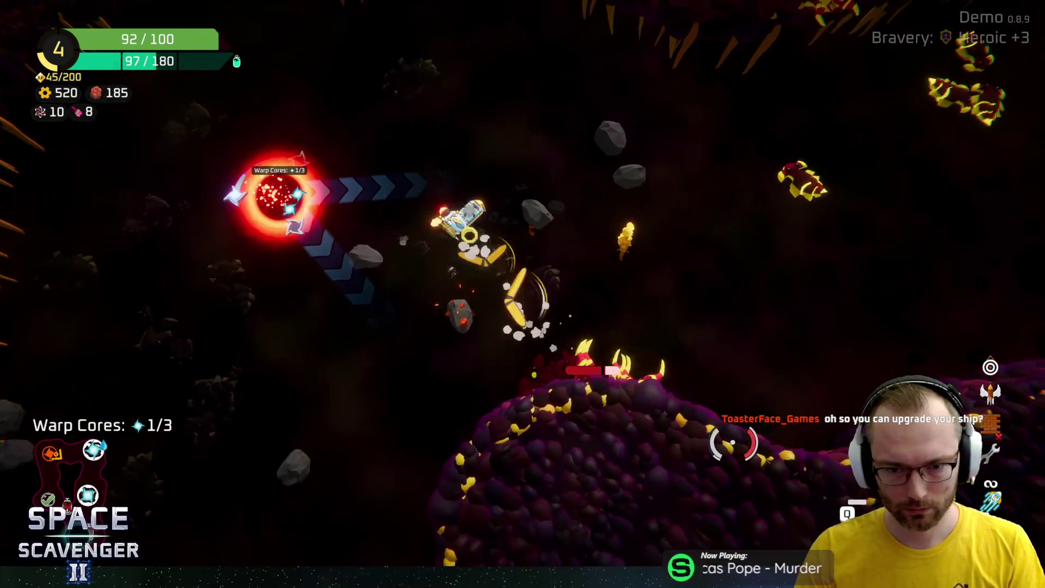
key(d)
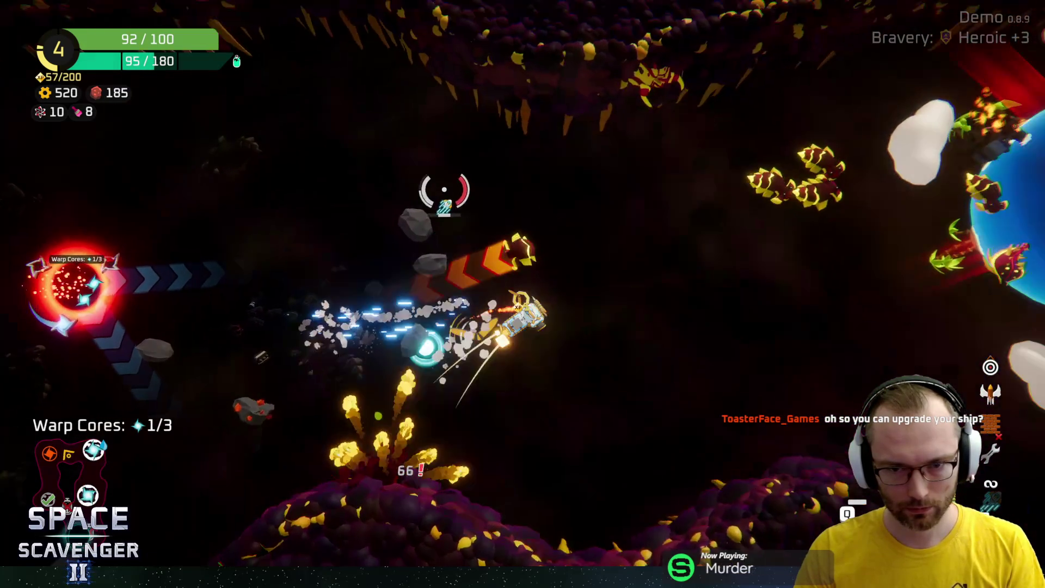
key(w)
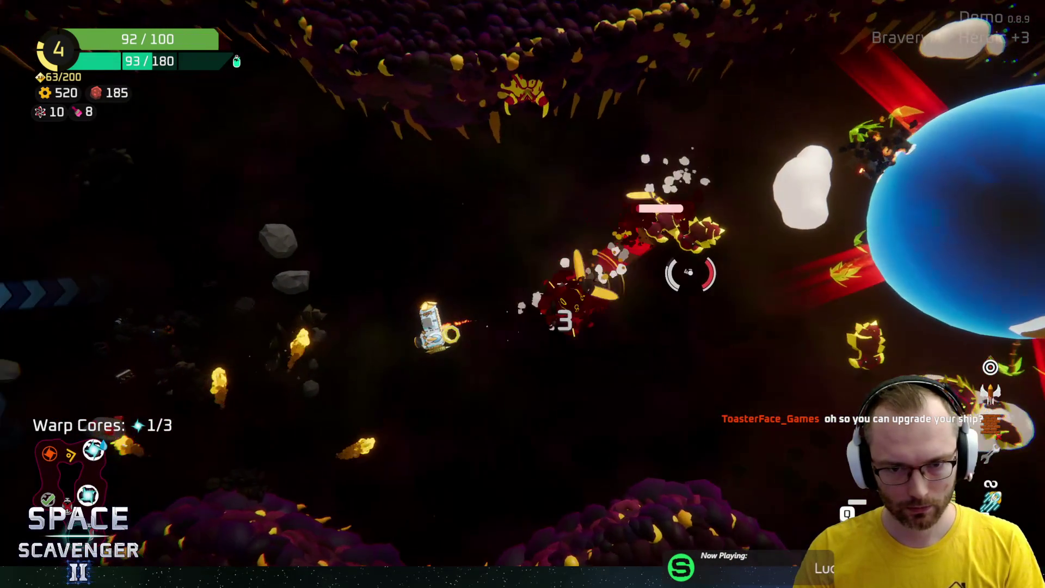
key(w)
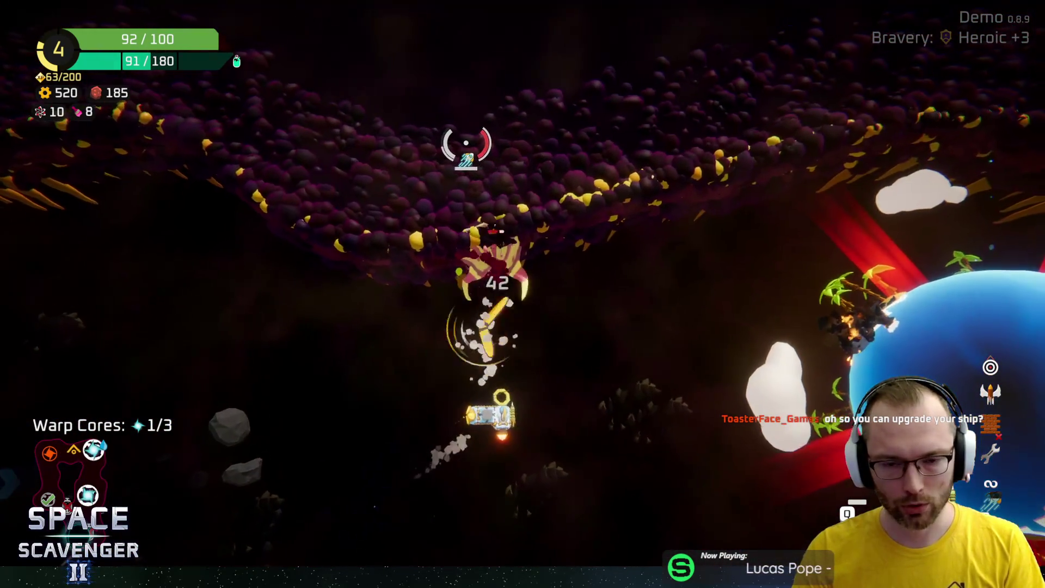
key(d)
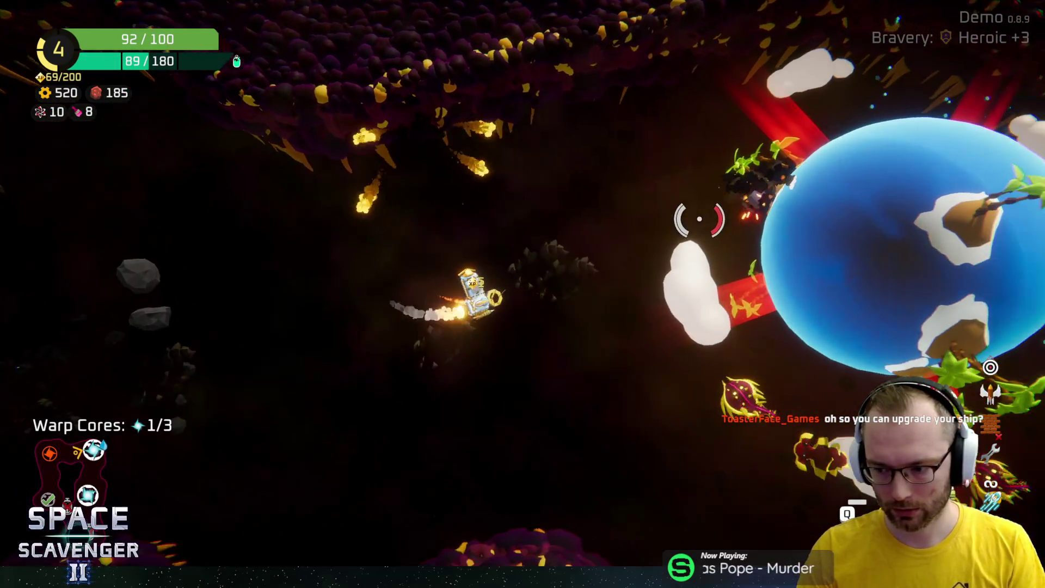
key(w)
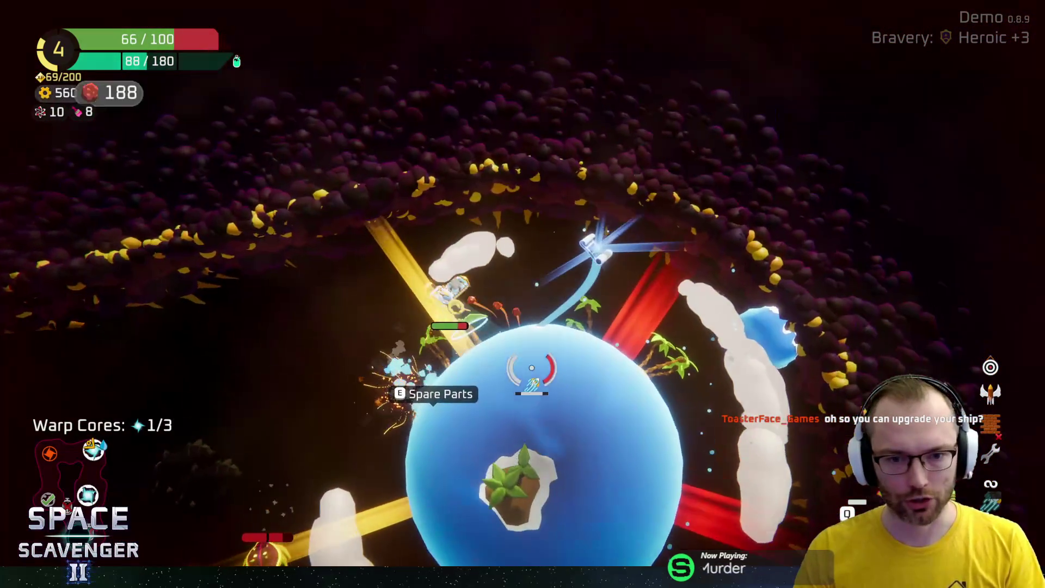
key(e)
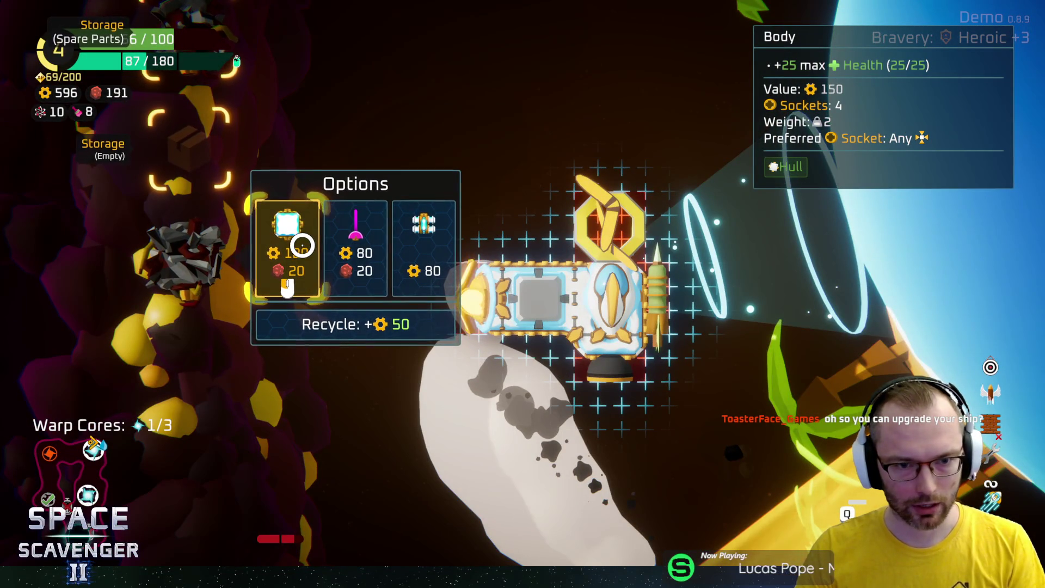
Remove a thruster and attach the crafted Body block at the lower-right socket, raising max health to 125
drag(577, 331, 168, 373)
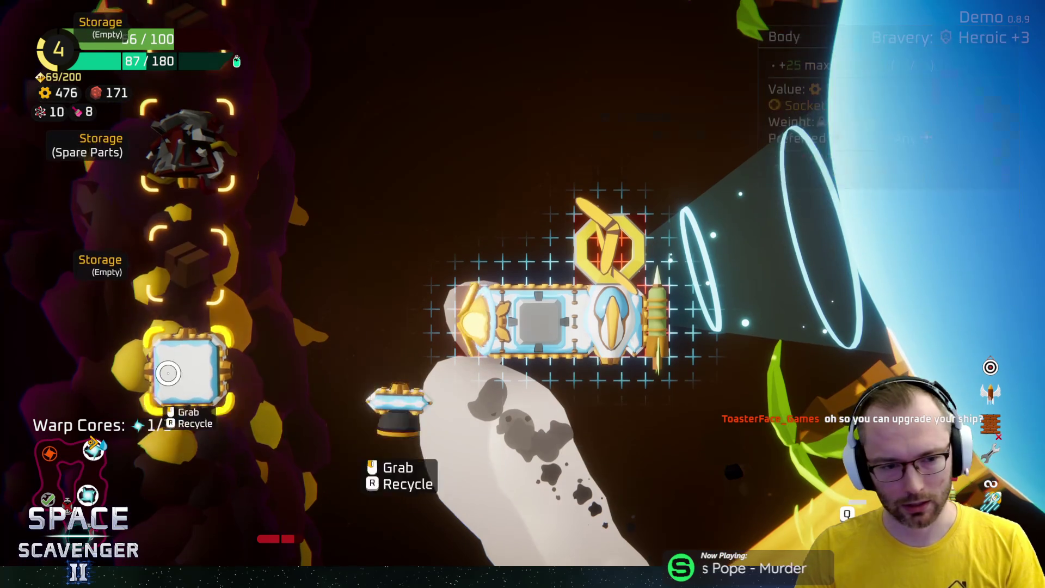
click(500, 378)
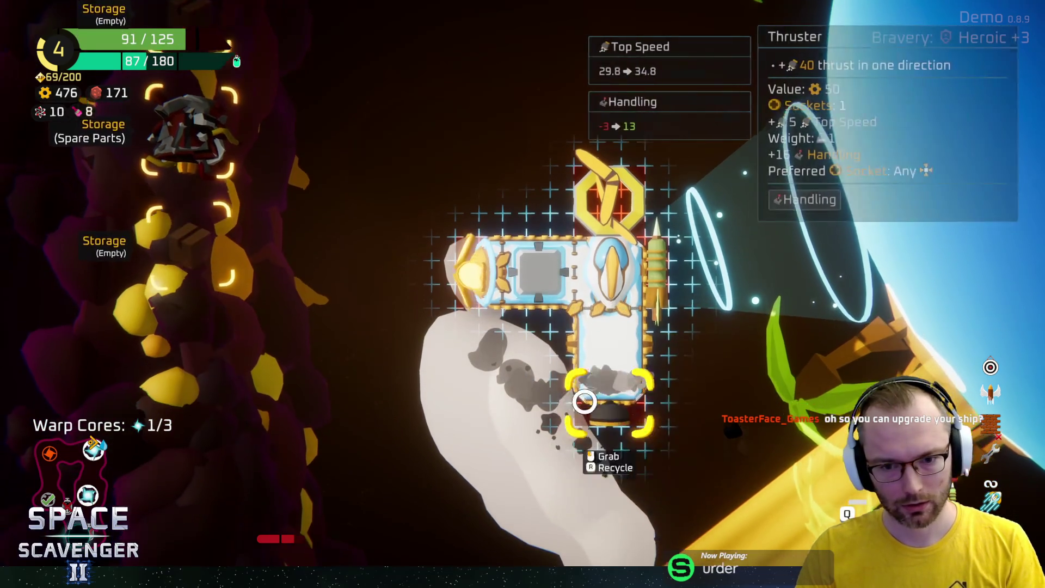
drag(614, 310, 507, 342)
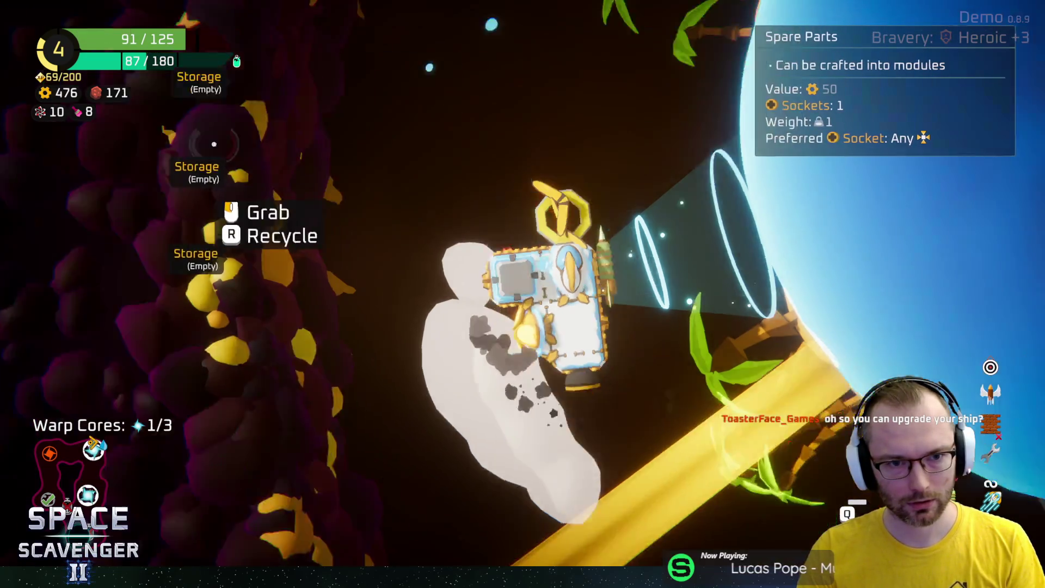
key(Tab)
Circle the planets, grabbing Emergency Oxygen and the last warp core at the green planet for 3/3
key(s)
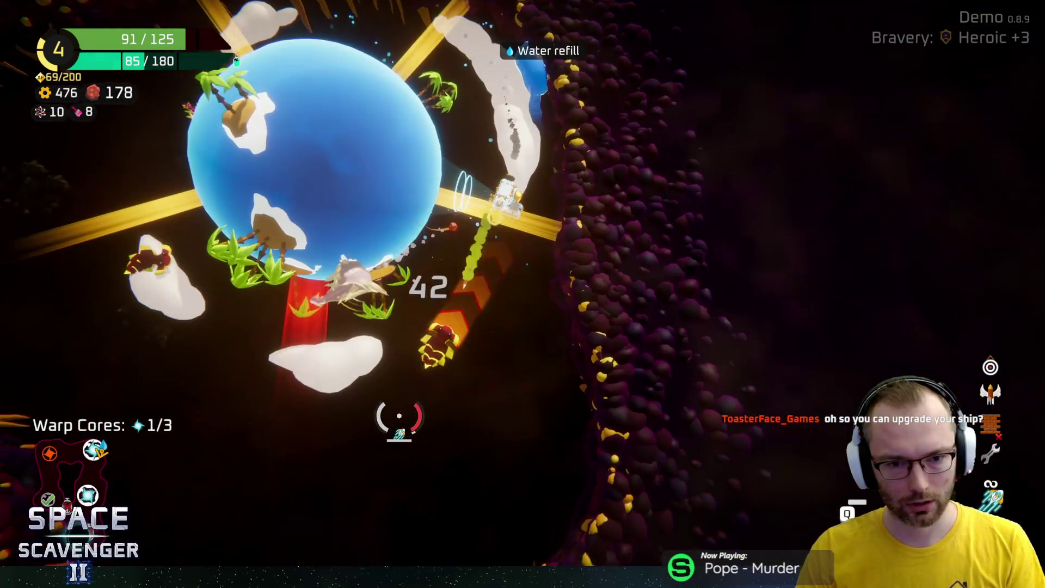
key(a)
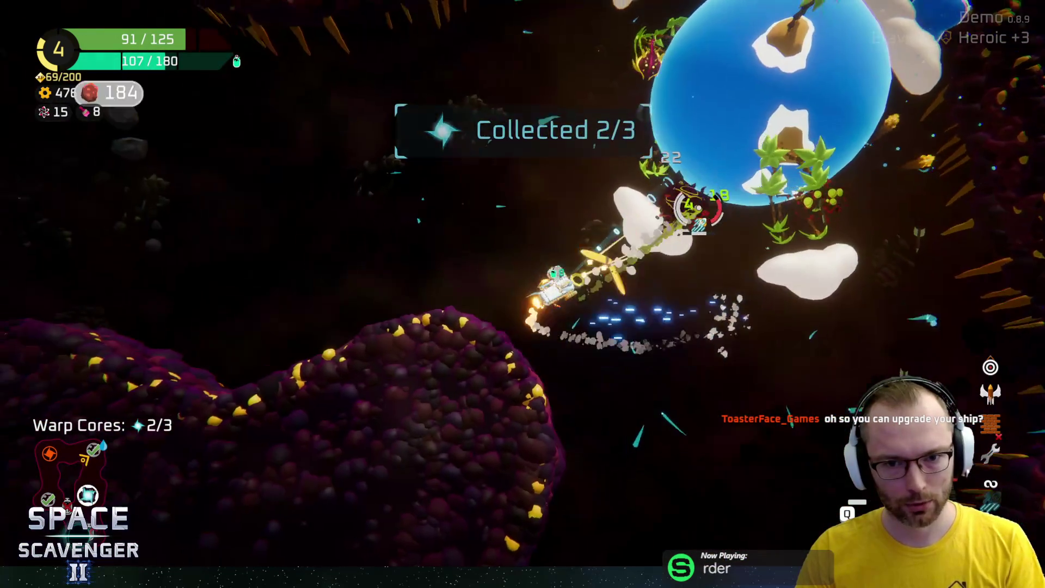
key(w)
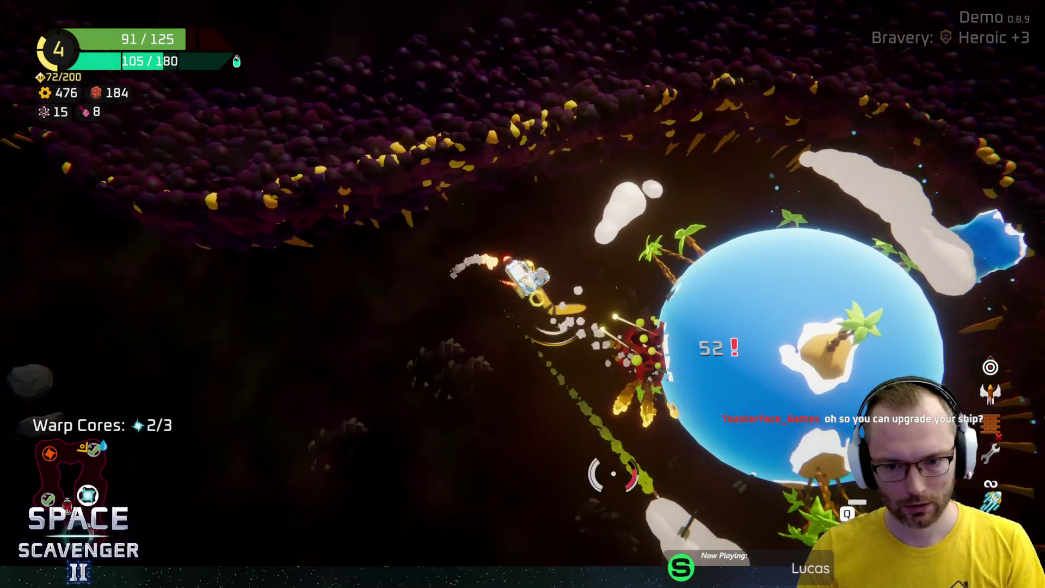
key(w)
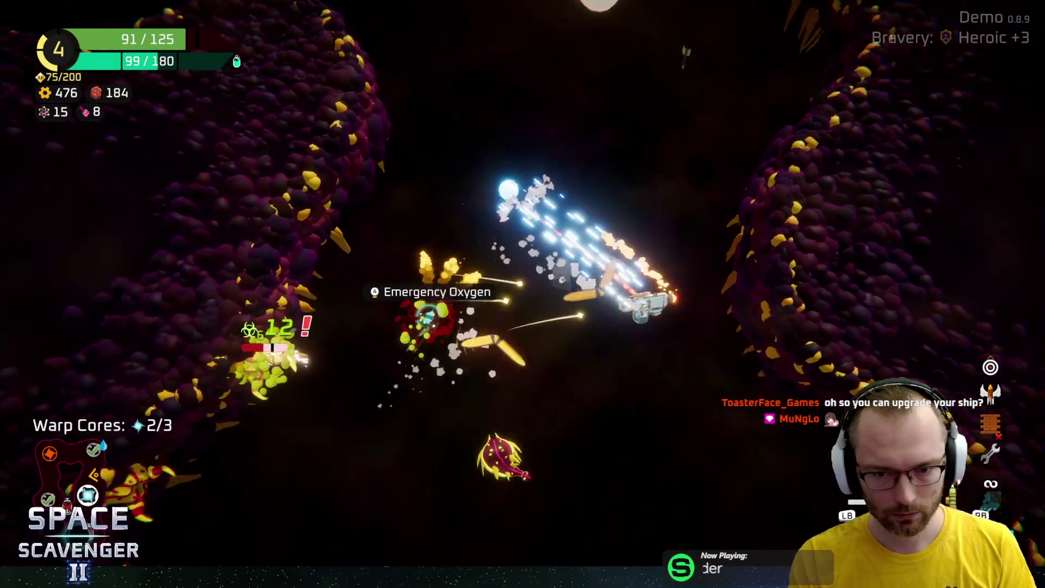
key(w)
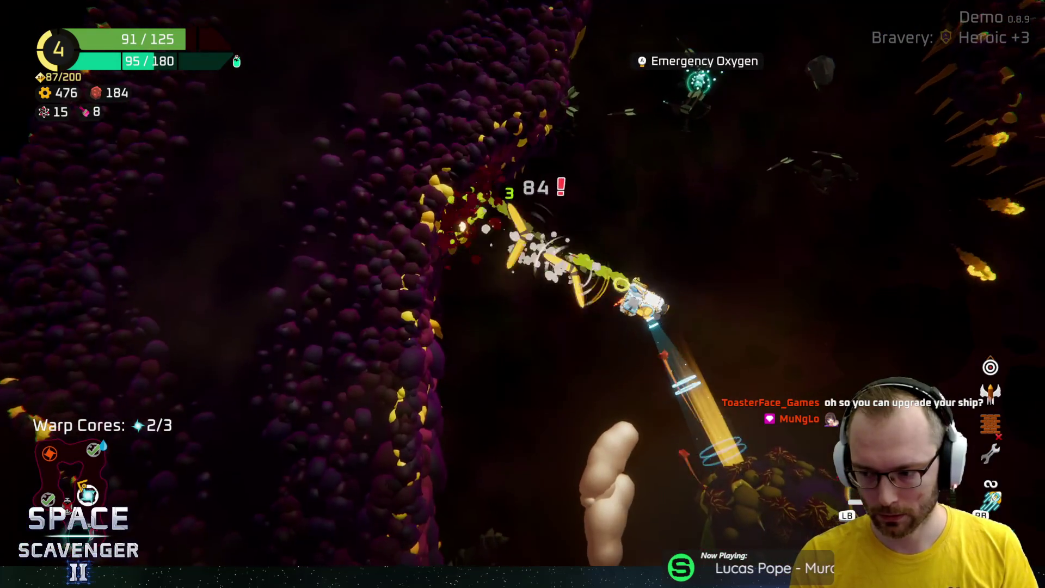
key(w)
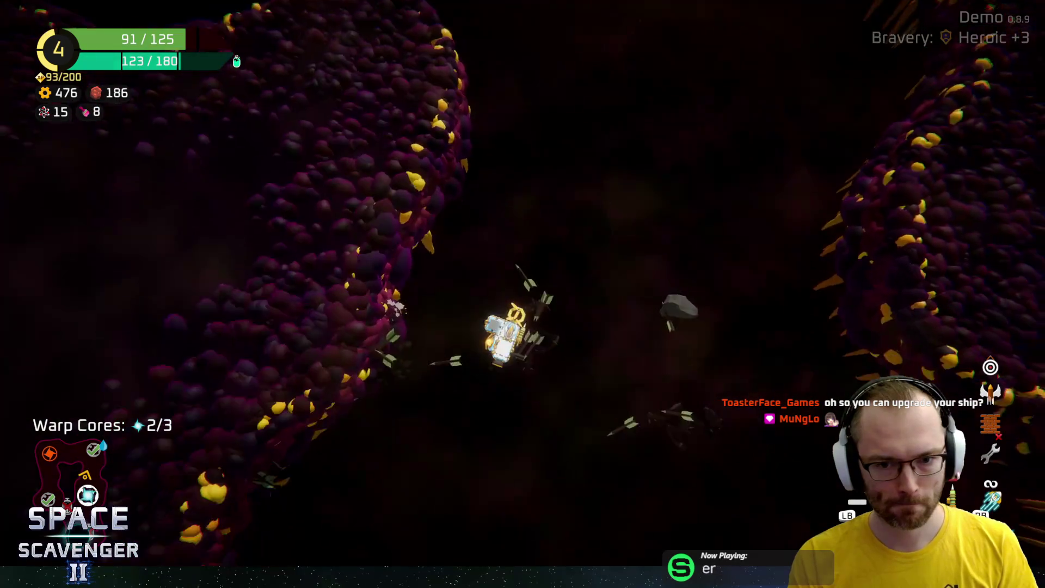
key(w)
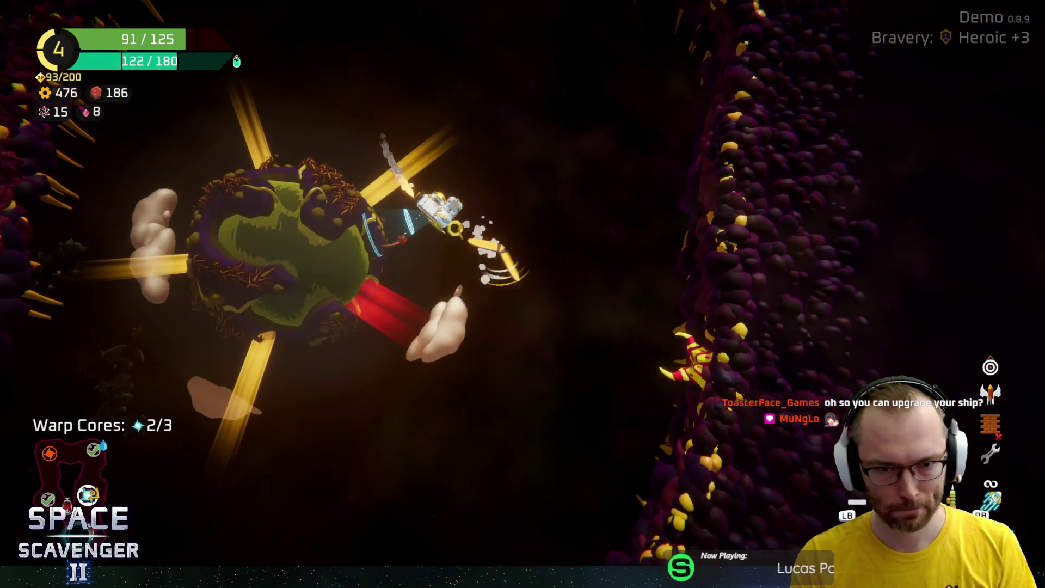
key(w)
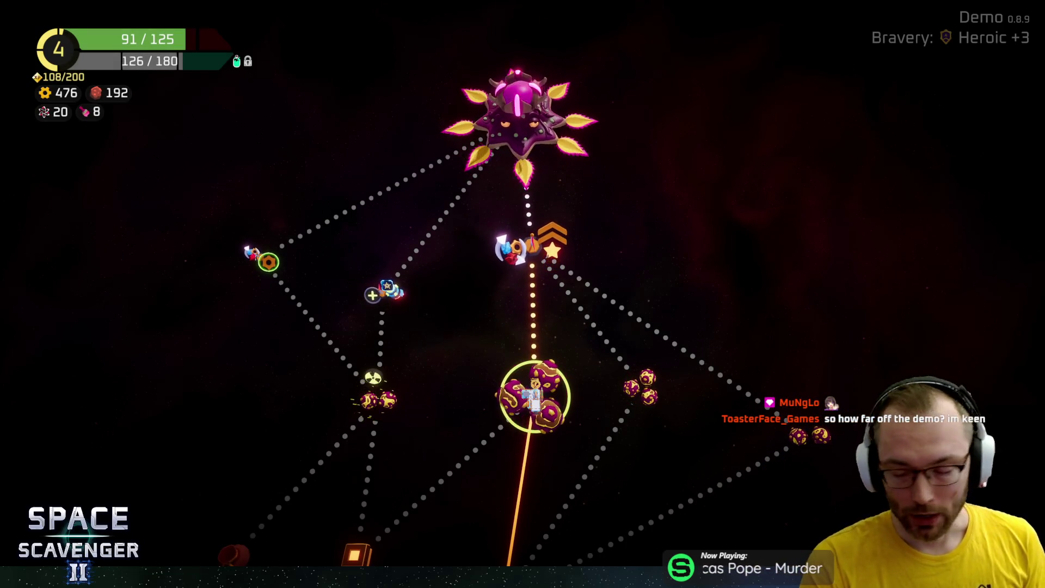
Choose the Hideout node on the map and warp there
key(Up)
key(Down)
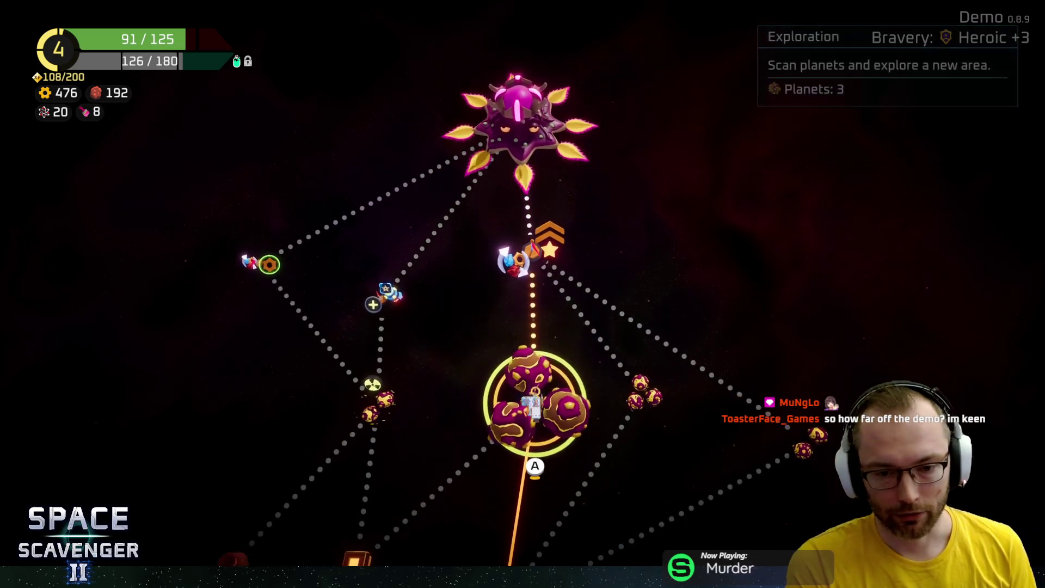
key(Up)
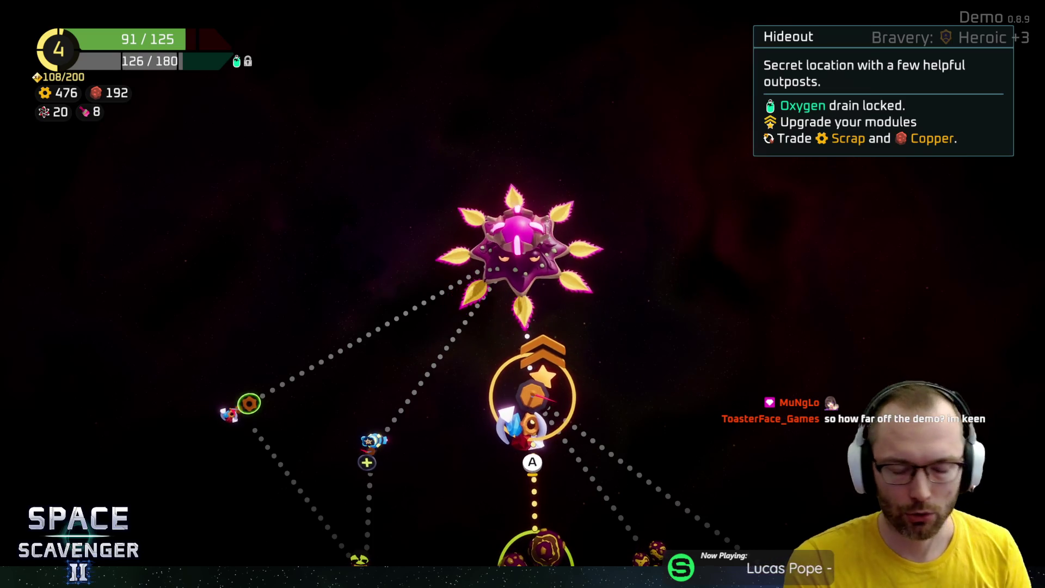
key(Return)
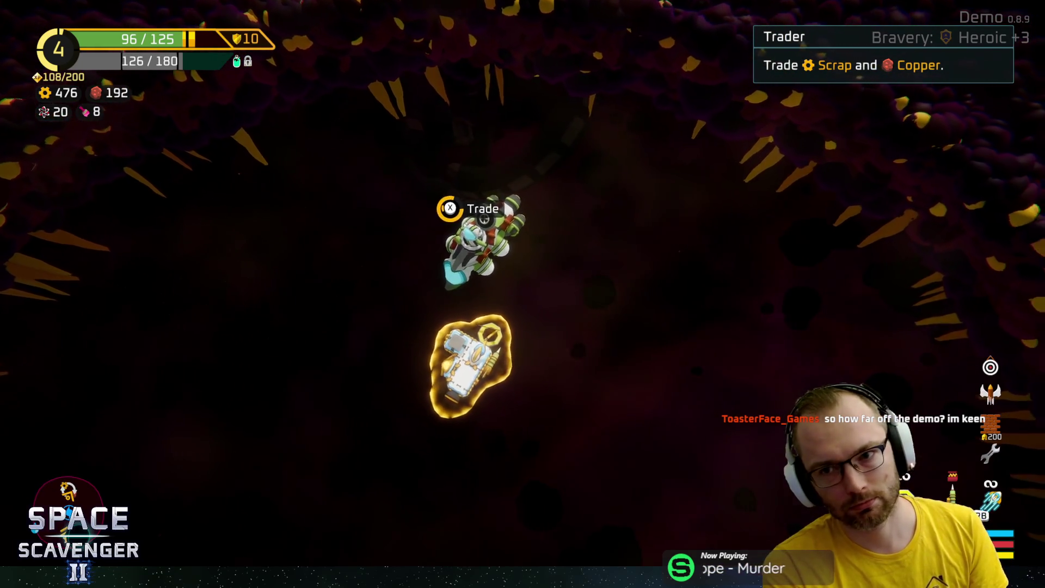
Browse the Hideout trader's offers and close them without trading
key(e)
key(Down)
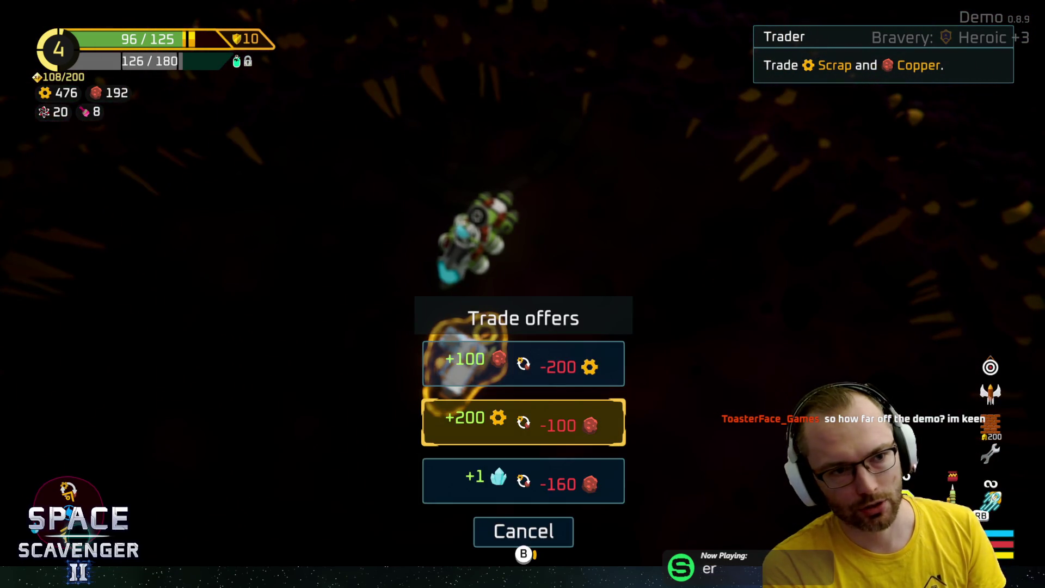
key(Escape)
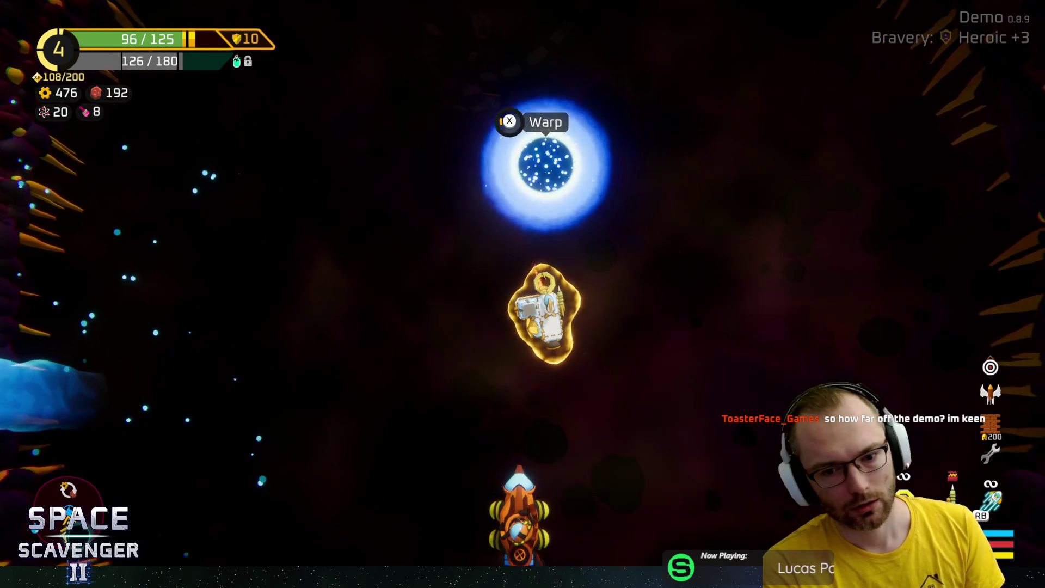
At the refiner, compare the Boomerangs' Glaives upgrade with the Body module's Armored upgrade
key(e)
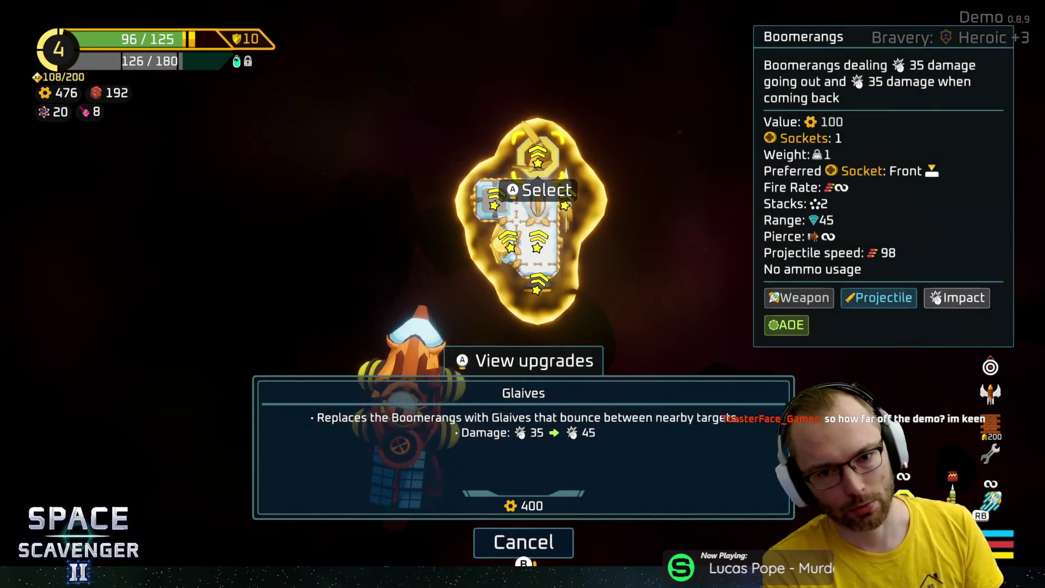
key(Down)
key(Up)
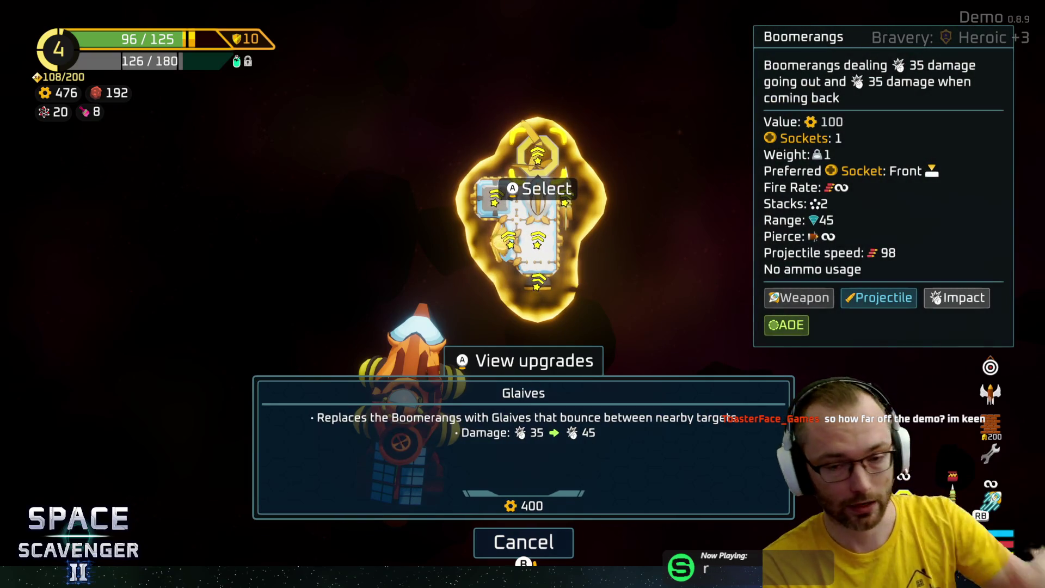
key(Down)
key(Up)
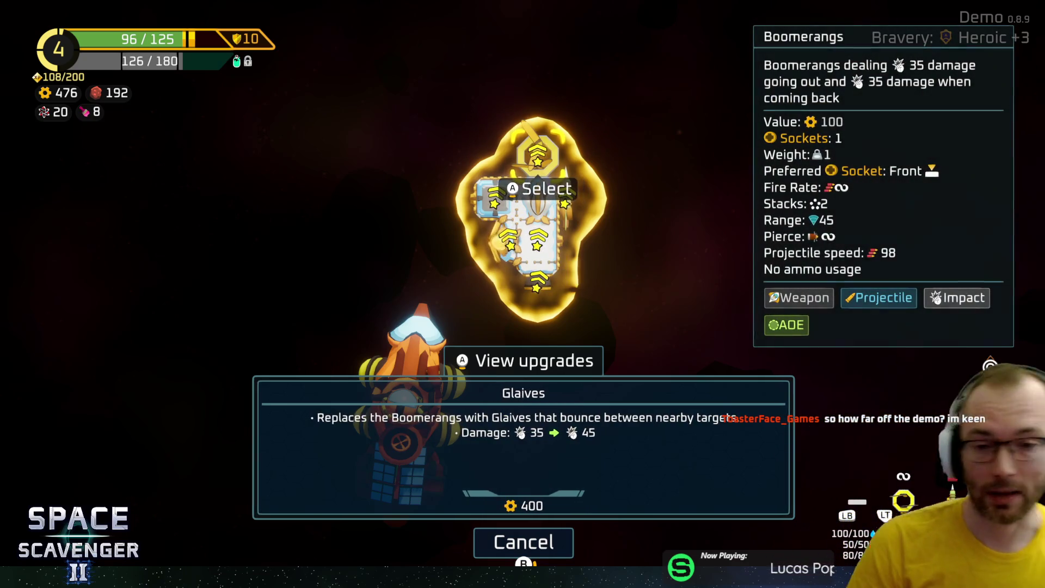
key(Down)
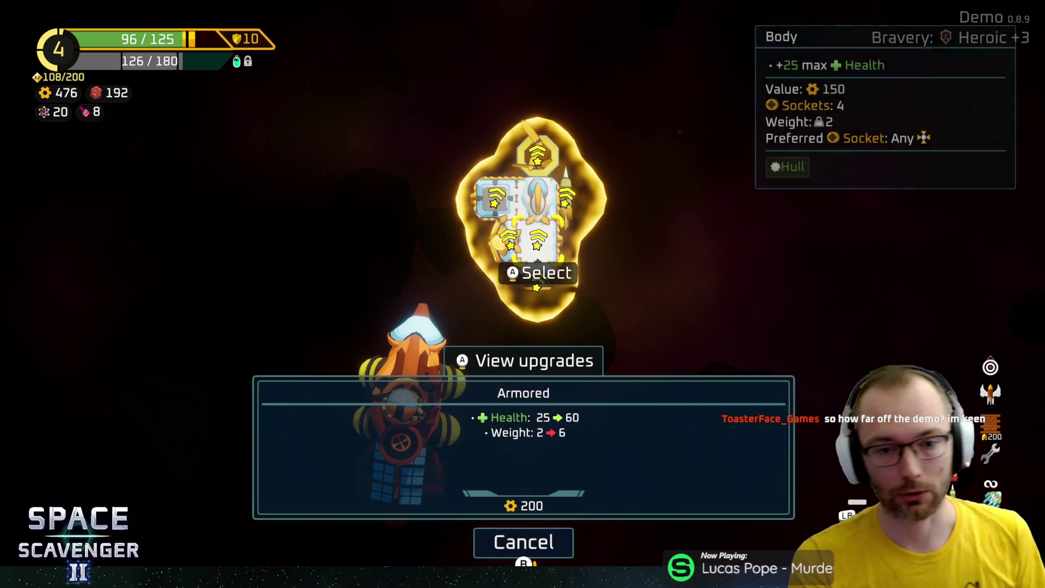
key(Up)
key(Down)
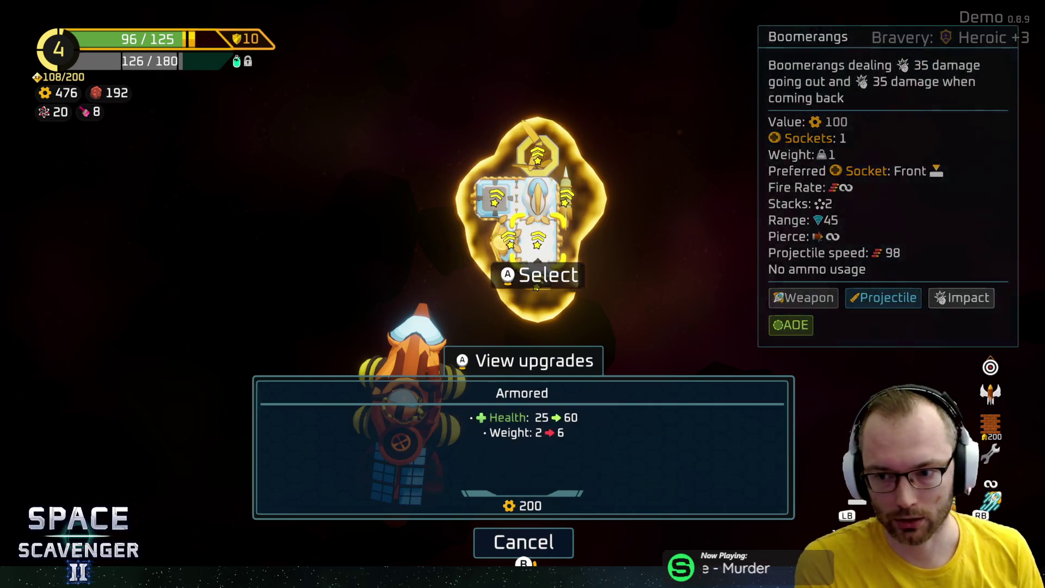
key(Up)
key(Down)
key(Up)
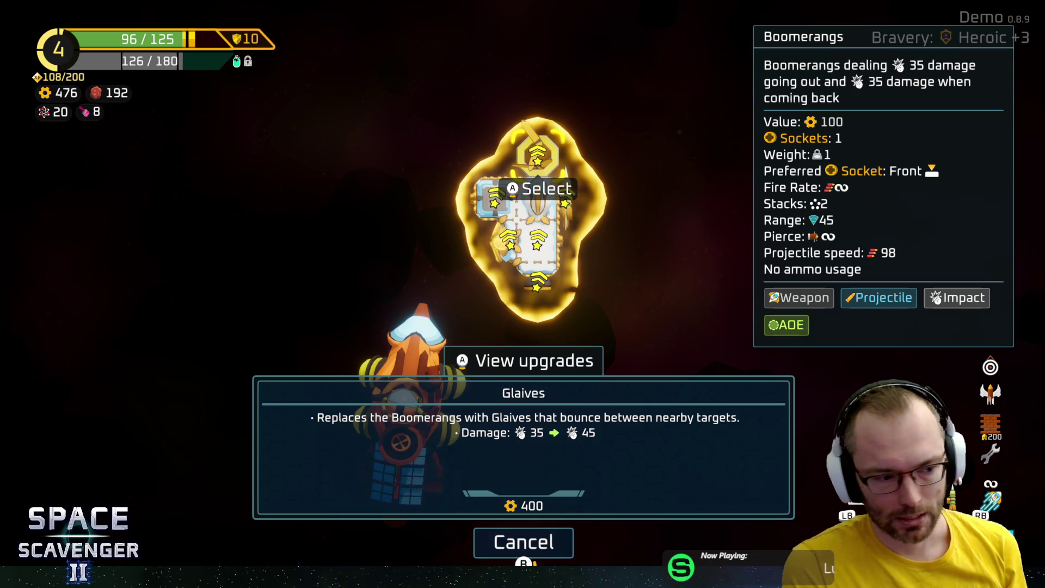
Review the Block and Storage modules, then buy Triple Darts for the Blow Dart
key(Right)
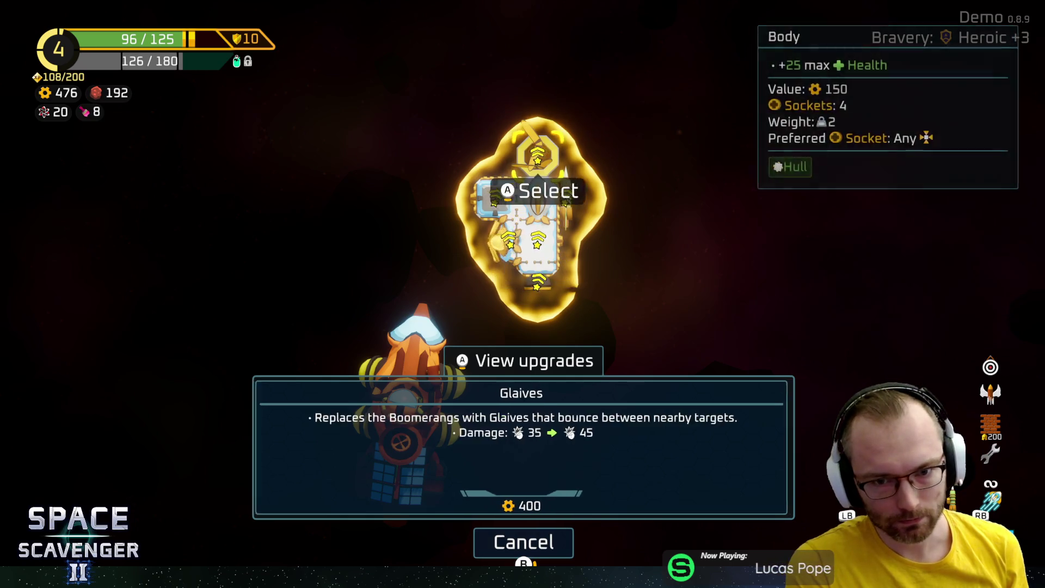
key(Right)
key(Right)
key(Right)
key(Right)
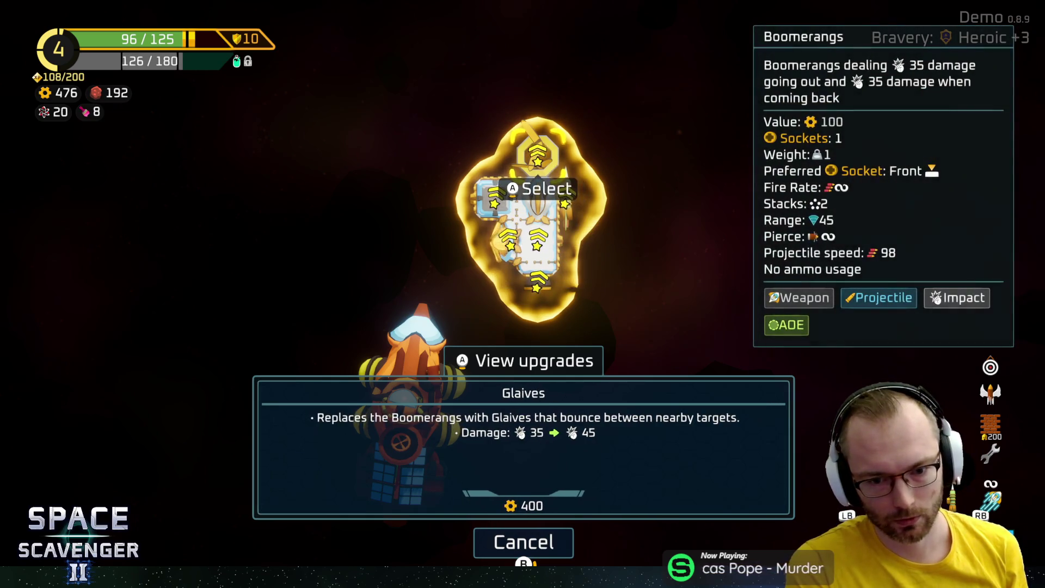
key(Right)
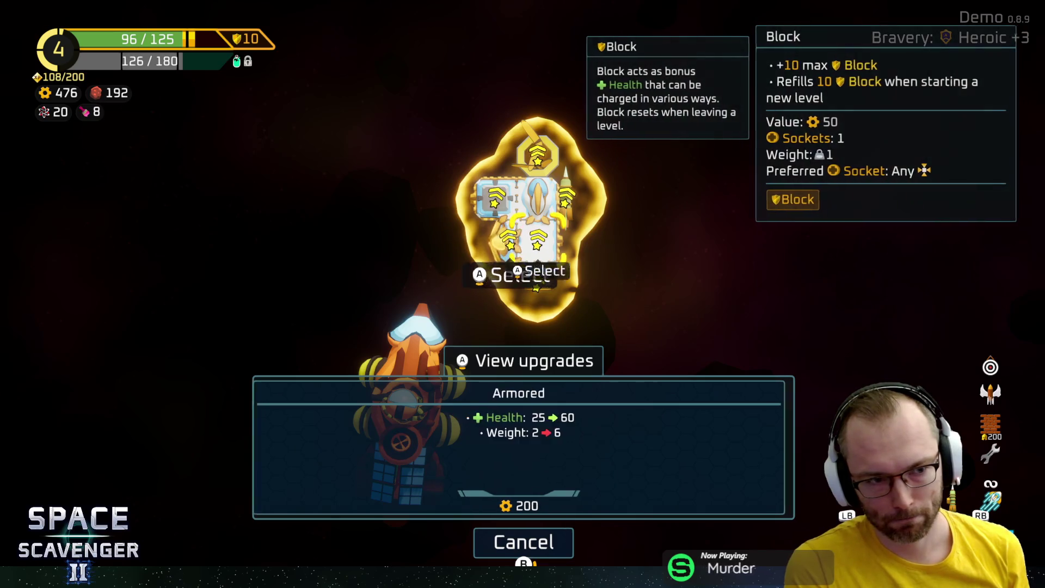
key(Right)
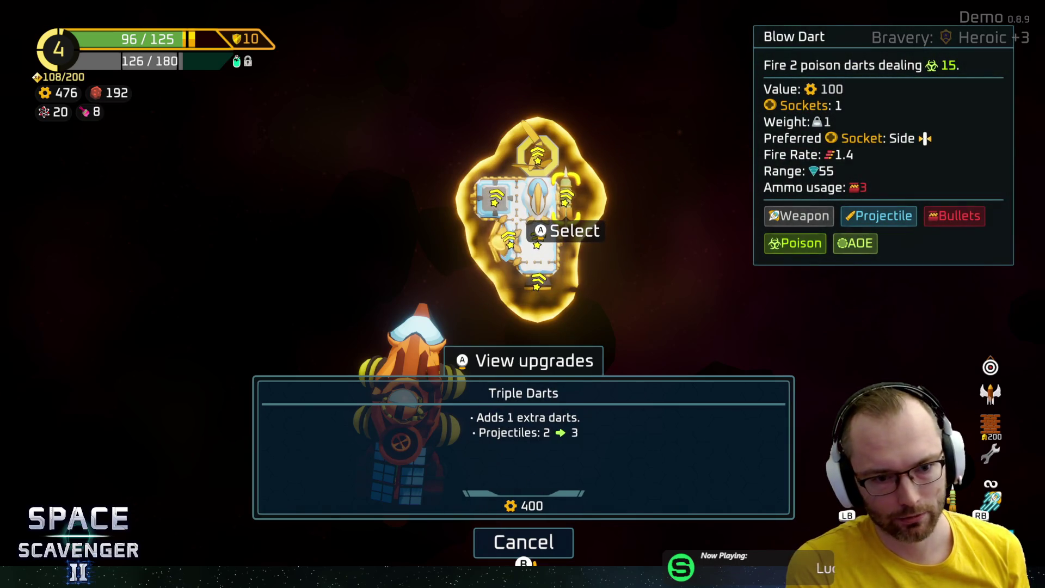
key(Right)
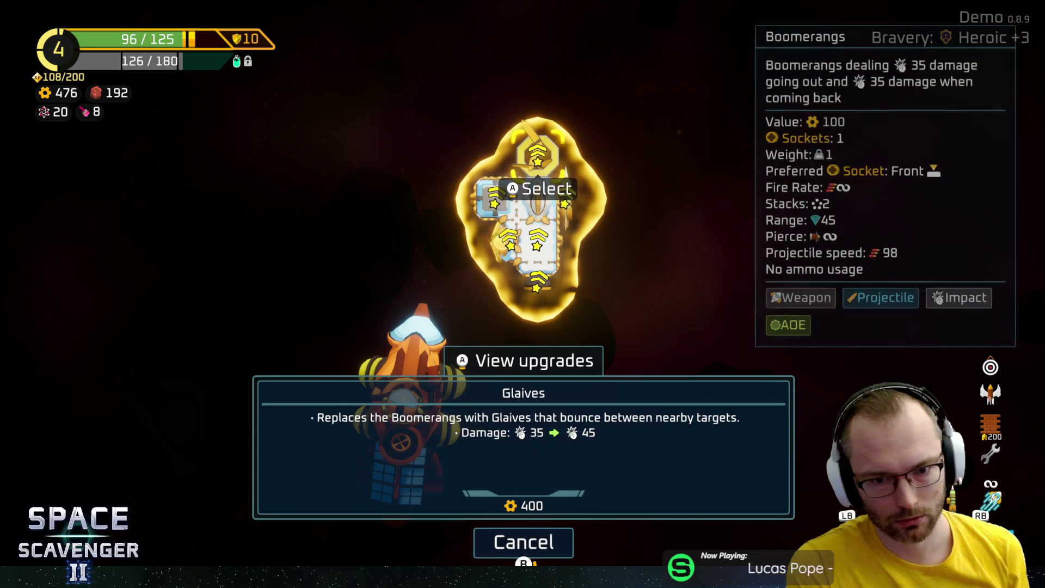
key(Right)
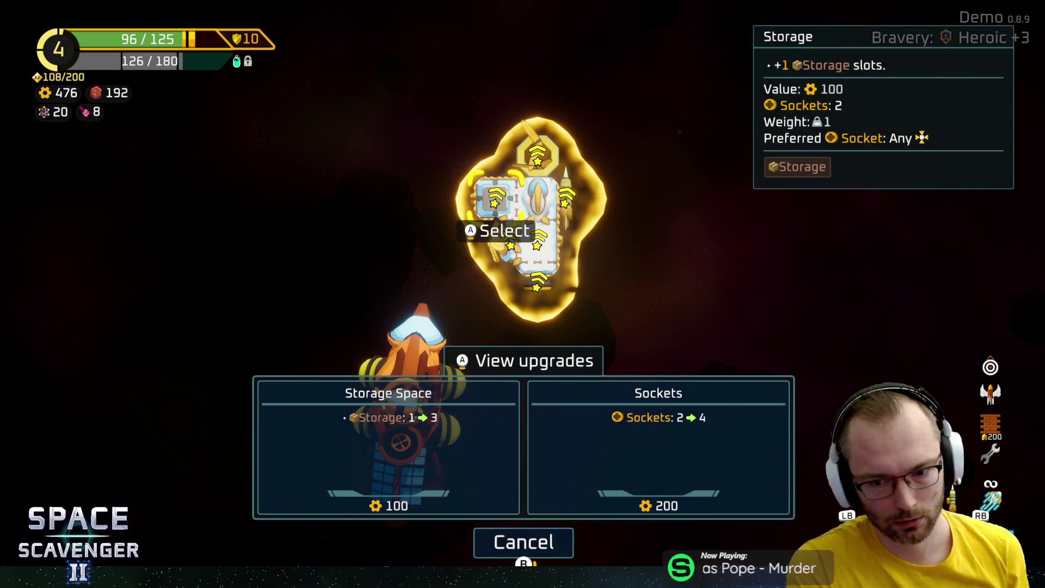
key(Left)
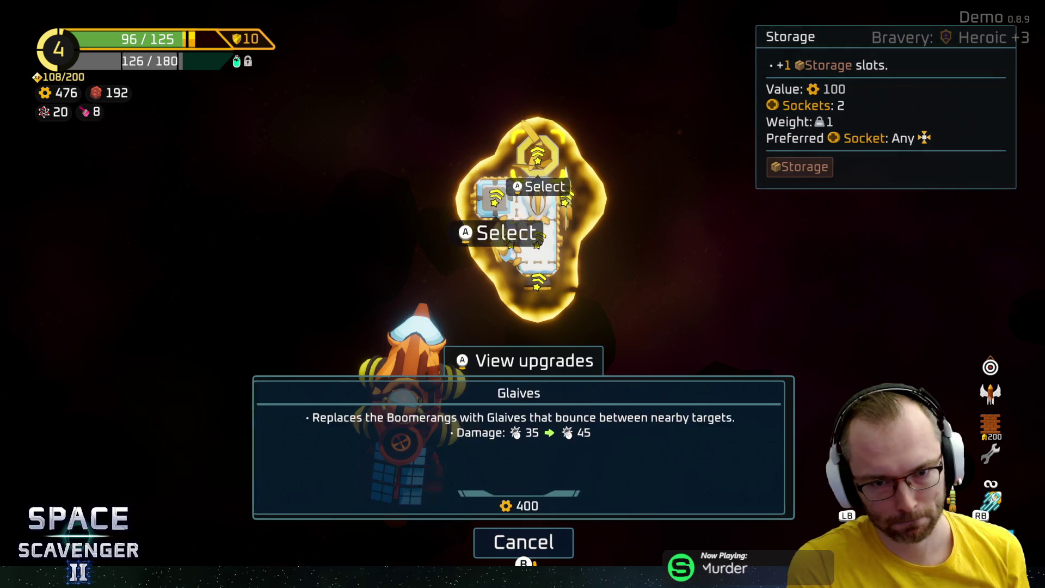
key(Left)
key(Return)
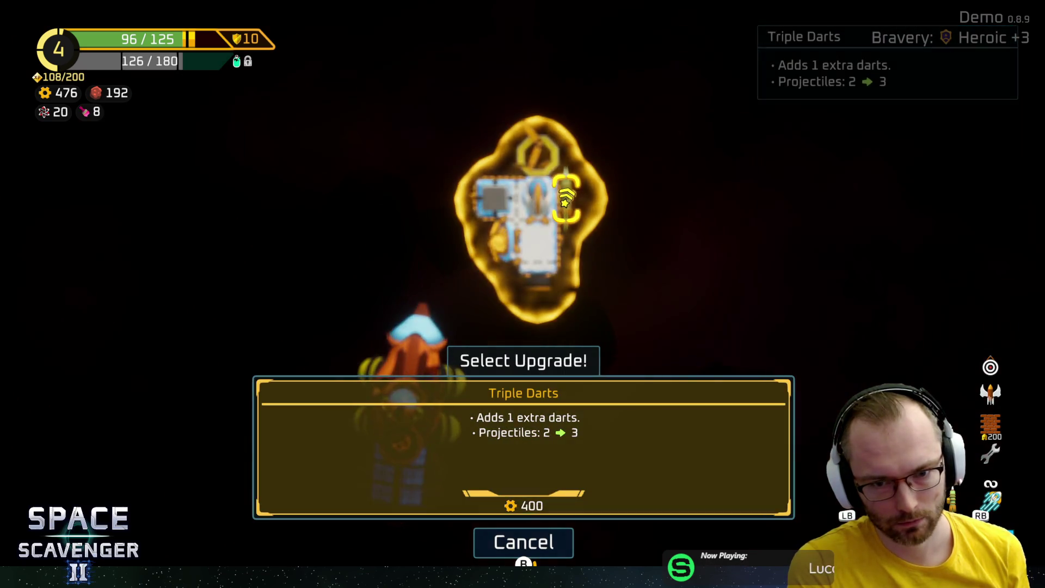
key(Return)
key(Escape)
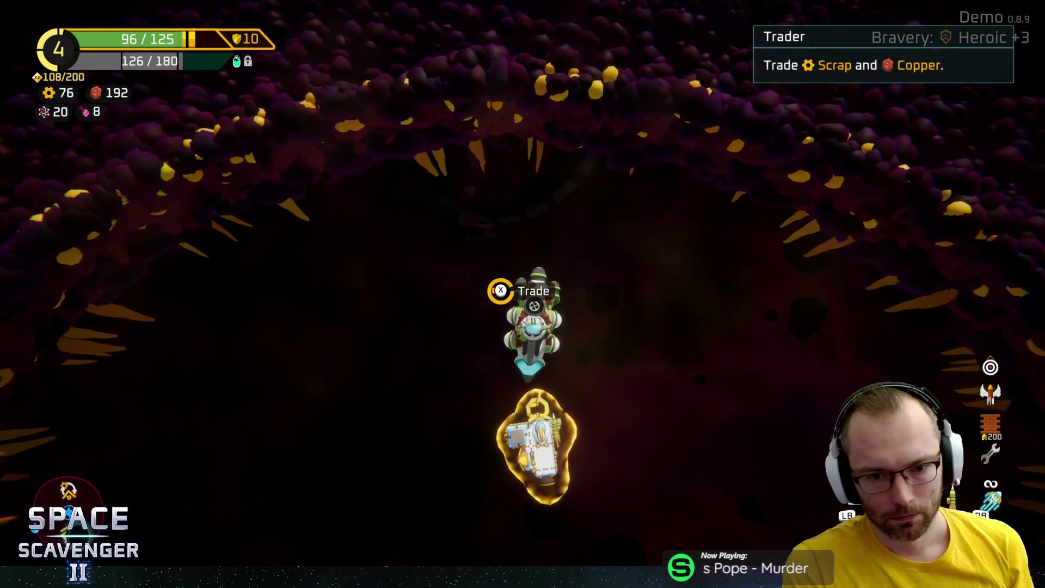
Trade 100 copper for 200 scrap at the trader
key(Return)
key(Up)
key(Down)
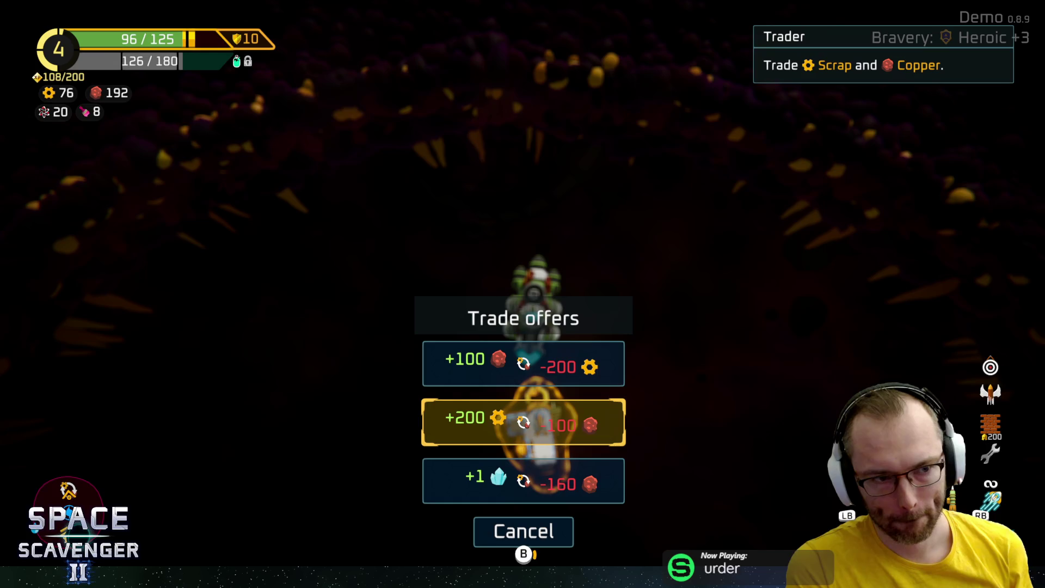
key(Return)
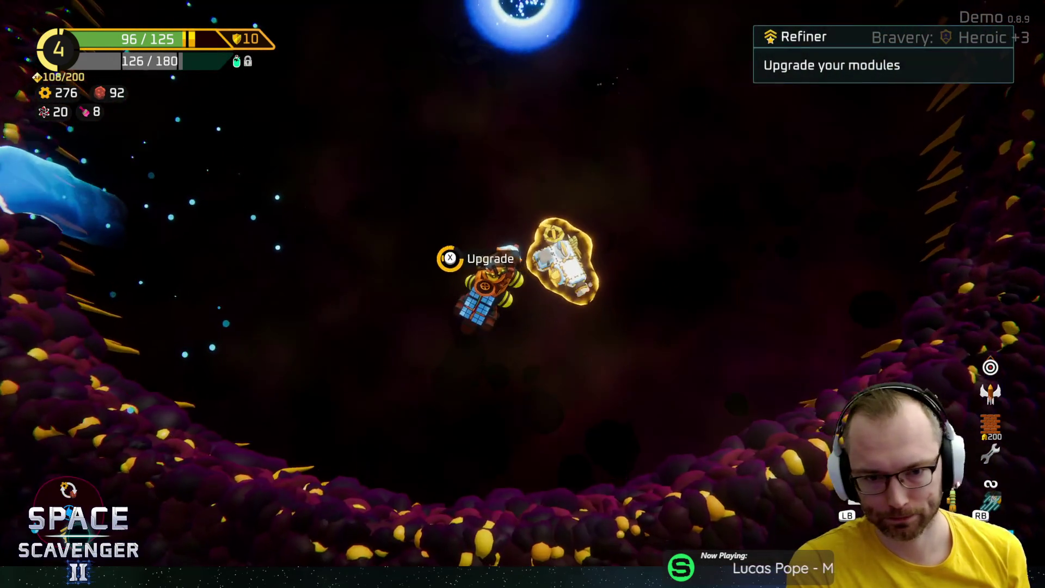
Buy the Gimbal thruster upgrade at the refiner, skip Strength, and warp onward
key(x)
key(Down)
key(Down)
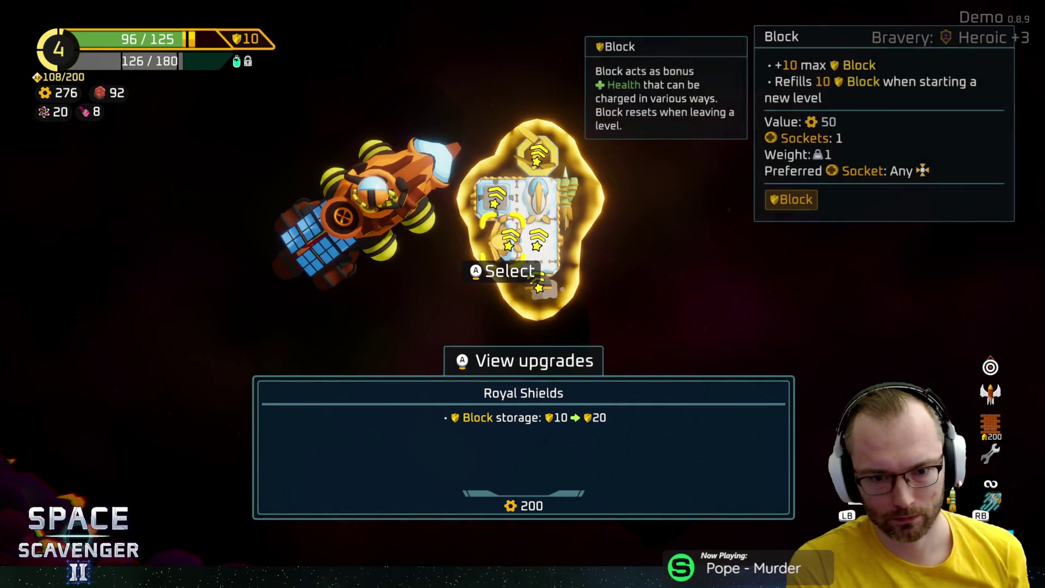
key(Down)
key(Return)
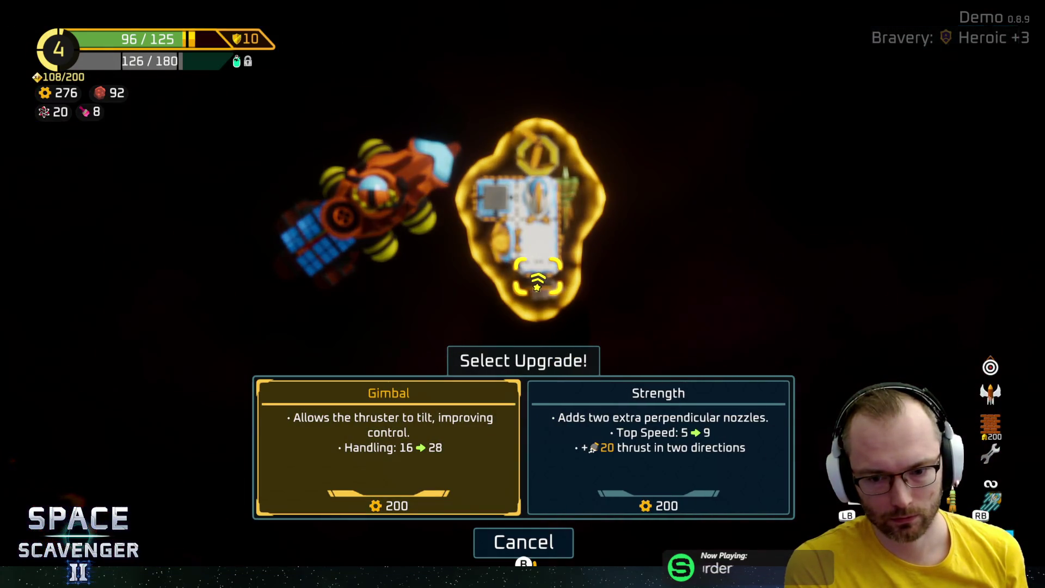
key(Return)
key(Right)
key(Escape)
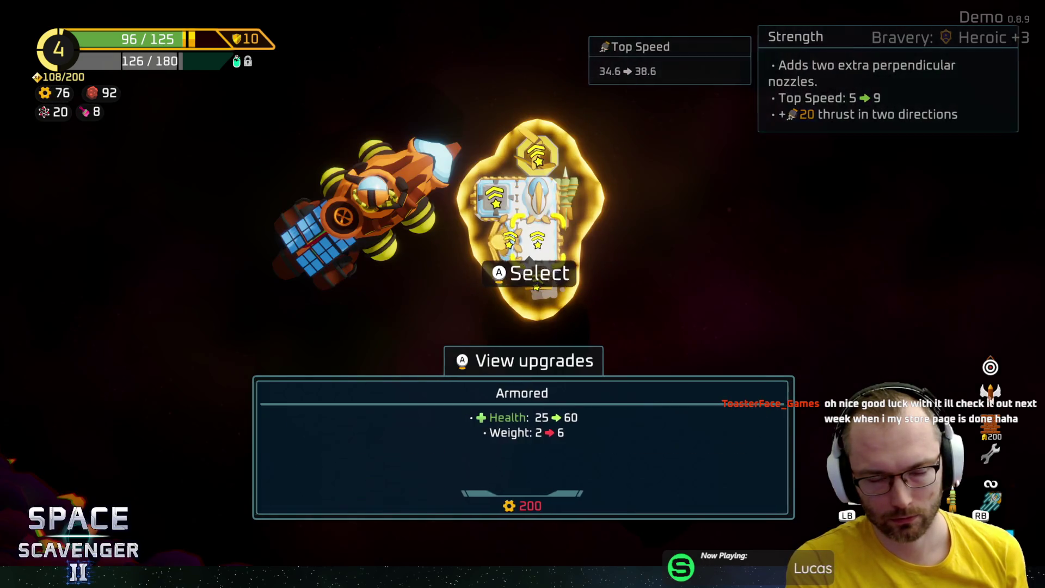
key(Escape)
key(w)
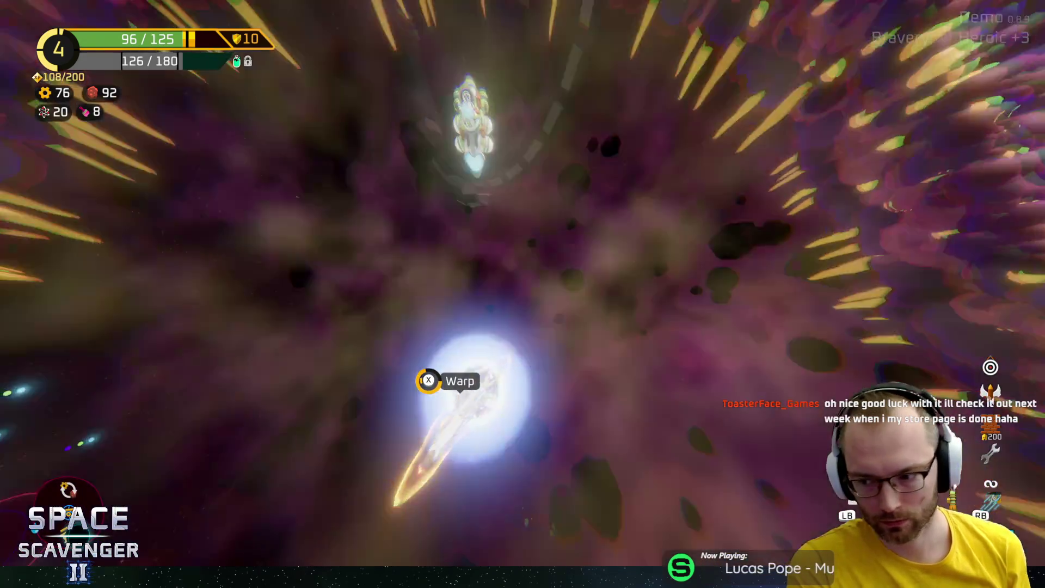
key(e)
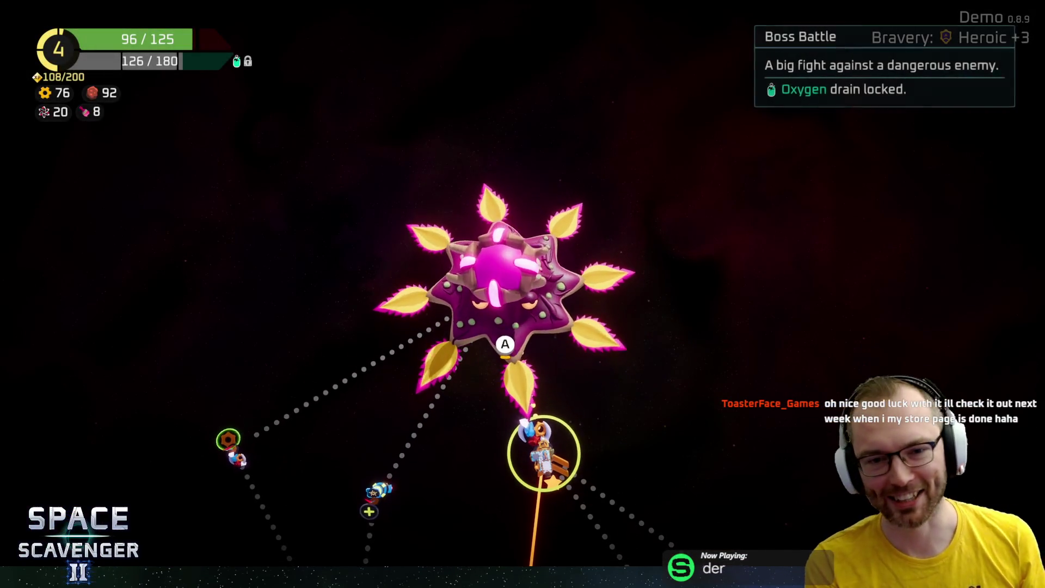
Enter the boss battle and defeat the Mother boss, reaching Rank 5
key(e)
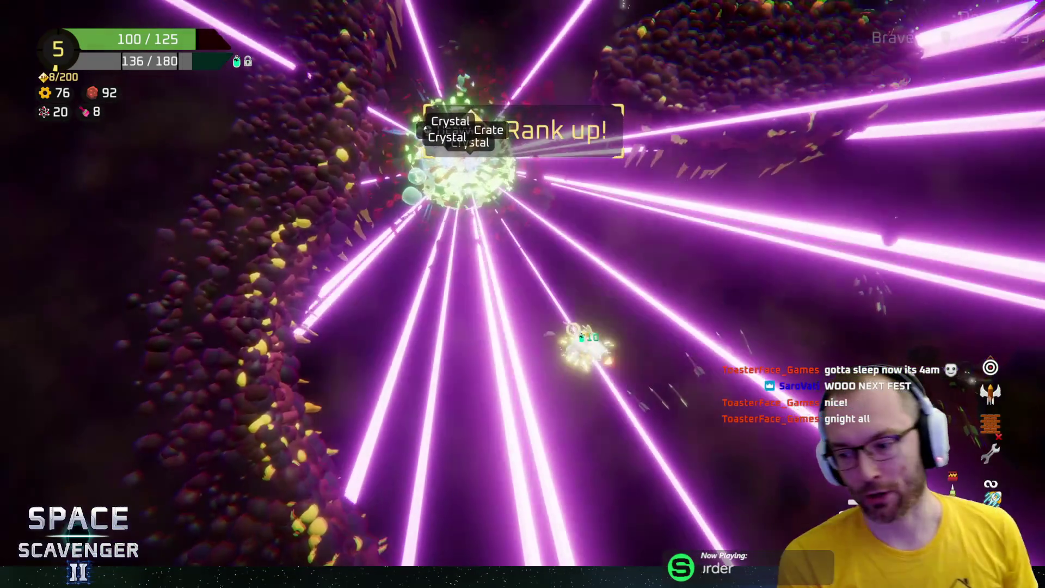
key(Right)
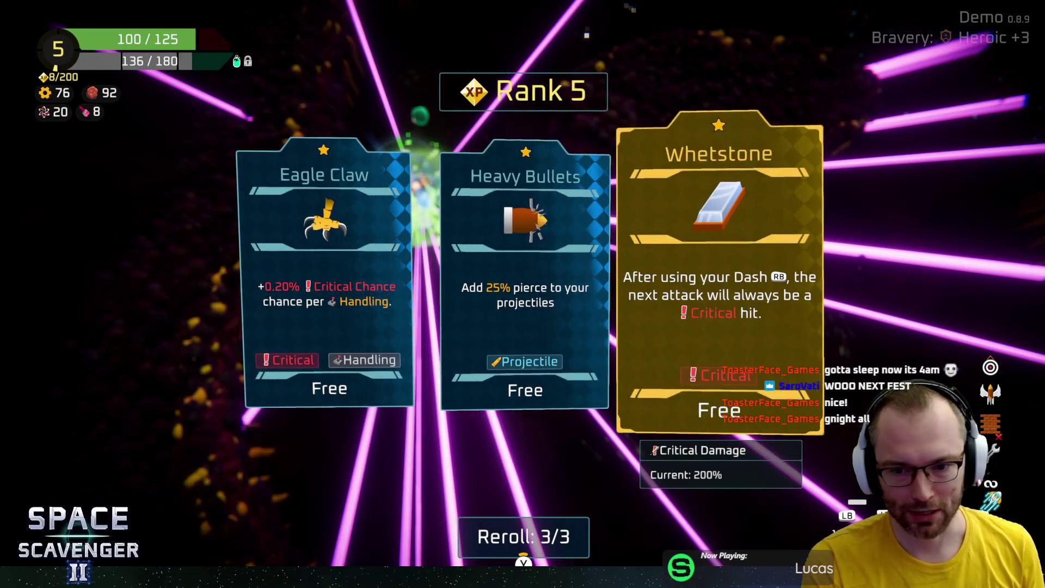
key(Left)
key(Left)
key(Right)
key(Right)
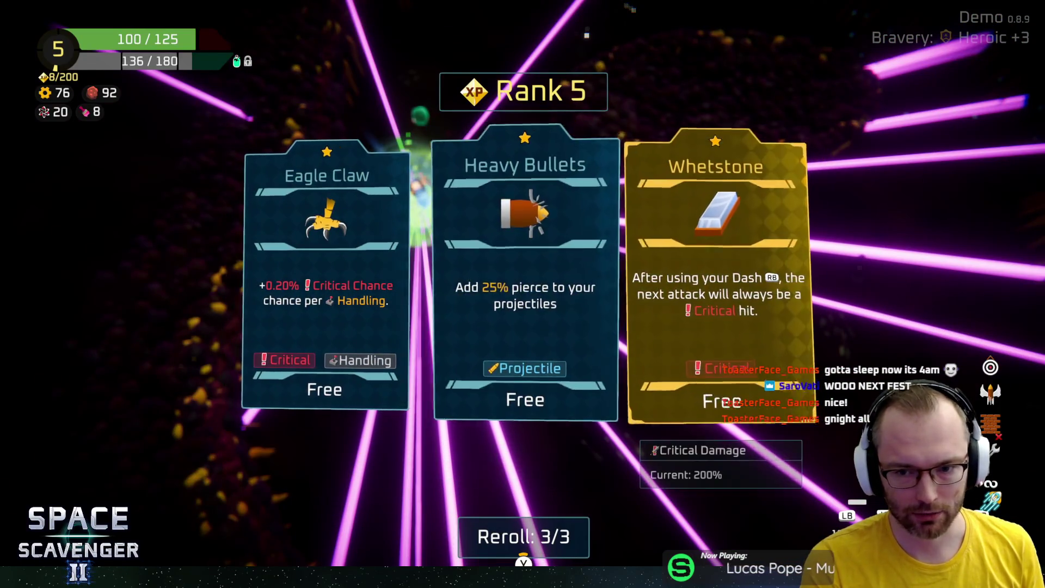
key(Left)
key(Down)
key(Up)
key(Left)
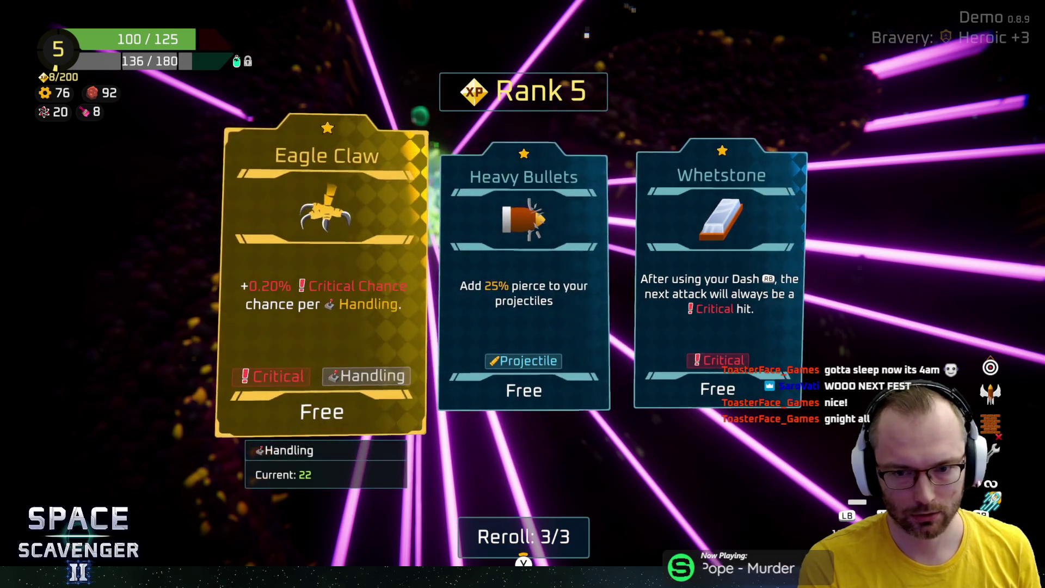
key(Right)
key(Right)
key(Left)
key(Left)
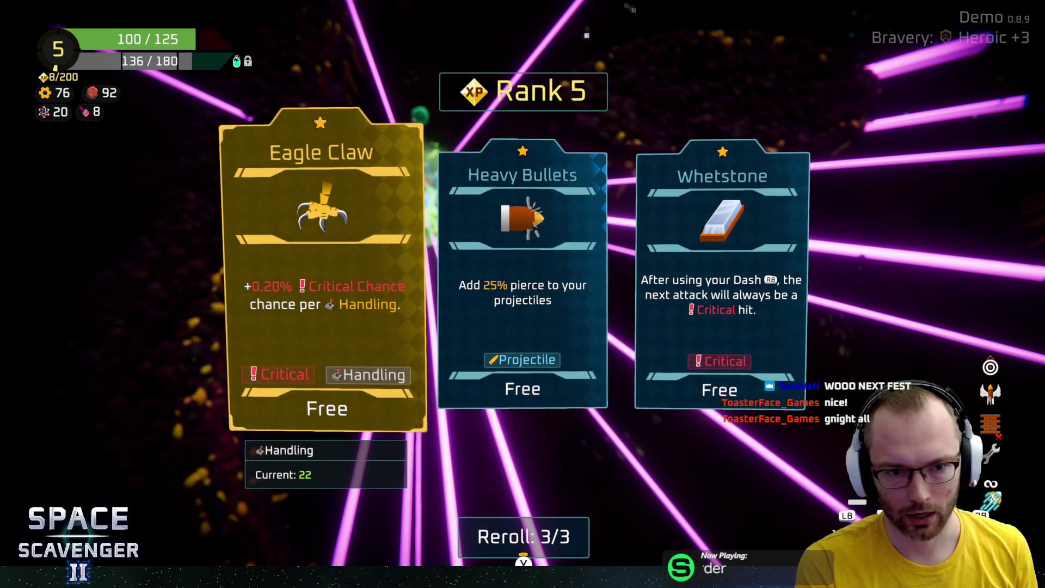
key(Right)
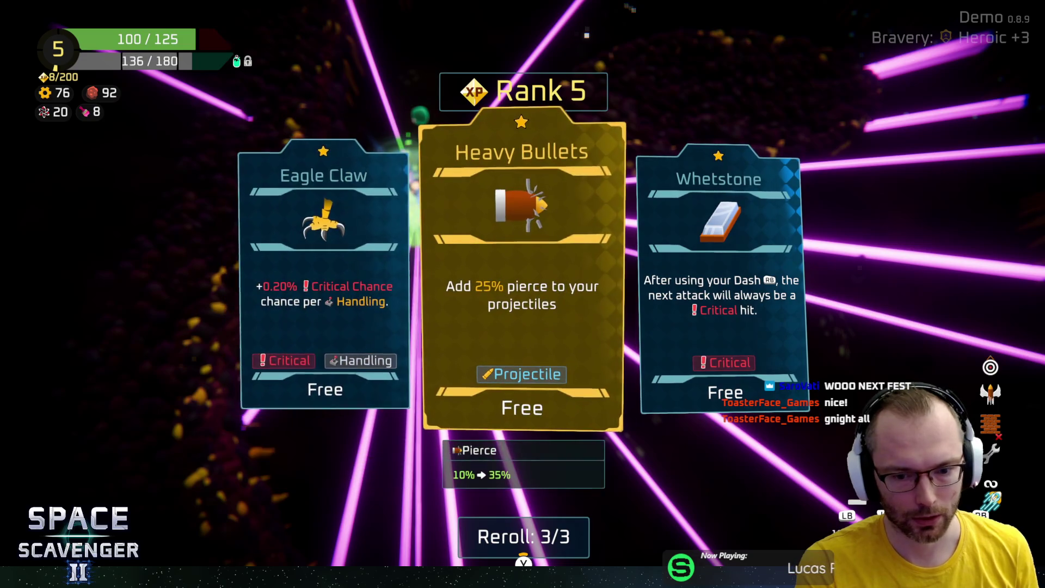
key(Right)
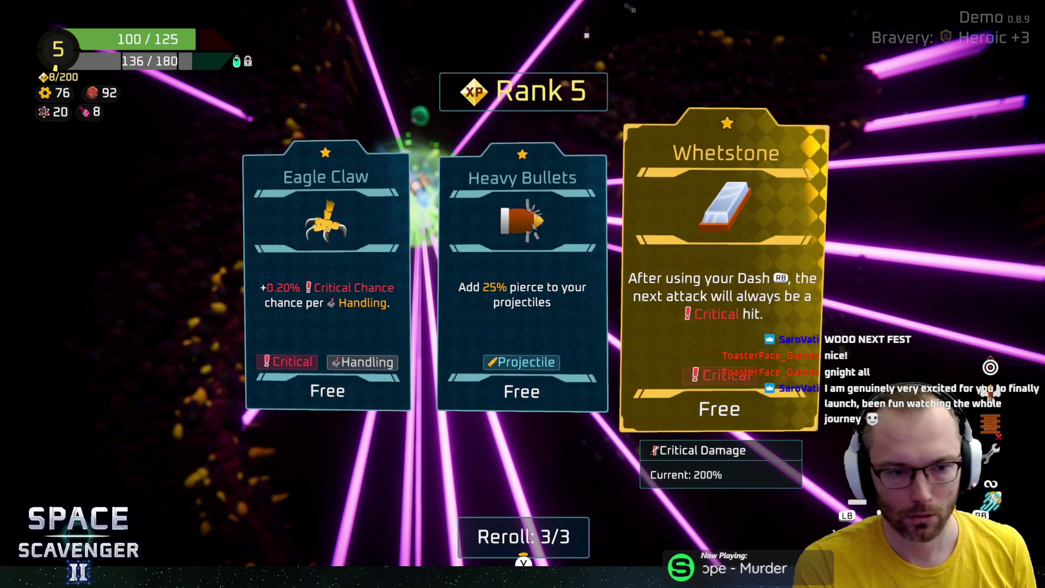
key(Left)
key(Left)
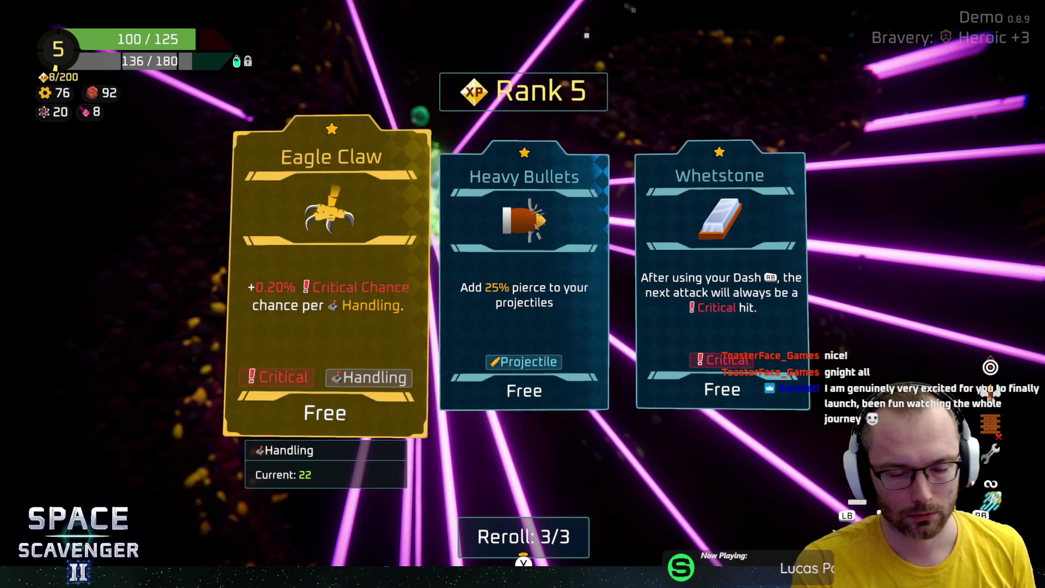
key(Right)
key(Right)
key(Left)
key(Left)
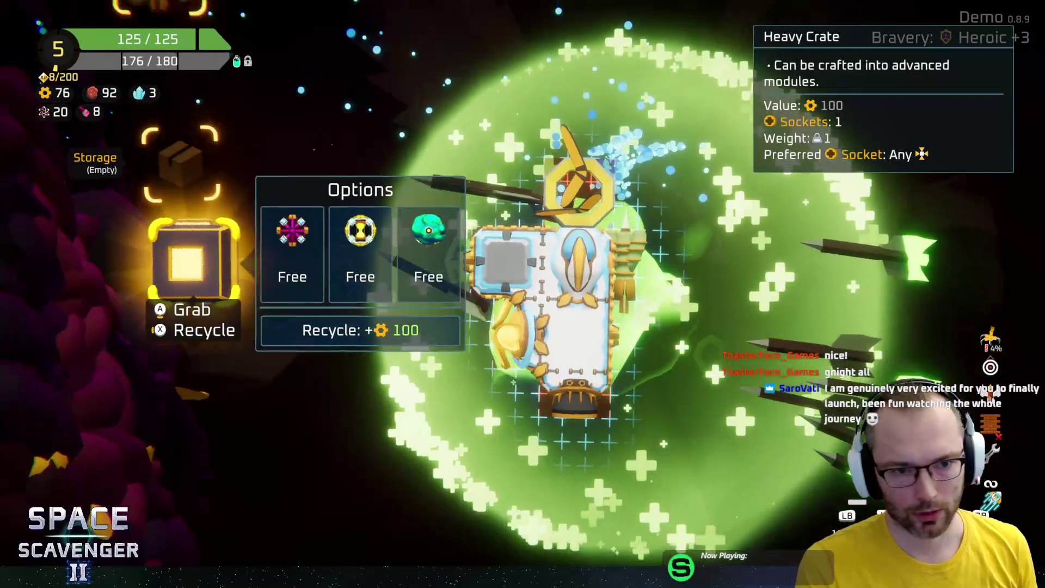
Craft the Heavy Crate into the free Hourglass instead of Stormcloud and attach it to the ship
key(Right)
key(Right)
key(Right)
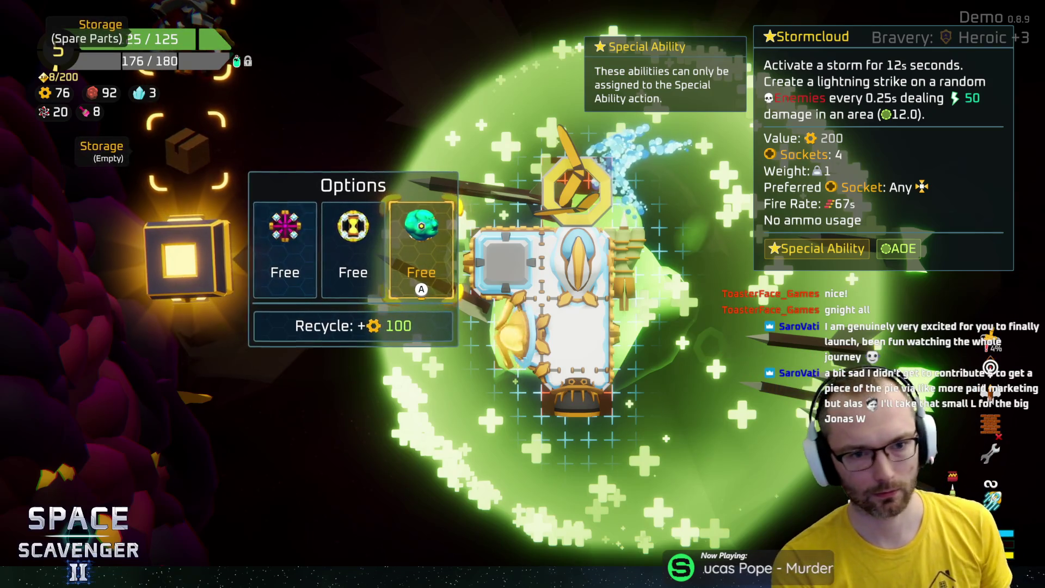
key(Left)
key(Return)
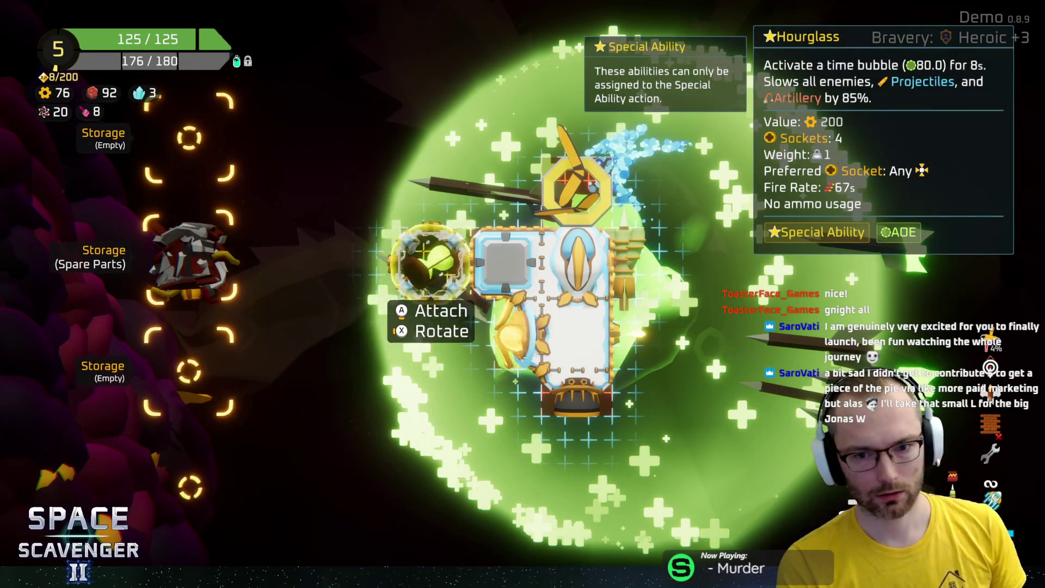
key(Return)
key(Escape)
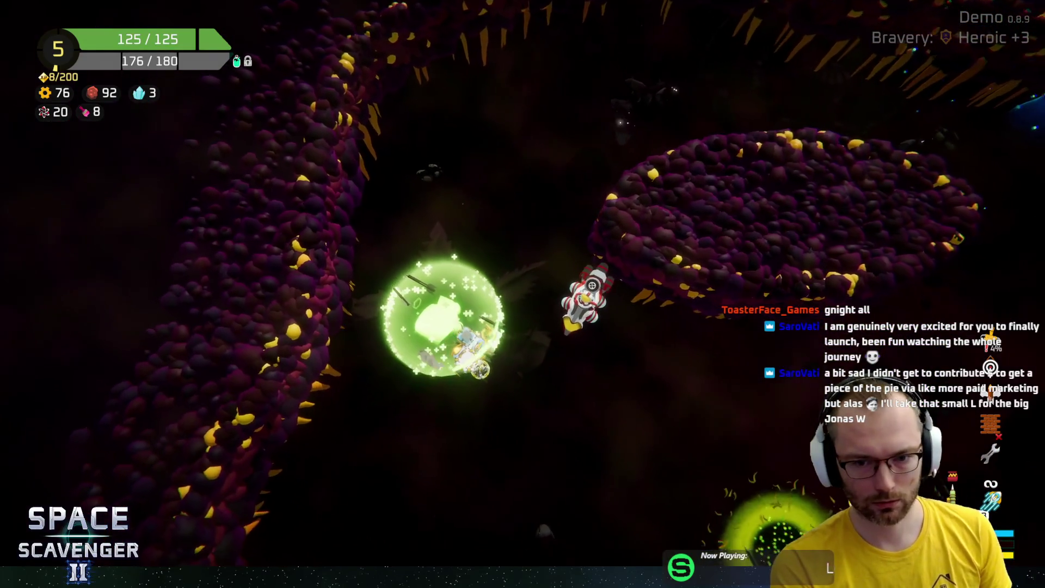
Talk to the Crystal Gadget Merchant and compare Singularity, Shattered Scope and Electromagnet
key(x)
key(Right)
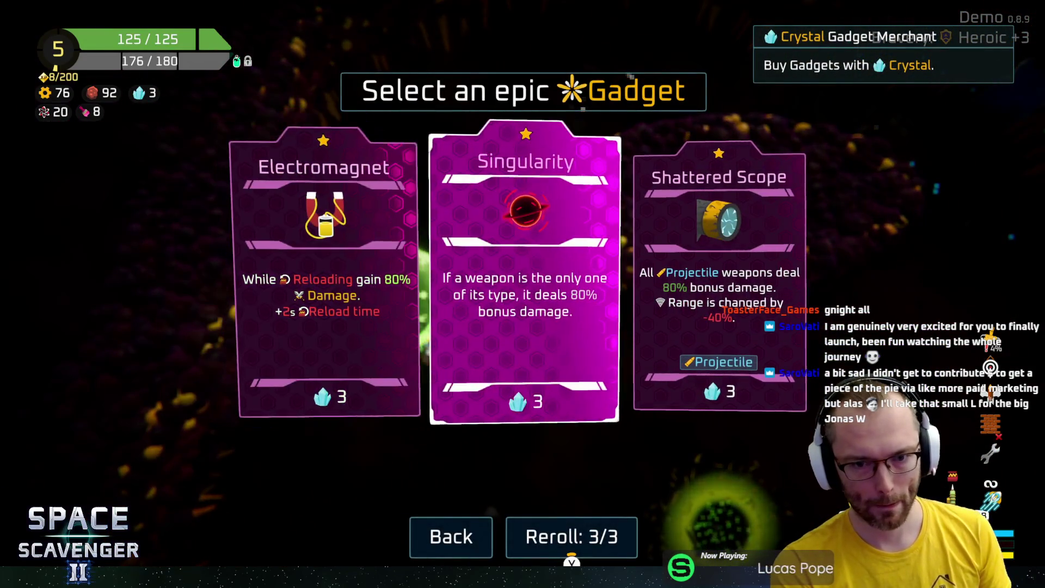
key(Right)
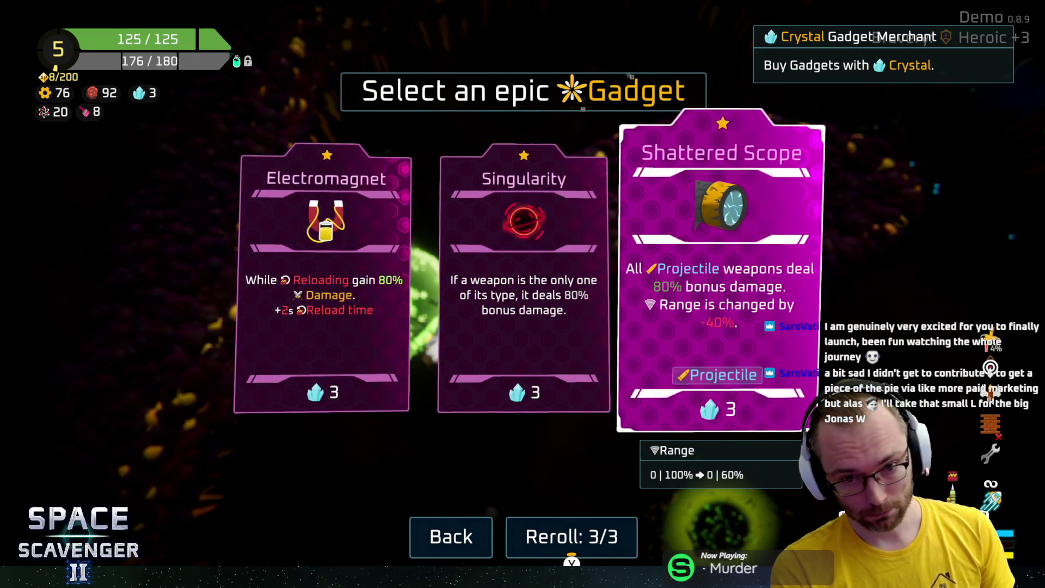
key(Left)
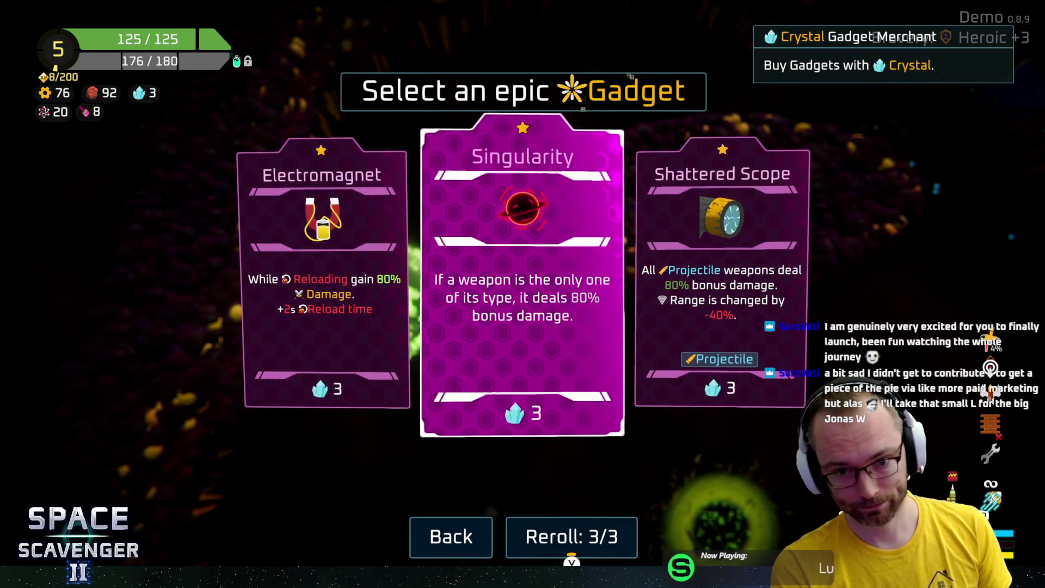
key(Right)
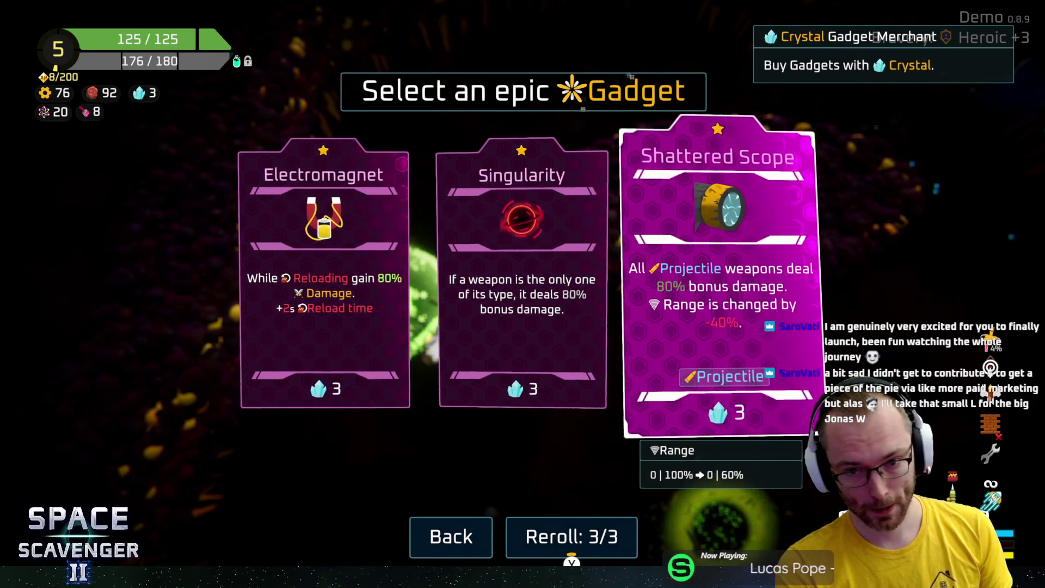
key(Left)
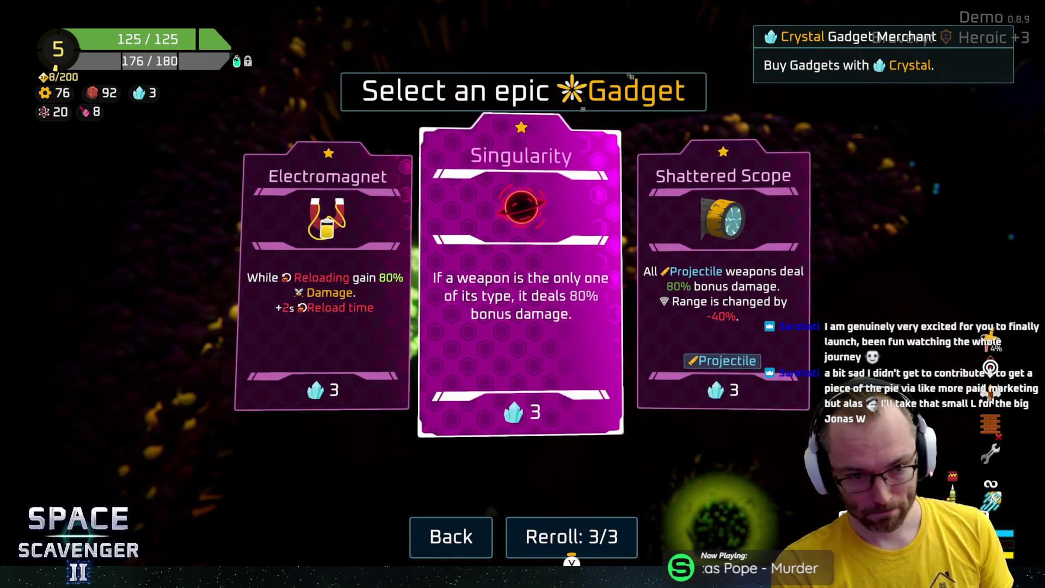
key(Left)
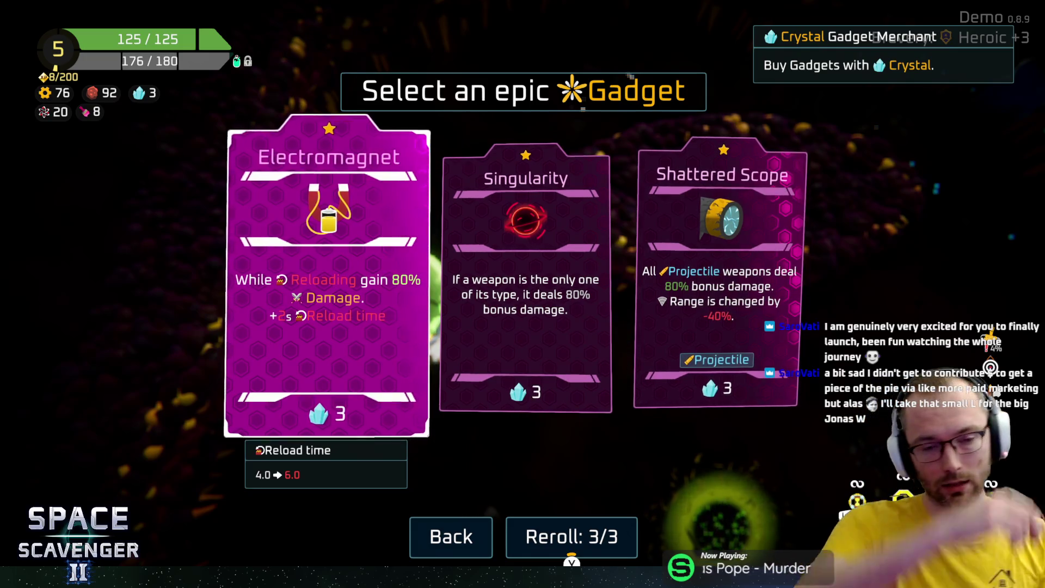
Weigh Electromagnet's reload penalty against Singularity, then buy Singularity for 3 crystals
key(Right)
key(Left)
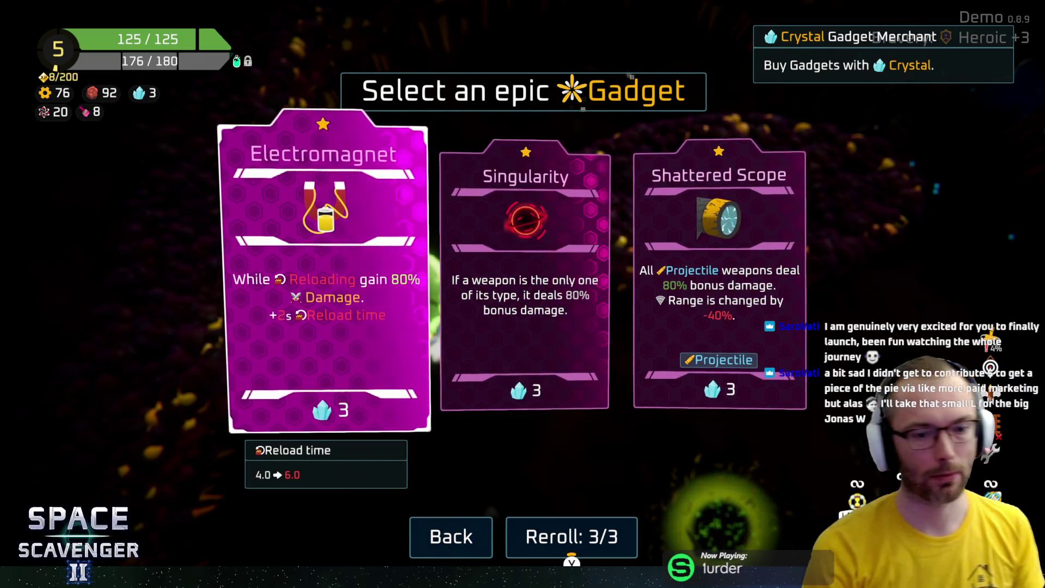
key(Right)
key(Left)
key(Right)
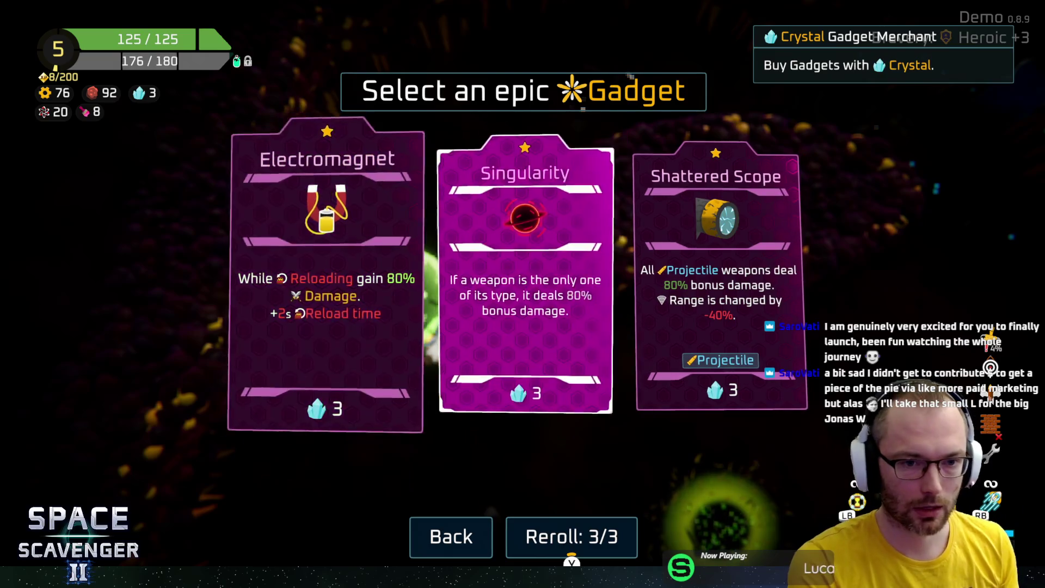
key(Left)
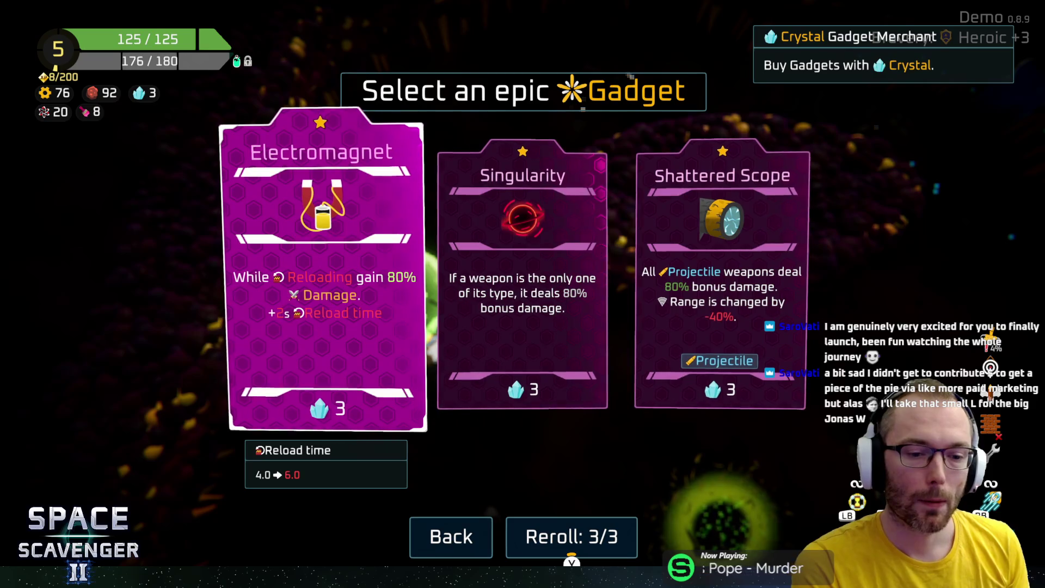
key(Right)
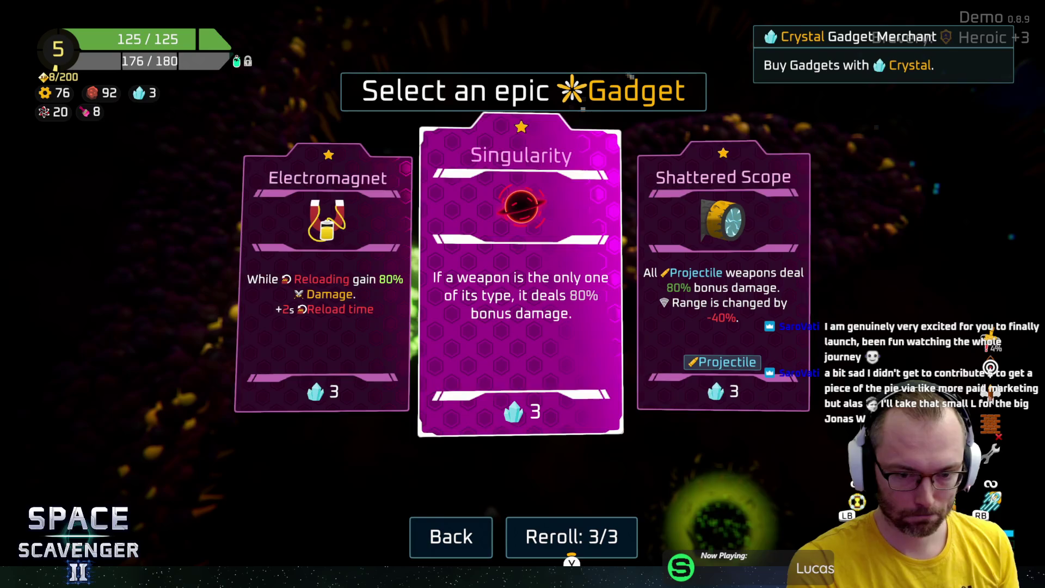
key(Return)
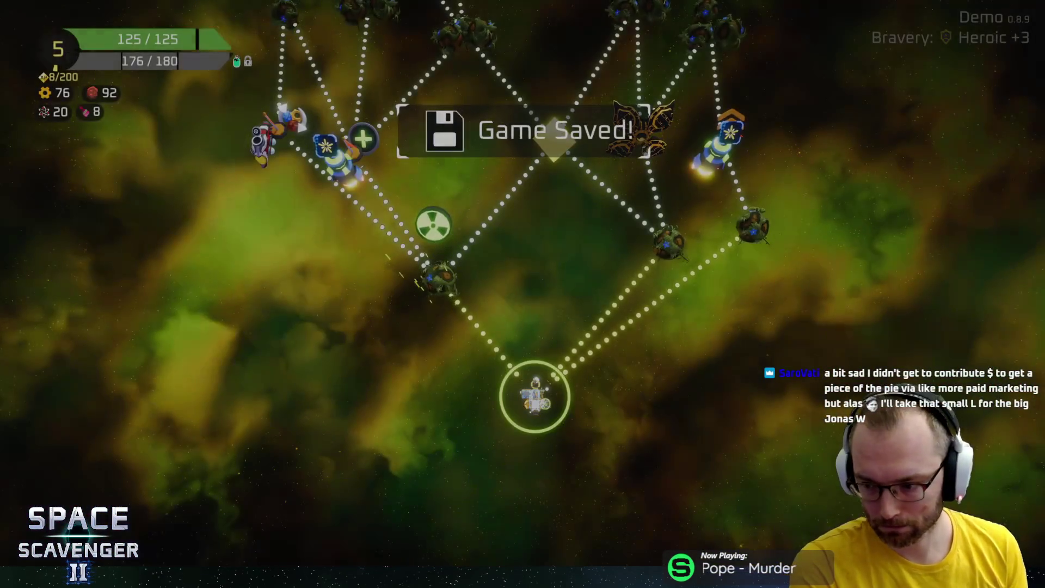
Compare the radiation Exploration planet with the right-hand route planets on the sector map
key(Up)
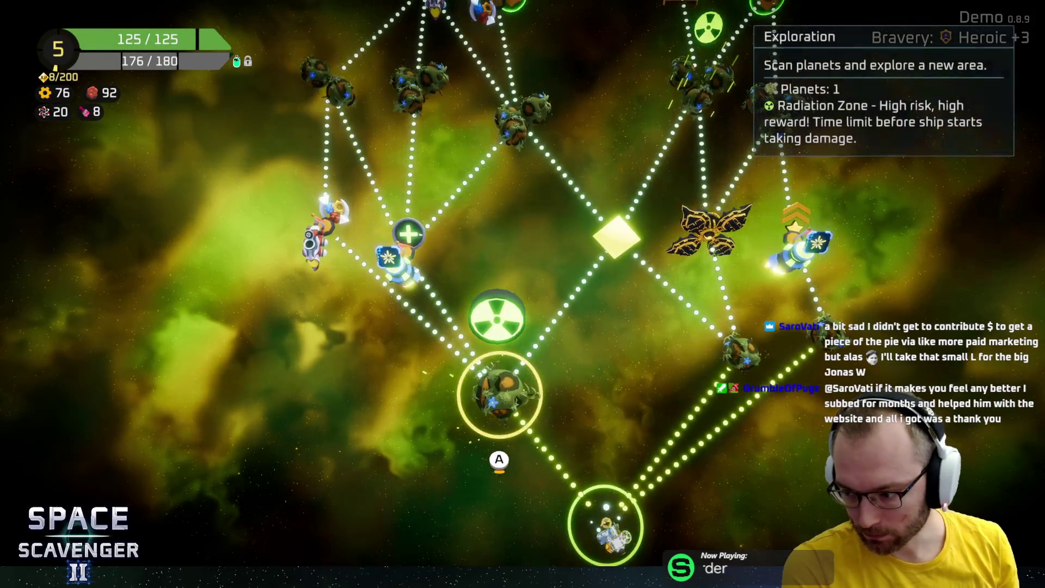
key(Right)
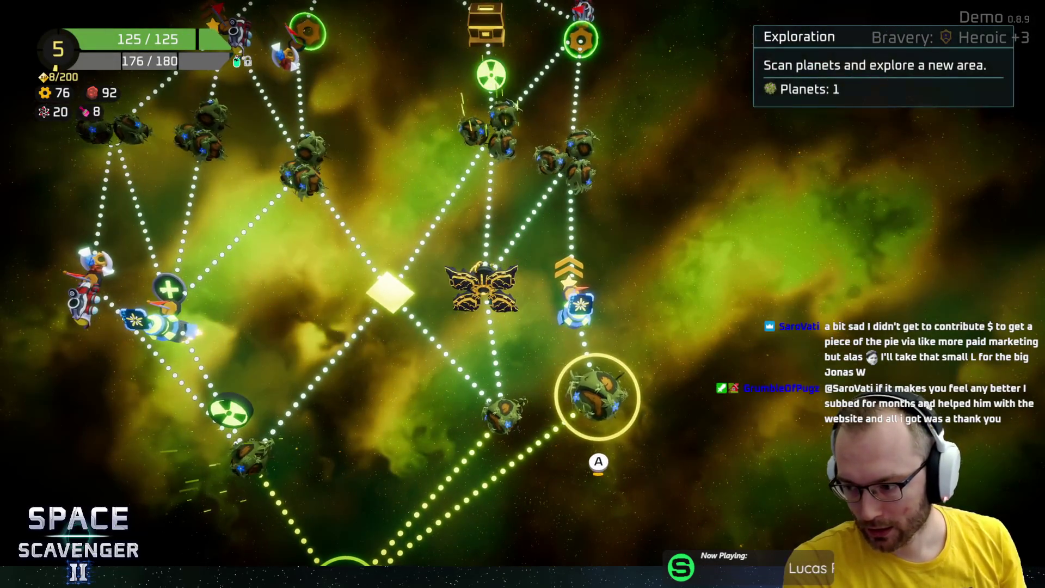
key(Left)
key(Left)
key(Left)
key(Down)
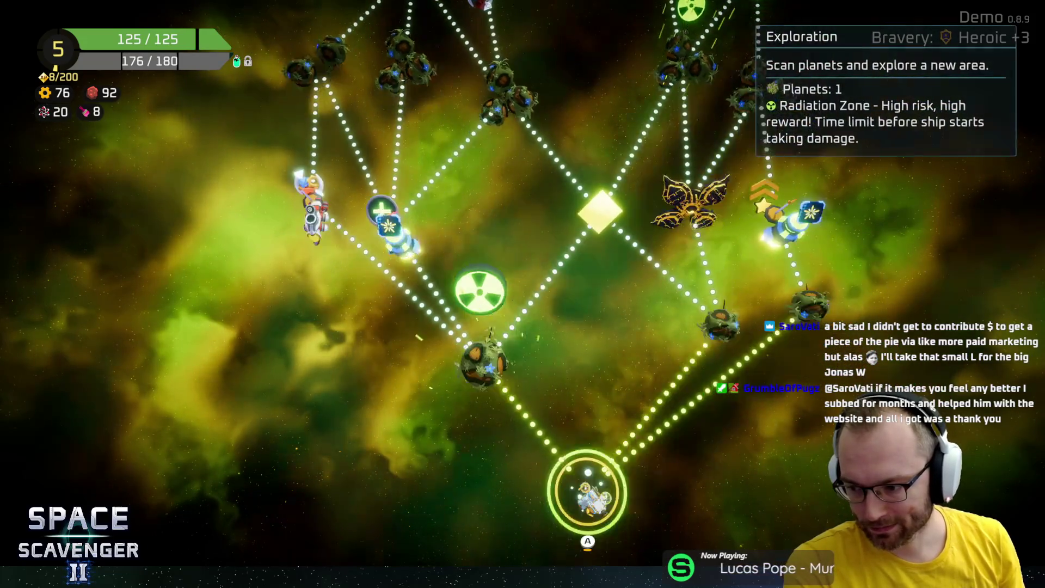
key(Up)
key(Right)
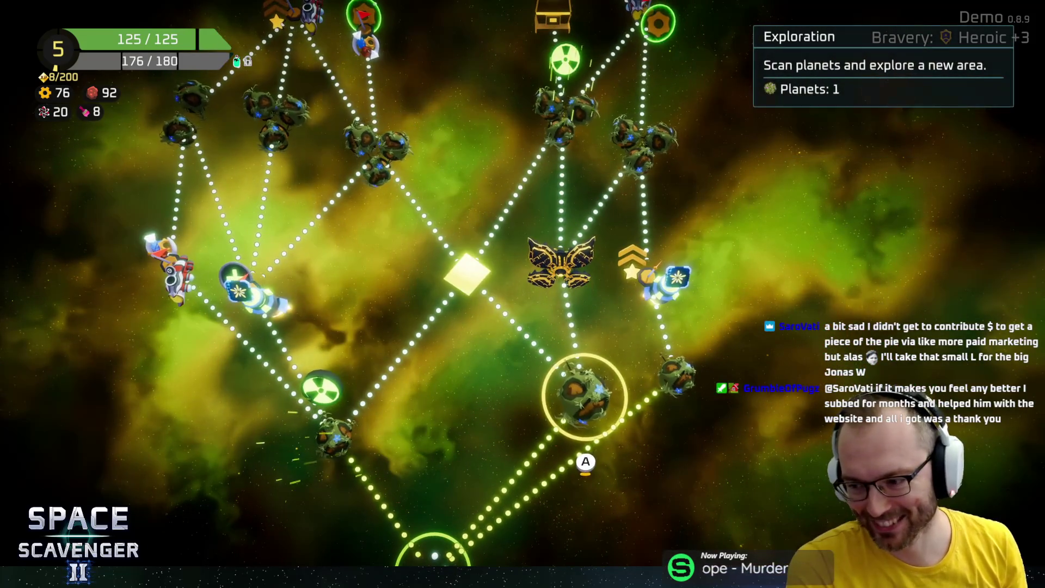
key(Down)
key(Up)
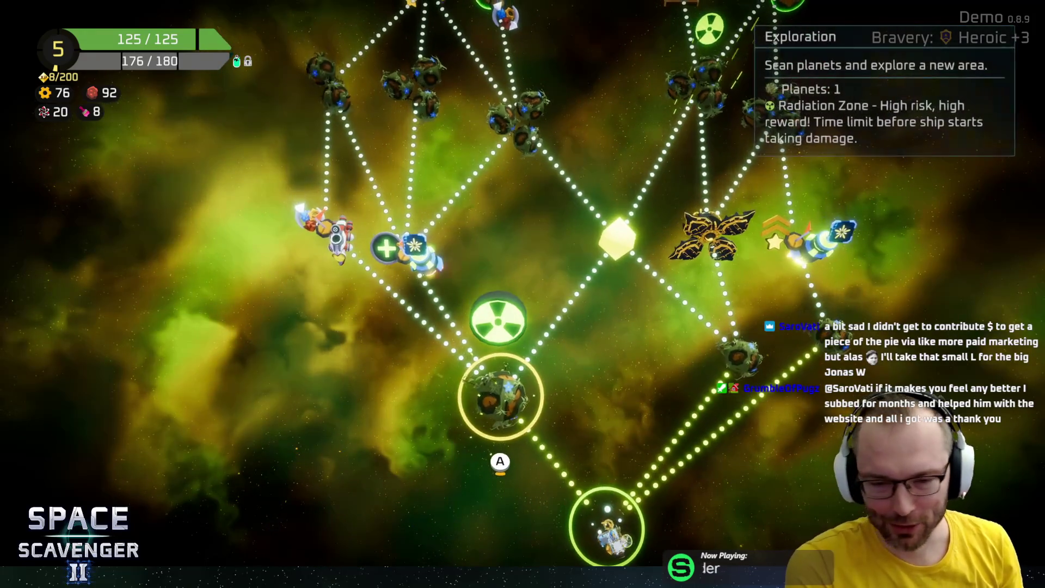
key(Right)
key(Down)
key(Right)
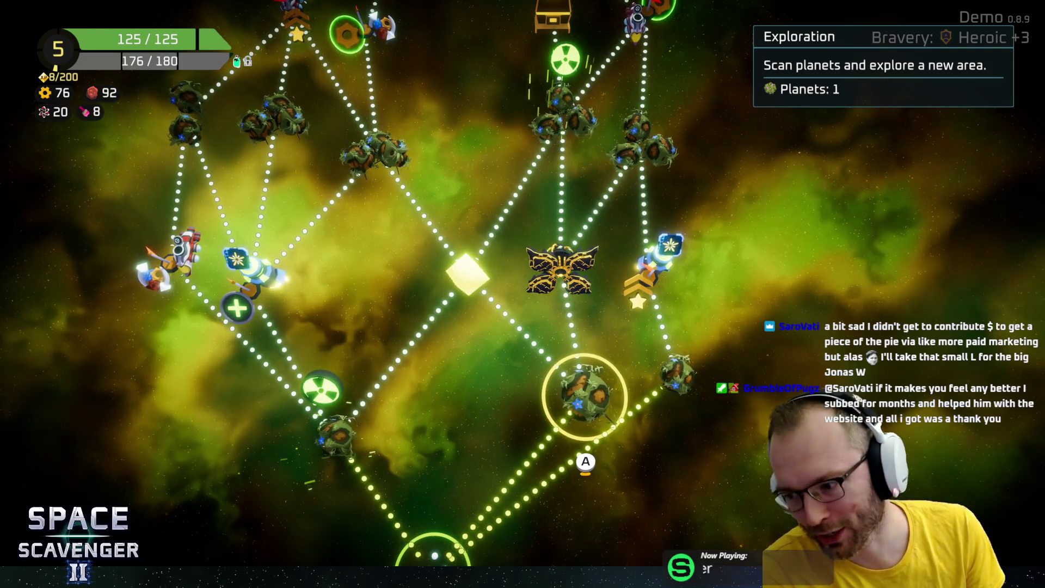
Check the drop point and Cargo Ship nodes, then warp to the Radiation Zone Exploration planet
key(Up)
key(Left)
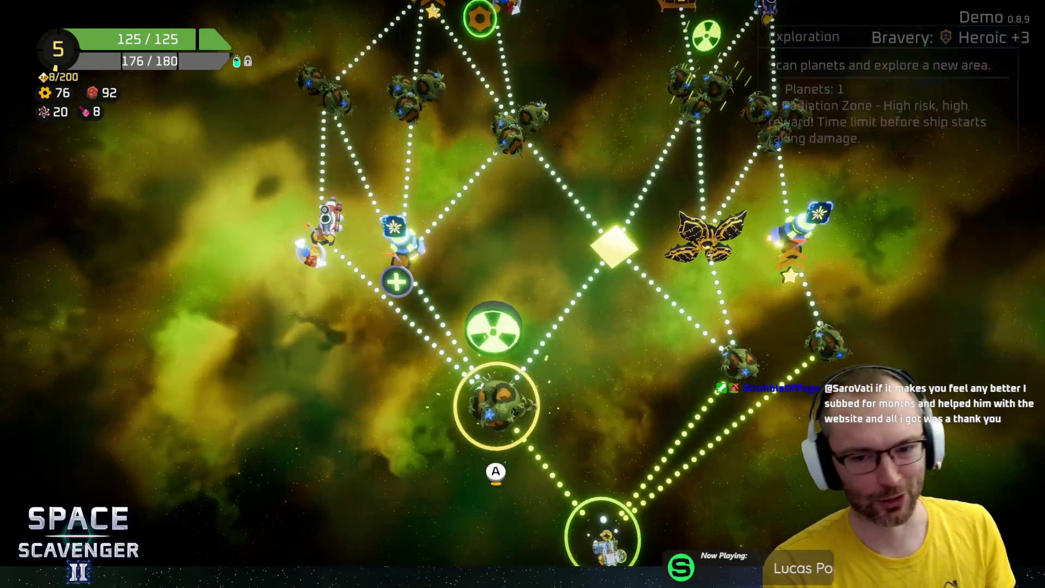
key(Right)
key(Left)
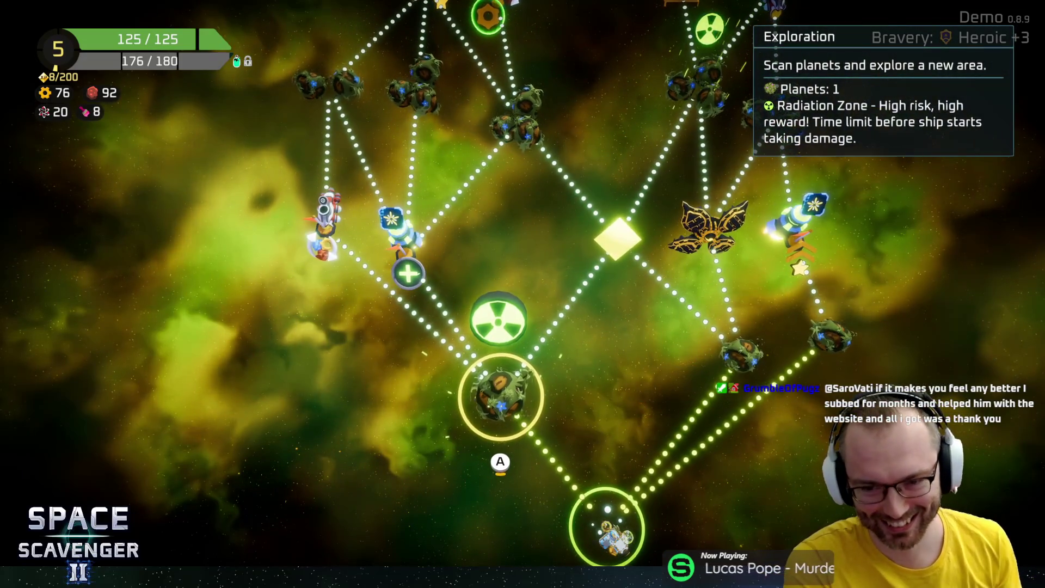
key(Right)
key(Up)
key(Left)
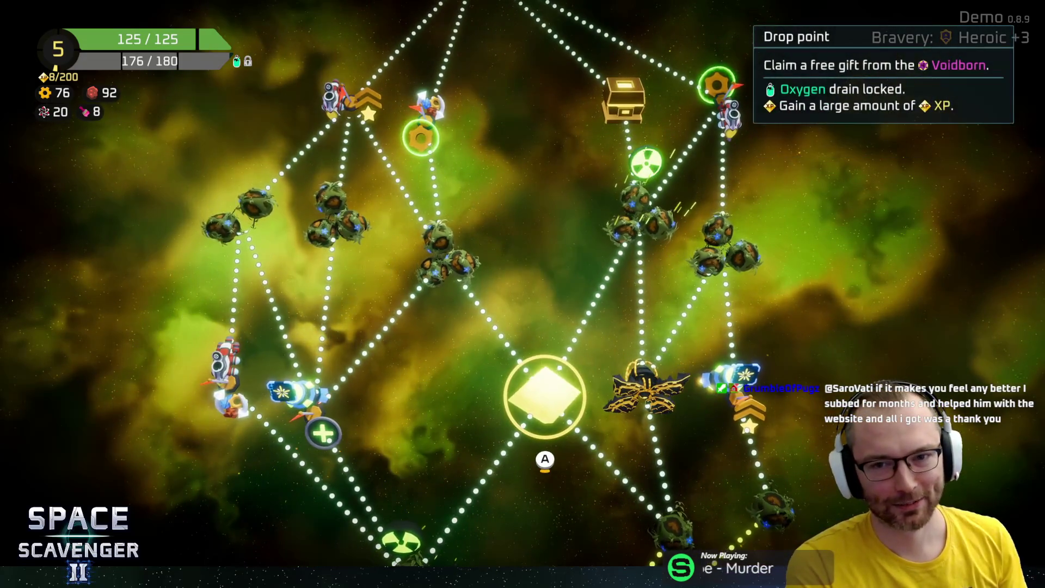
key(Right)
key(Left)
key(Down)
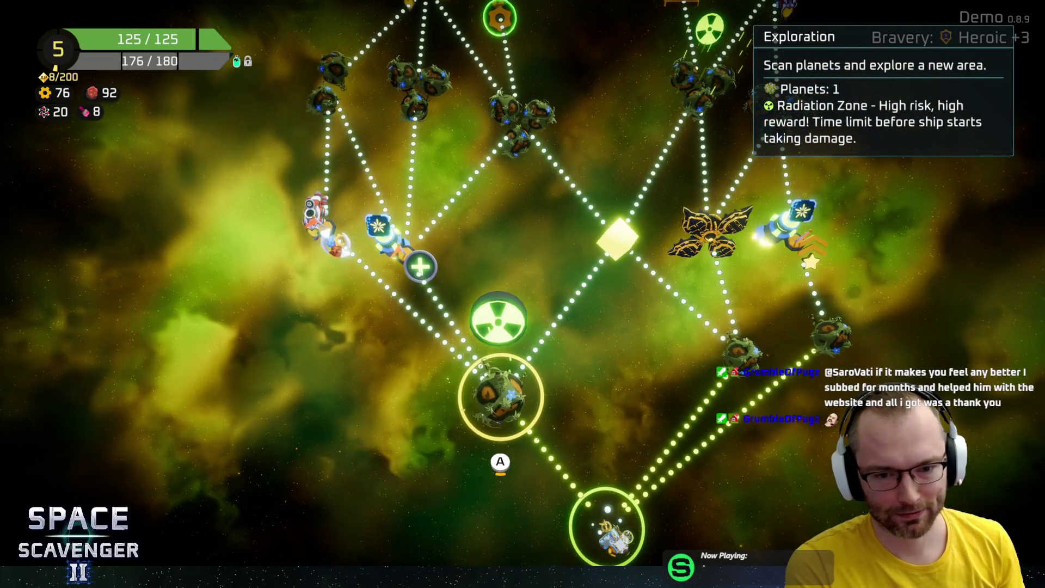
key(Return)
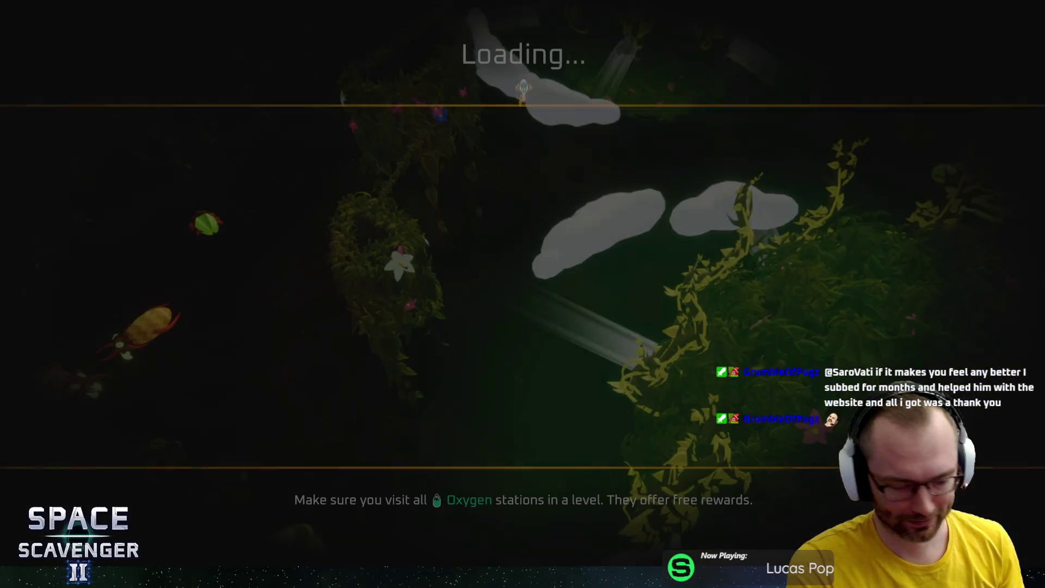